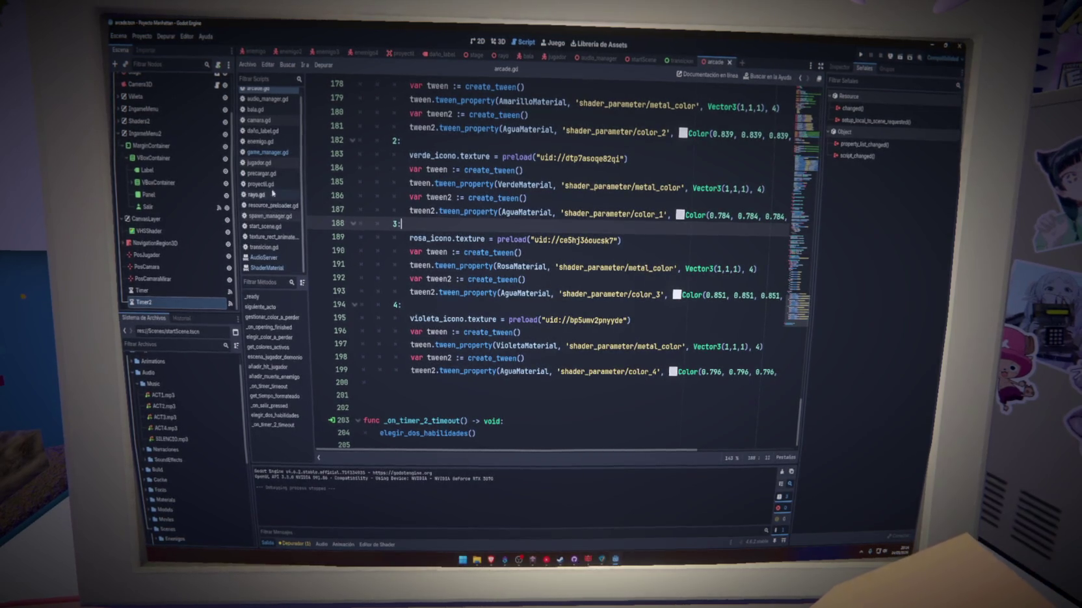
Copy the material shader-reset lines 65–73 from _ready in game_manager.gd
left_click(266, 152)
mouse_move(797, 311)
left_mouse_down()
mouse_move(808, 137)
mouse_move(810, 175)
left_mouse_up()
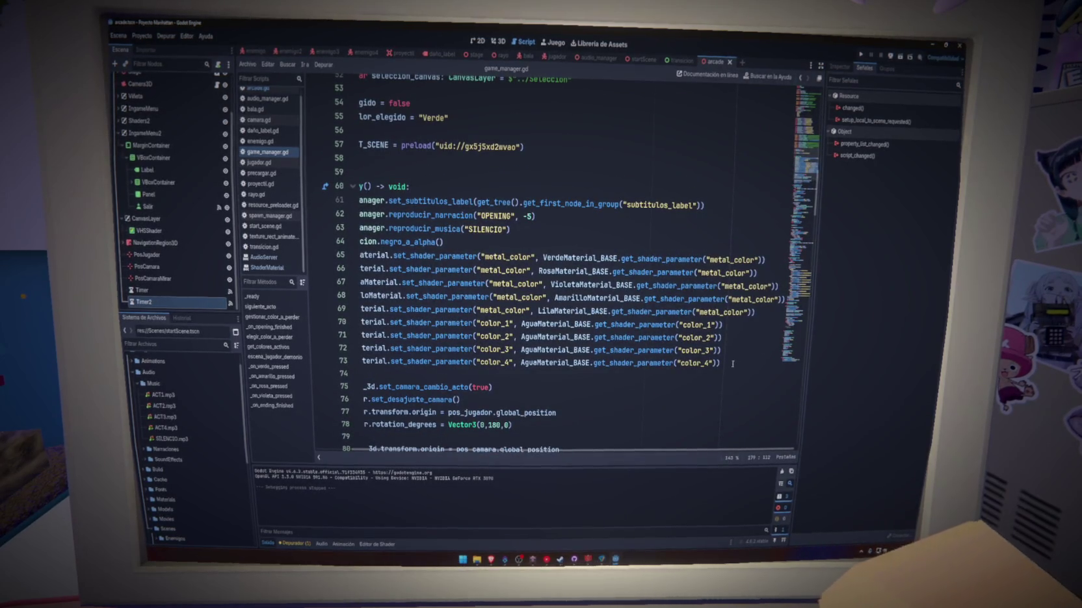
left_click_drag(734, 358, 362, 337)
left_click_drag(174, 331, 204, 312)
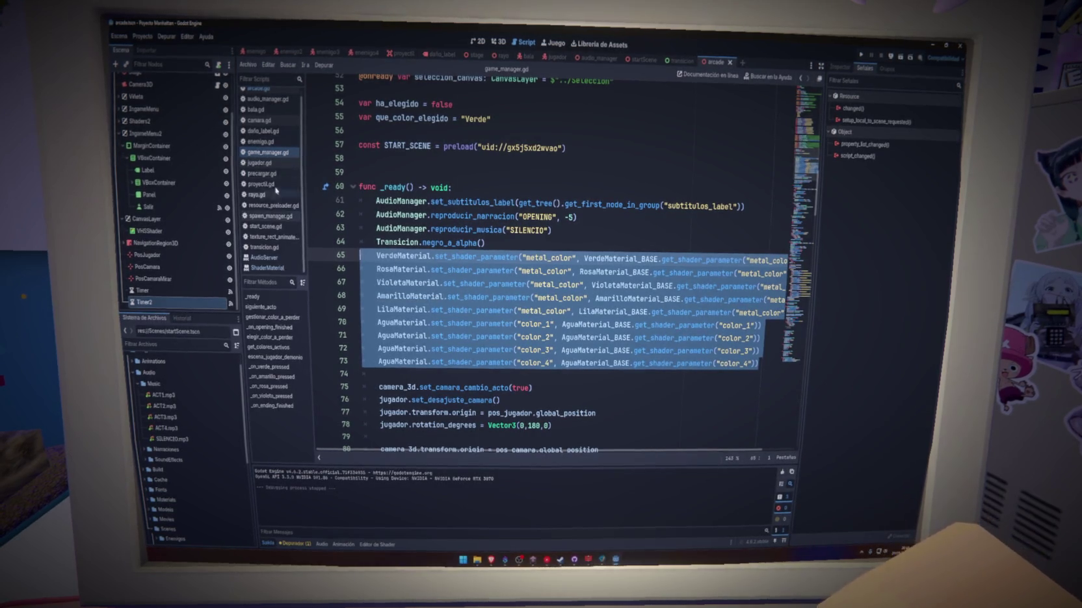
left_click(265, 92)
Paste the reset lines under func elegir_dos_habilidades() and fix the first line's indent
scroll(524, 135, "up", 15)
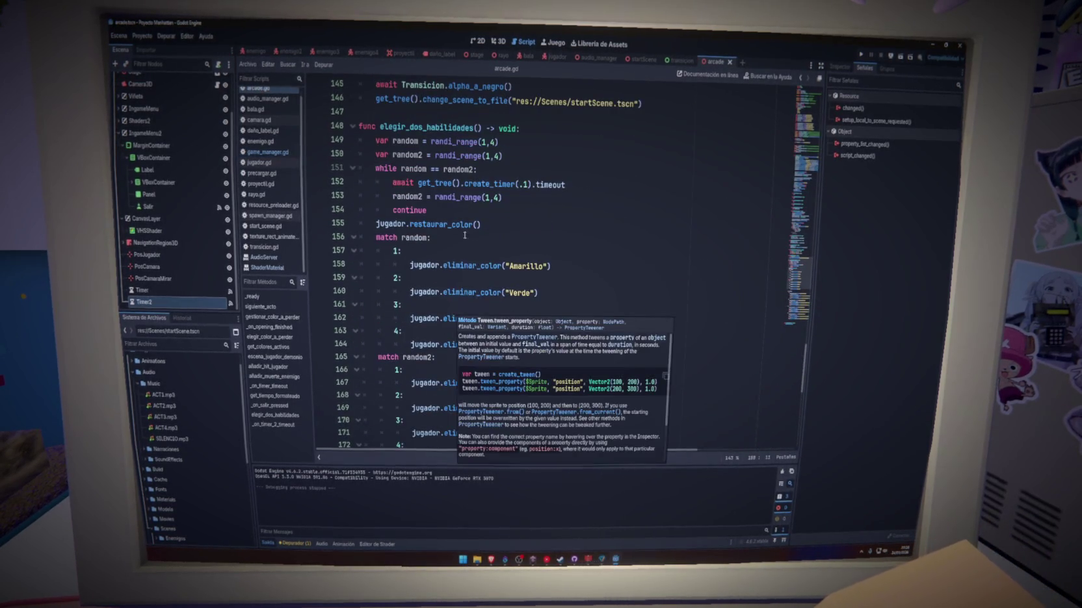
left_click(524, 134)
key("Return")
key("ctrl+v")
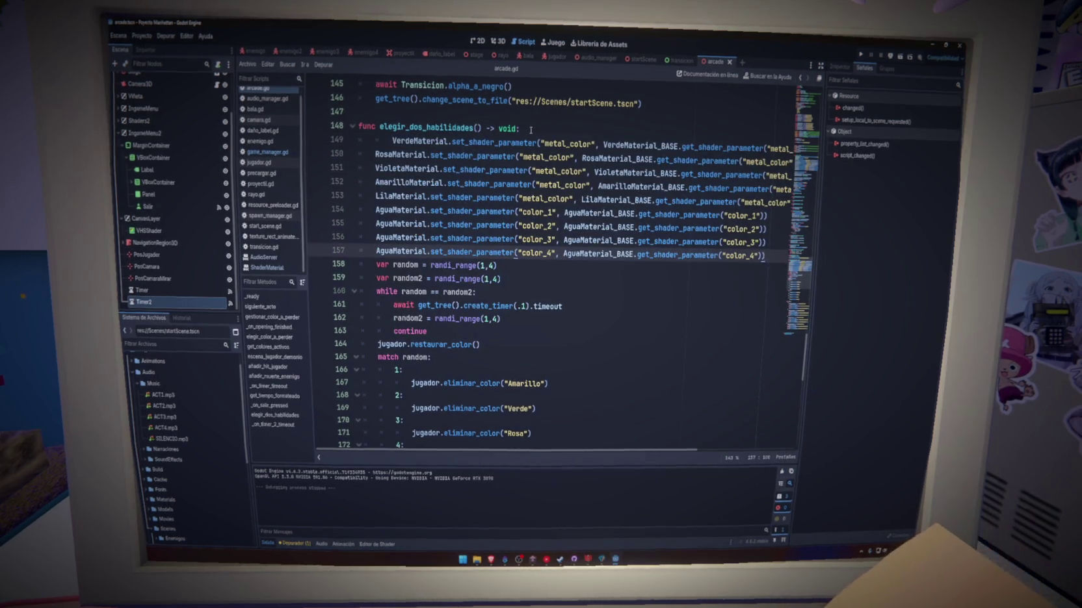
left_click(388, 139)
key("BackSpace")
Delete the stray await line after the pasted block and run the project
left_click(774, 254)
key("Return")
key("Return")
key("Return")
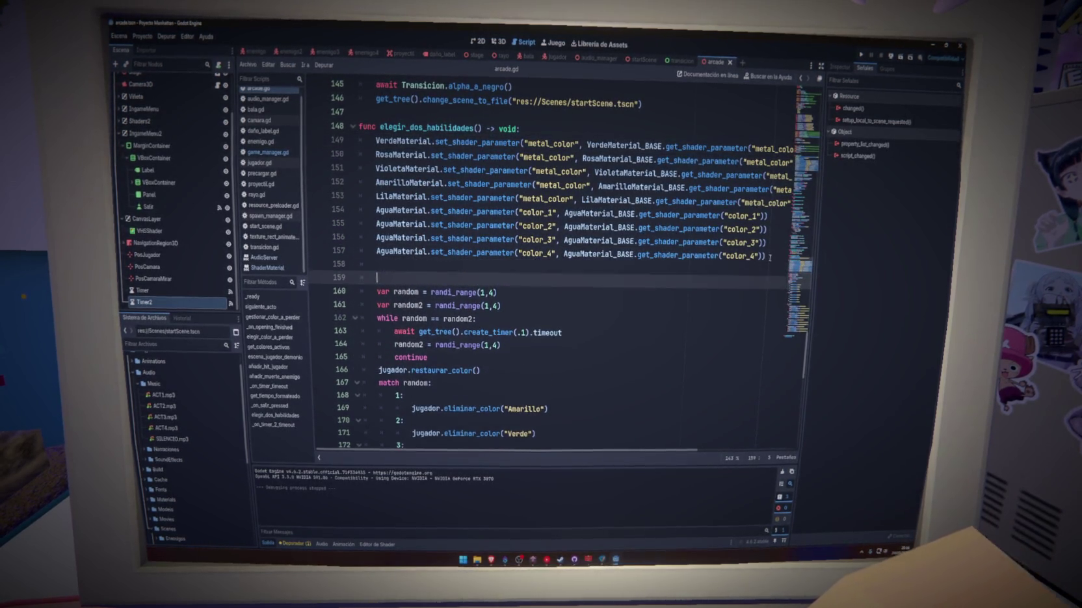
left_click(623, 280)
type("await get_Tree")
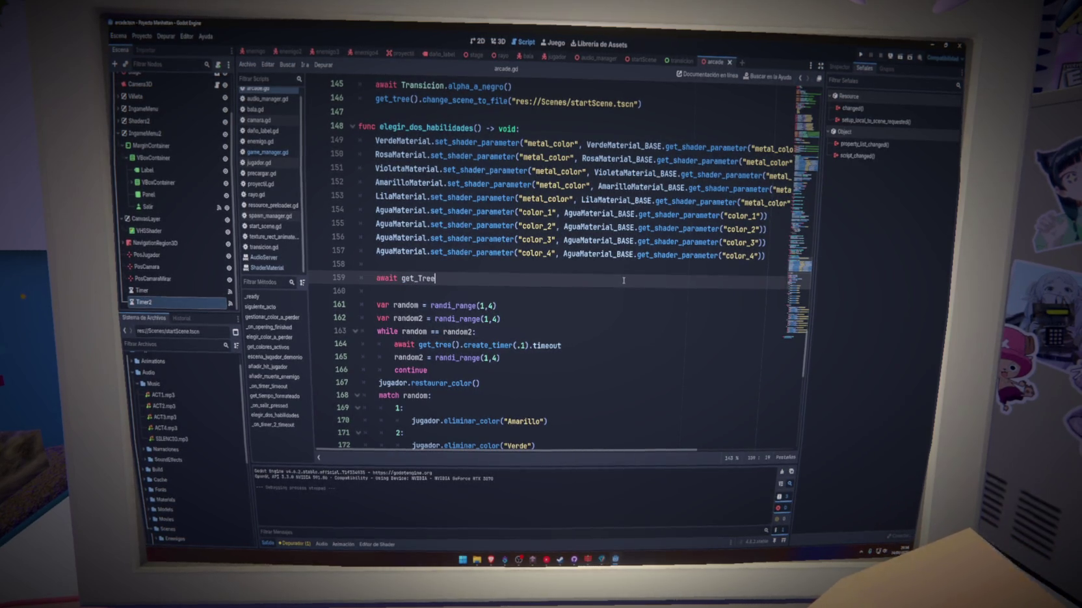
key("BackSpace")
key("BackSpace")
key("BackSpace")
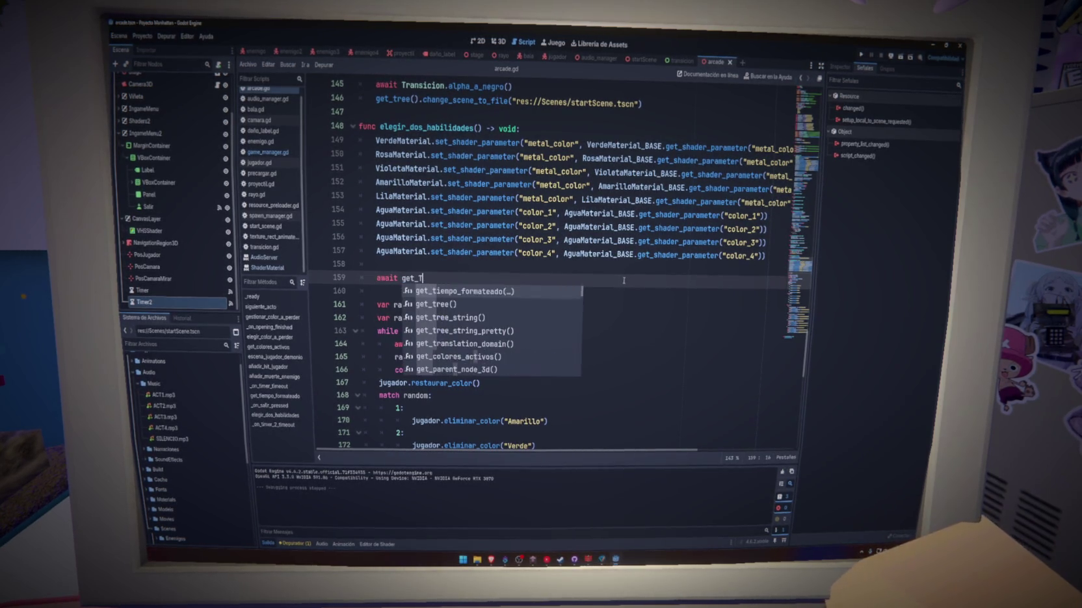
key("BackSpace")
key("BackSpace")
key("BackSpace")
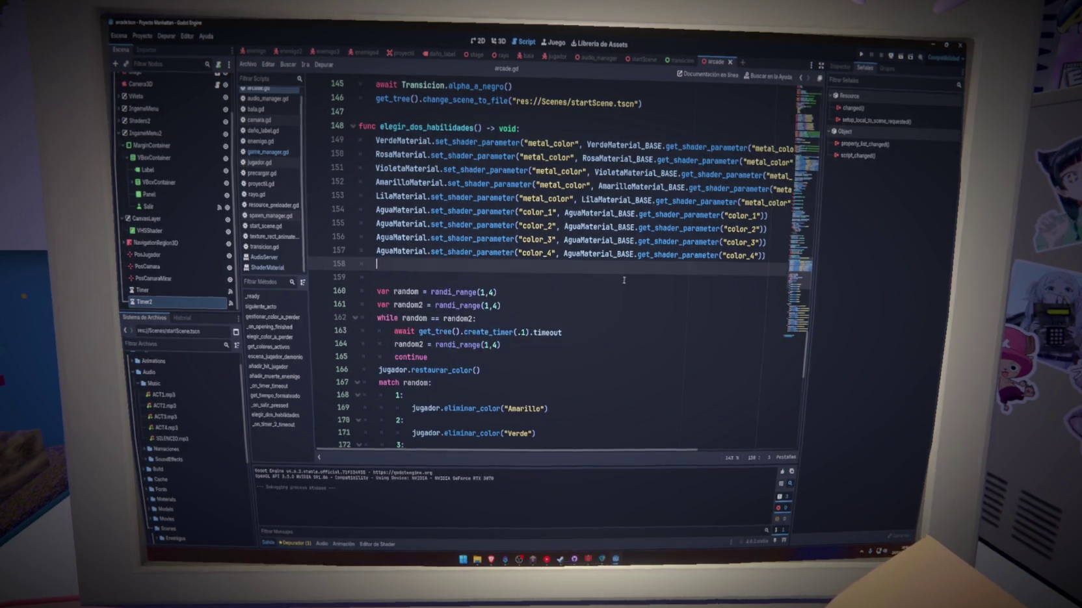
left_click(889, 55)
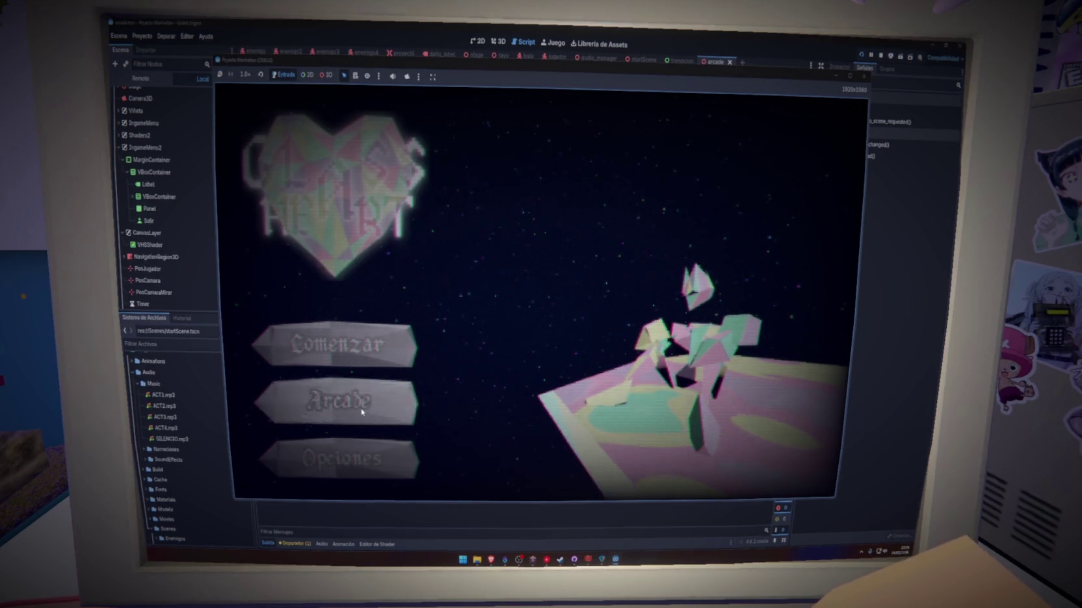
Start Arcade from the main menu, fight enemies until 00:16, then stop the game
left_click(361, 412)
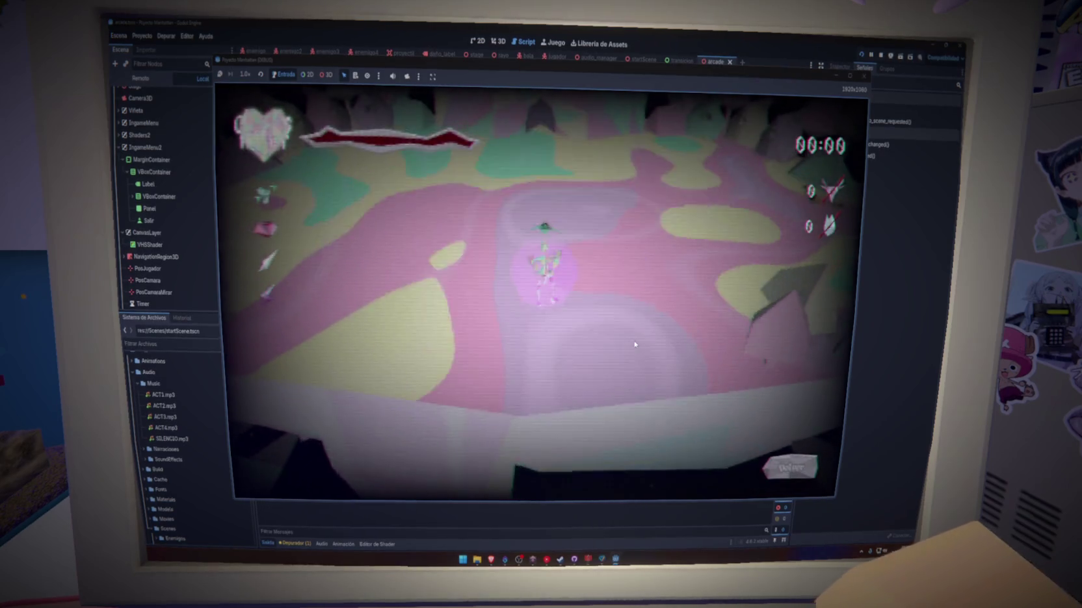
key("w")
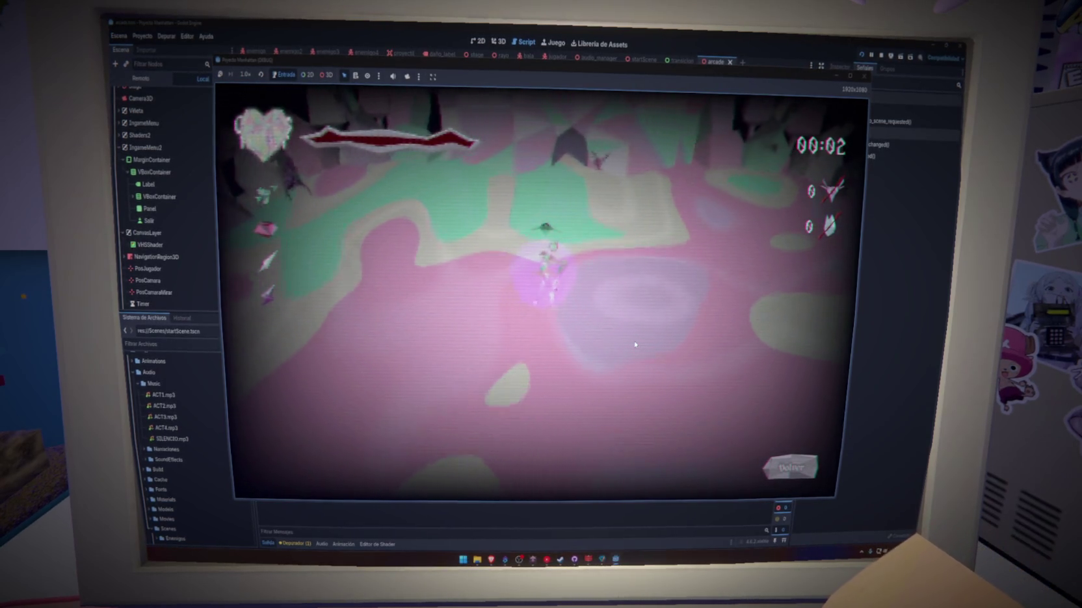
key("w")
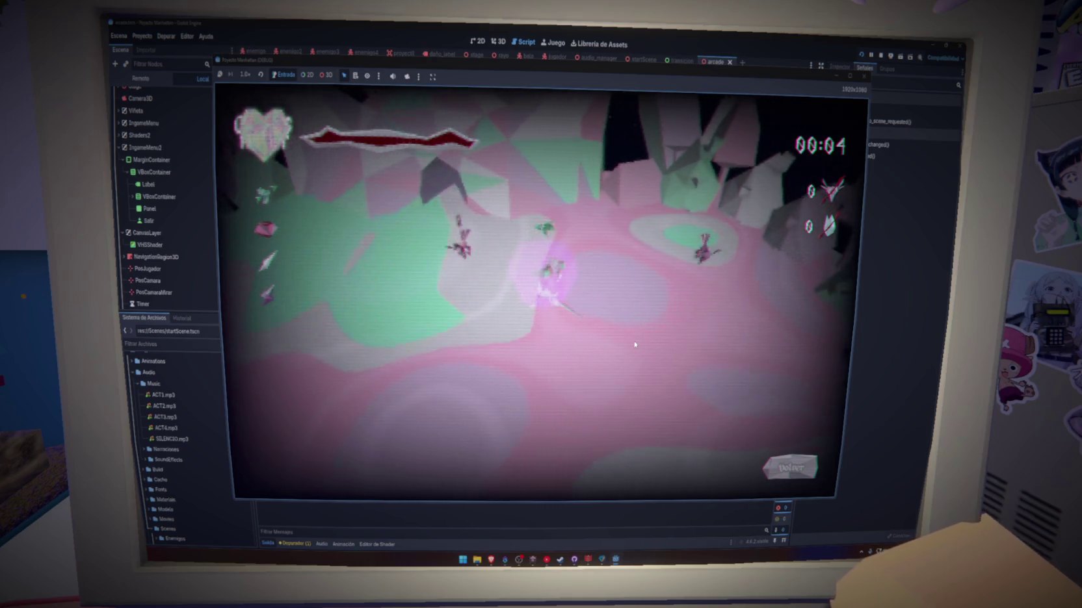
key("w")
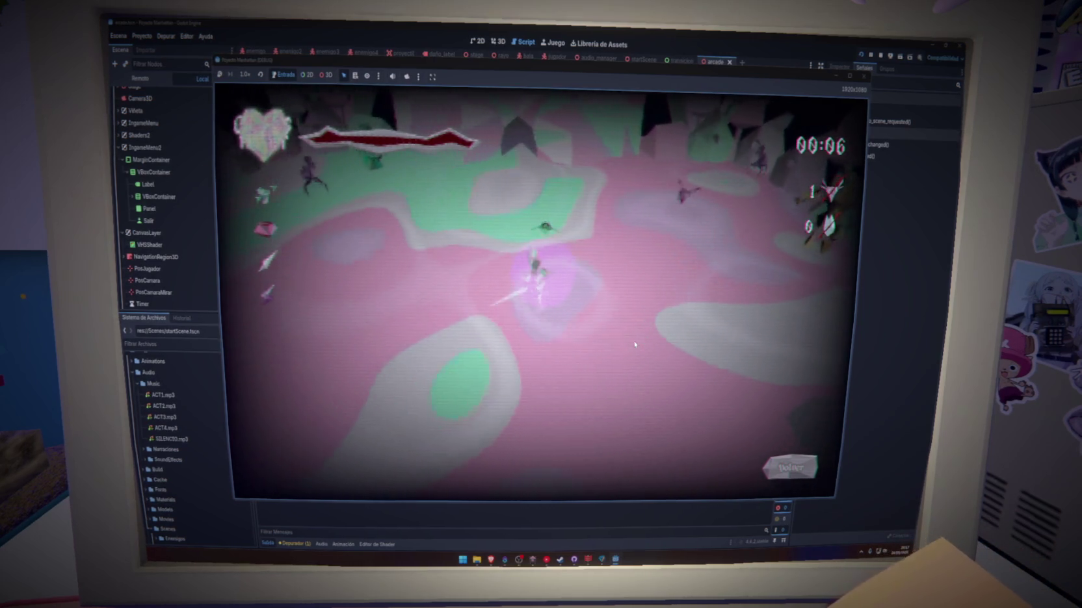
key("w")
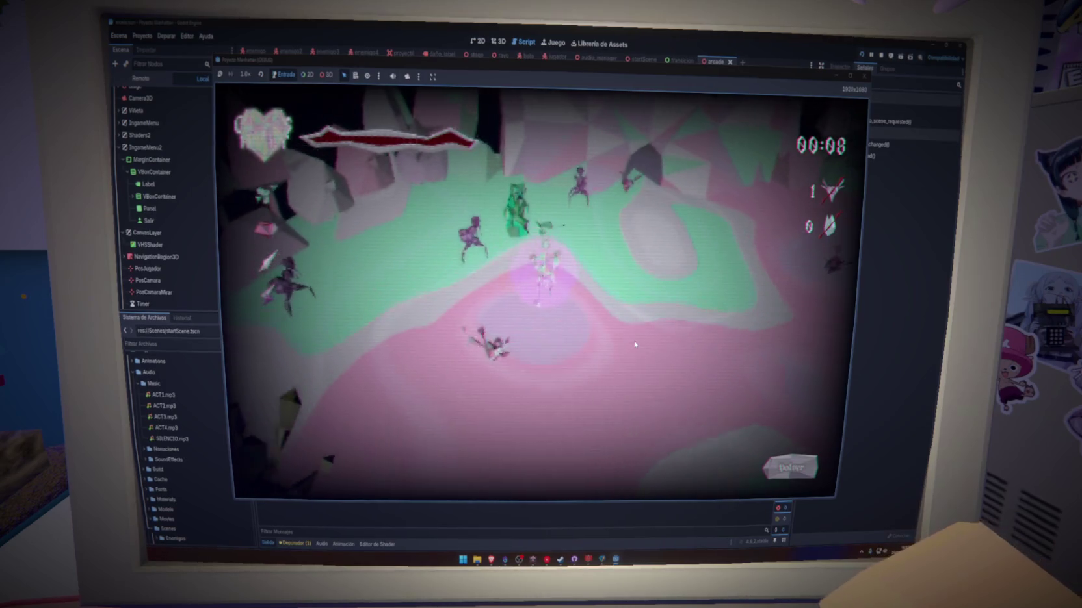
key("w")
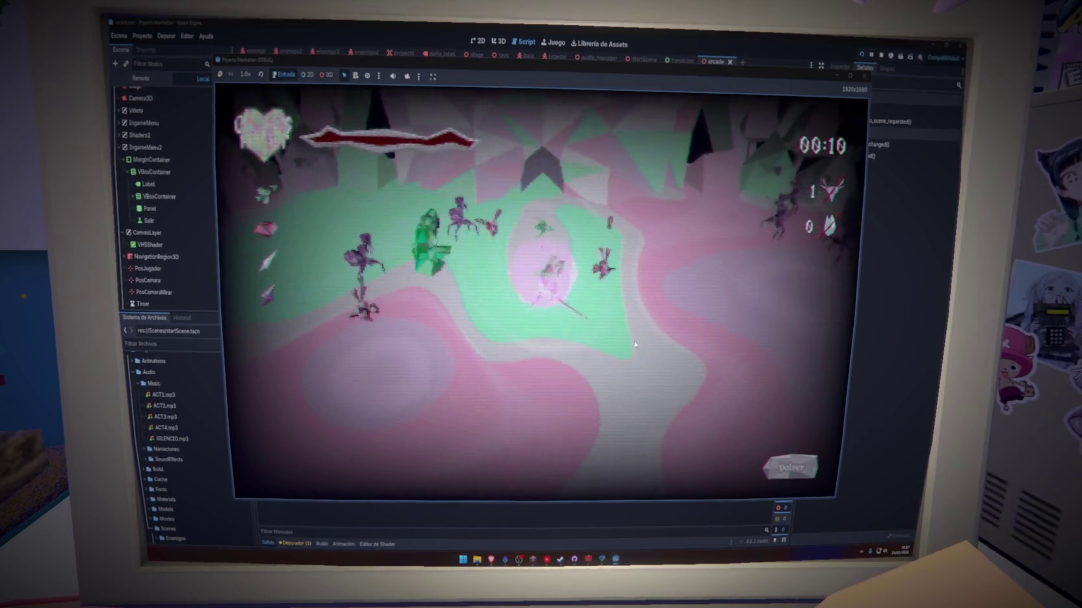
key("w")
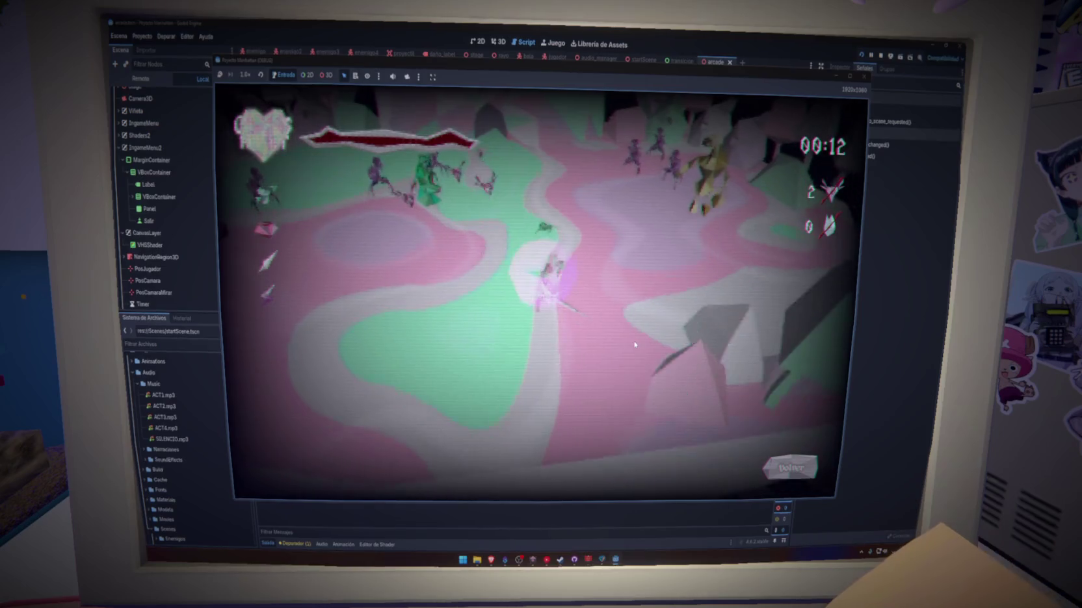
key("w")
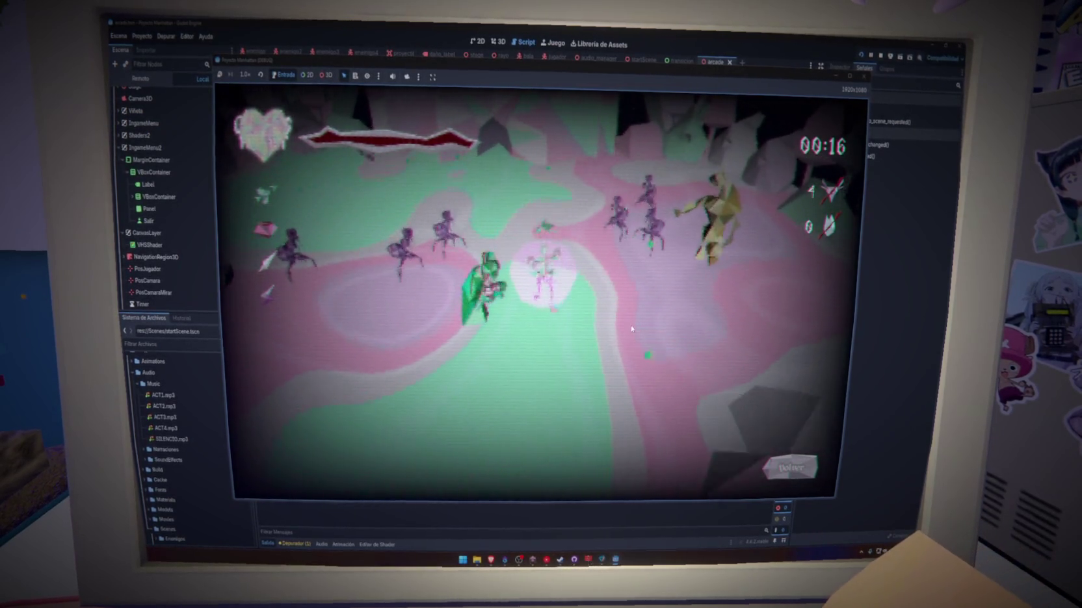
left_click(871, 55)
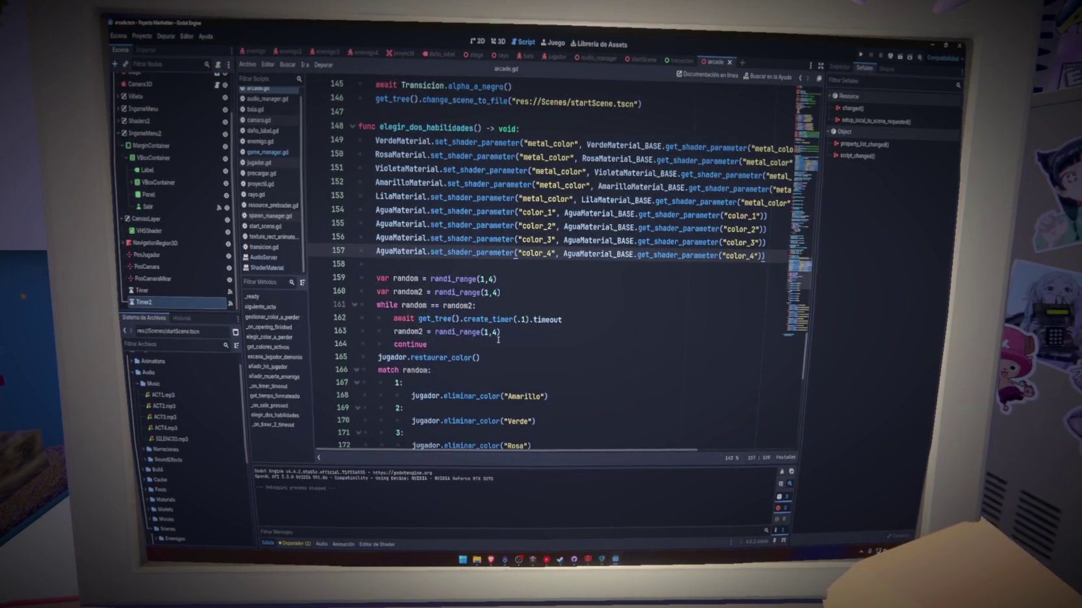
Duplicate the match random2 icon-and-colour block directly below itself
scroll(499, 340, "down", 10)
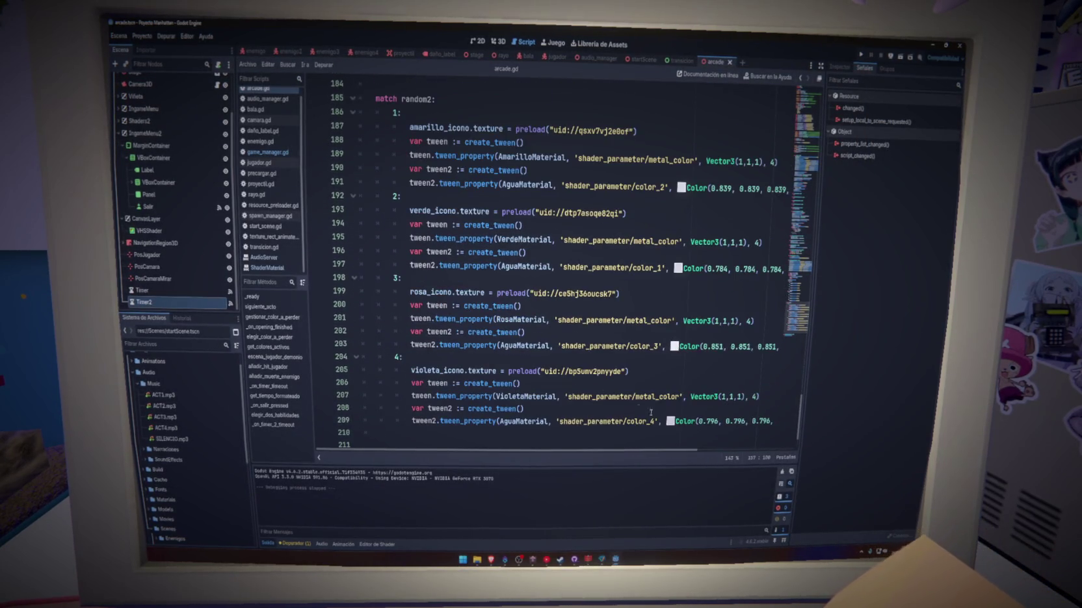
scroll(401, 264, "up", 3)
mouse_move(383, 229)
left_mouse_down()
mouse_move(416, 290)
mouse_move(650, 352)
mouse_move(804, 378)
left_mouse_up()
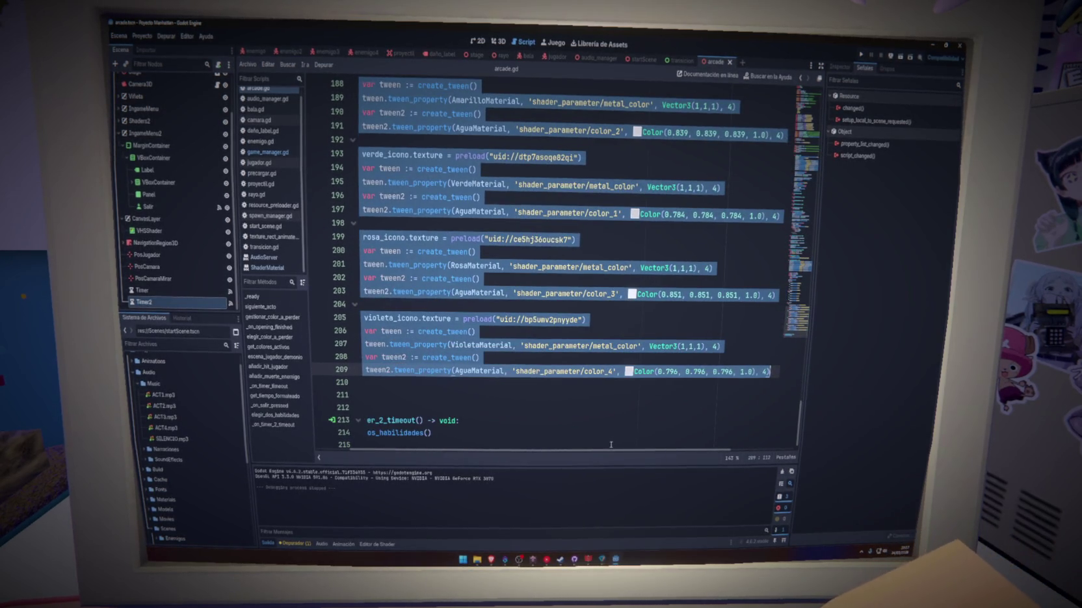
left_click(409, 387)
key("ctrl+v")
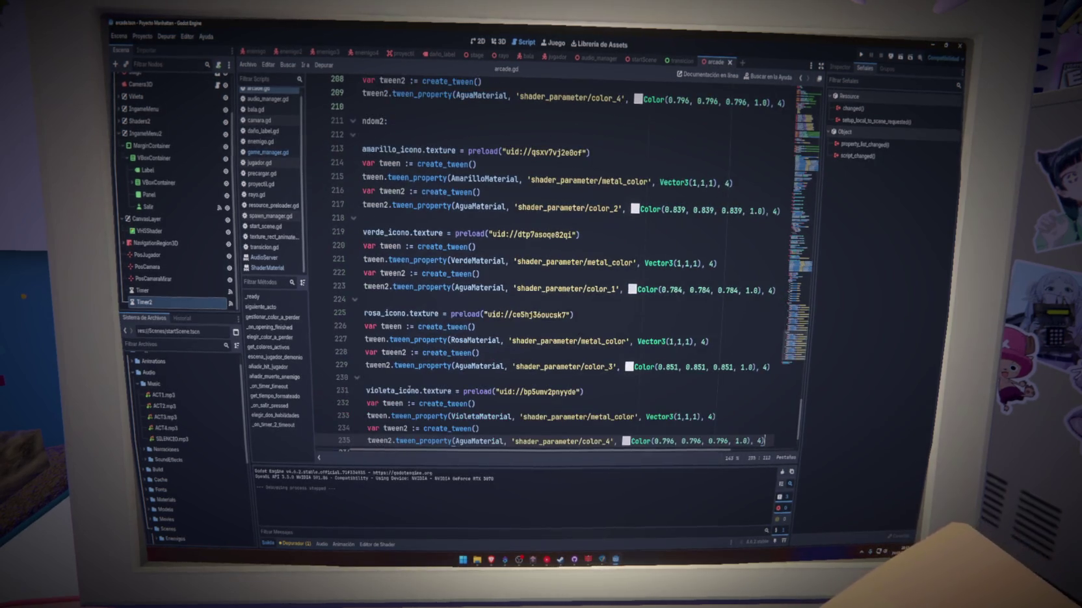
Change the first block to match random, then relaunch with F5 and start Arcade
scroll(426, 212, "up", 10)
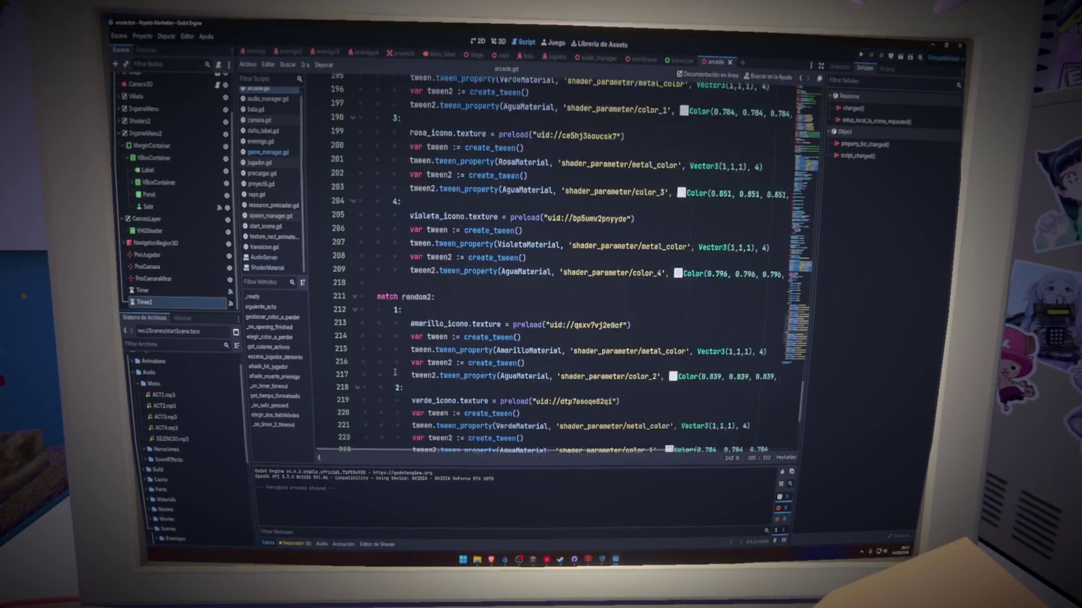
left_click(426, 176)
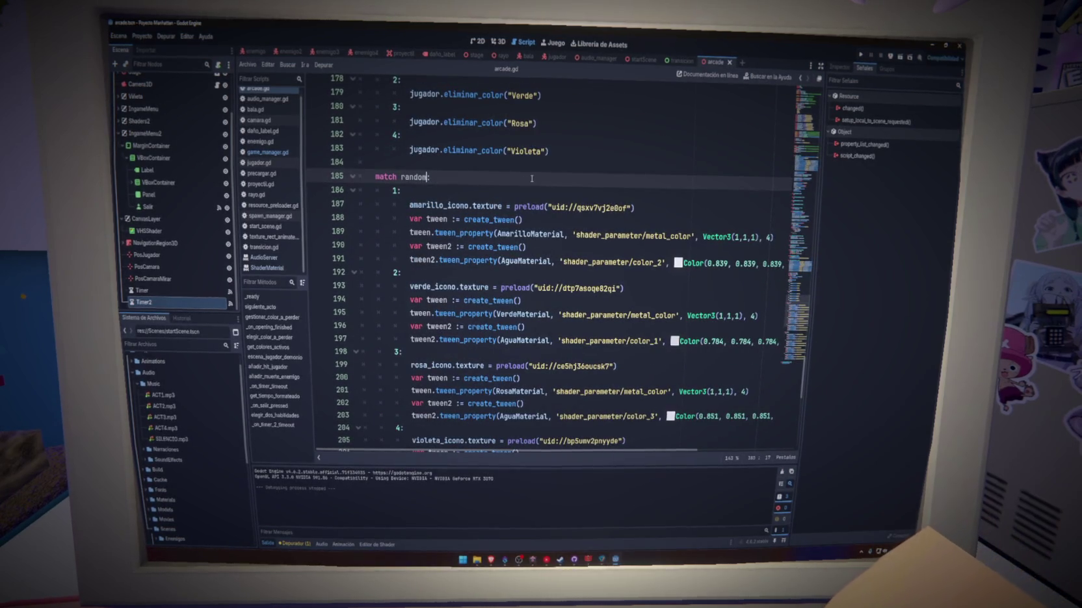
key("BackSpace")
key("F5")
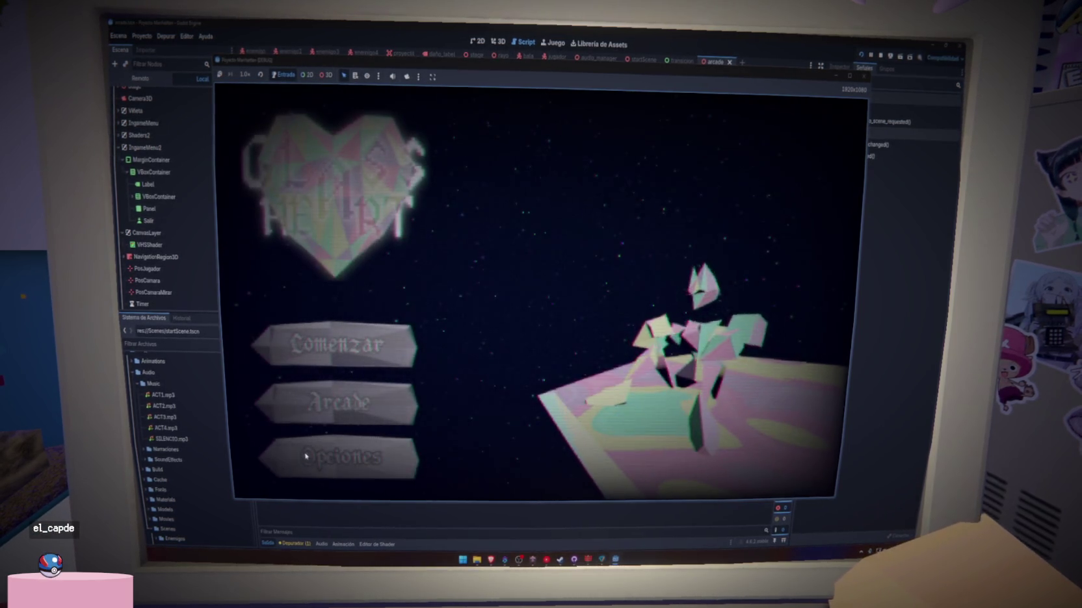
left_click(345, 413)
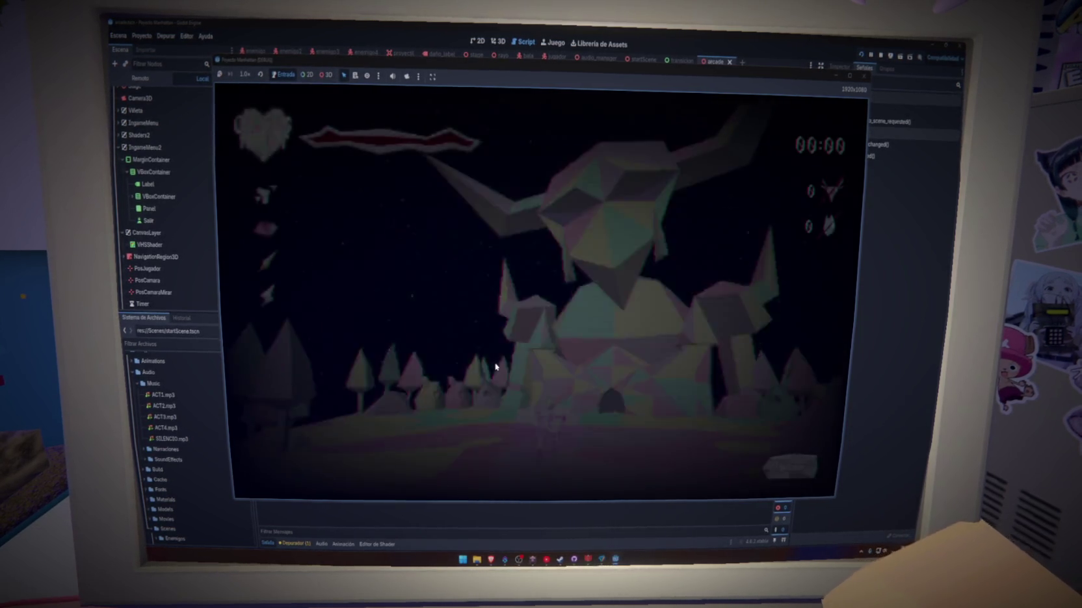
Advance through the arcade arena, attacking and killing the approaching enemies
key("w")
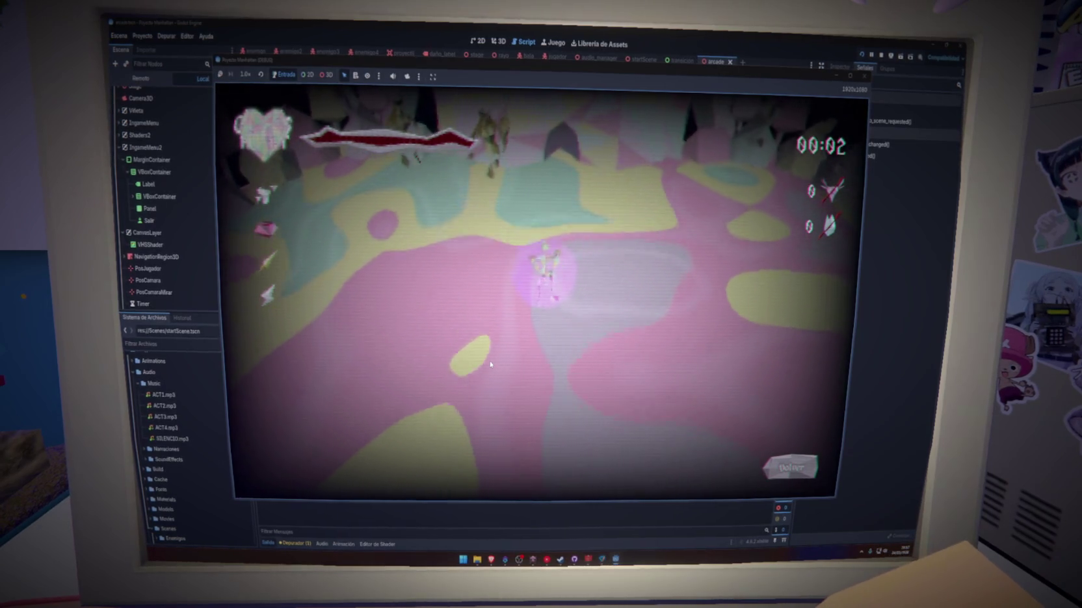
key("w")
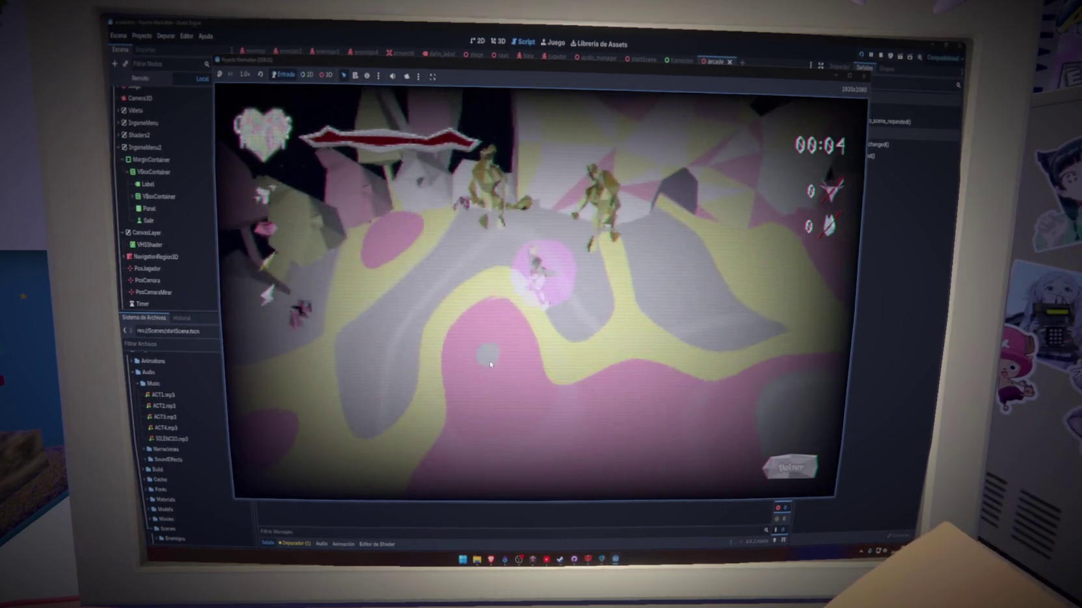
key("w")
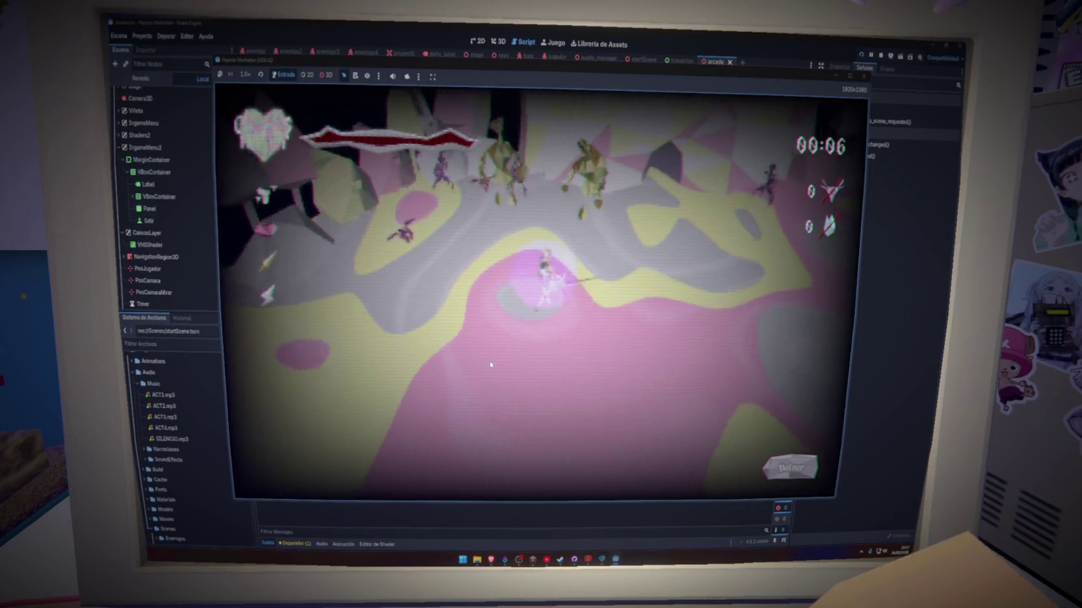
key("w")
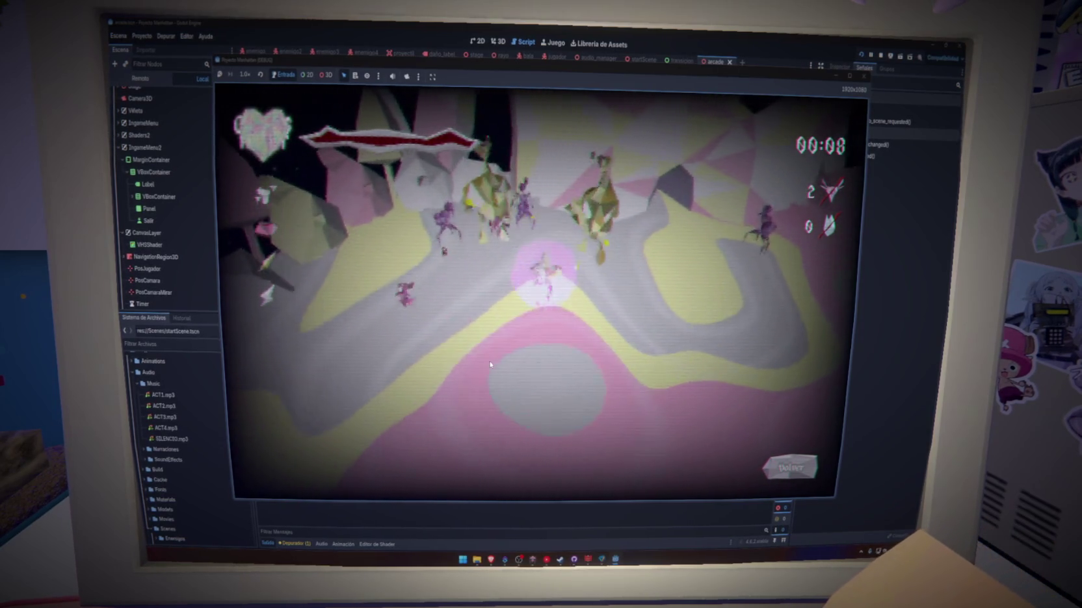
key("w")
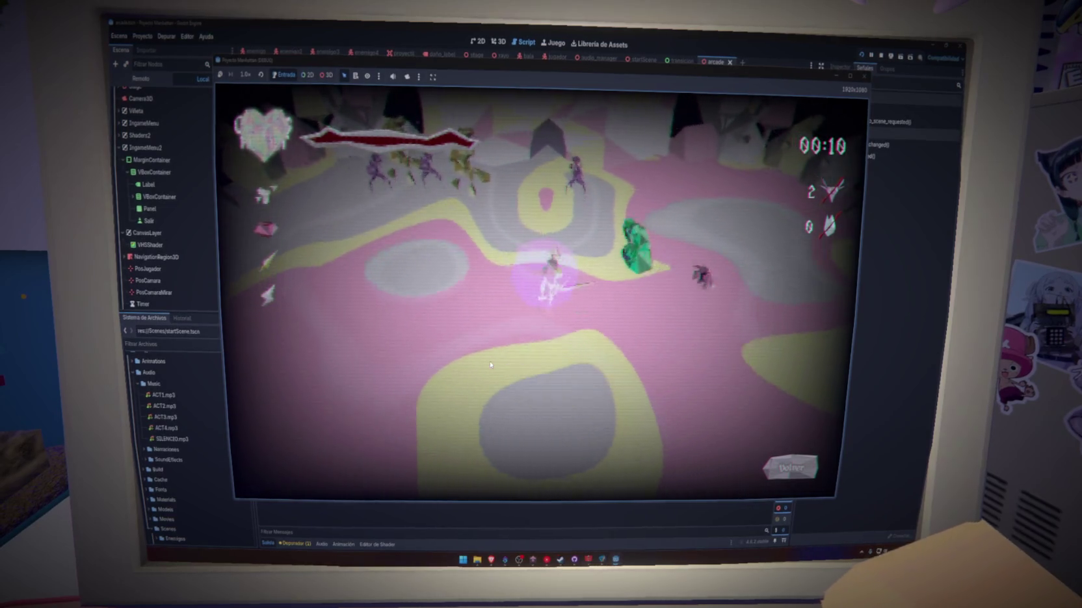
key("w")
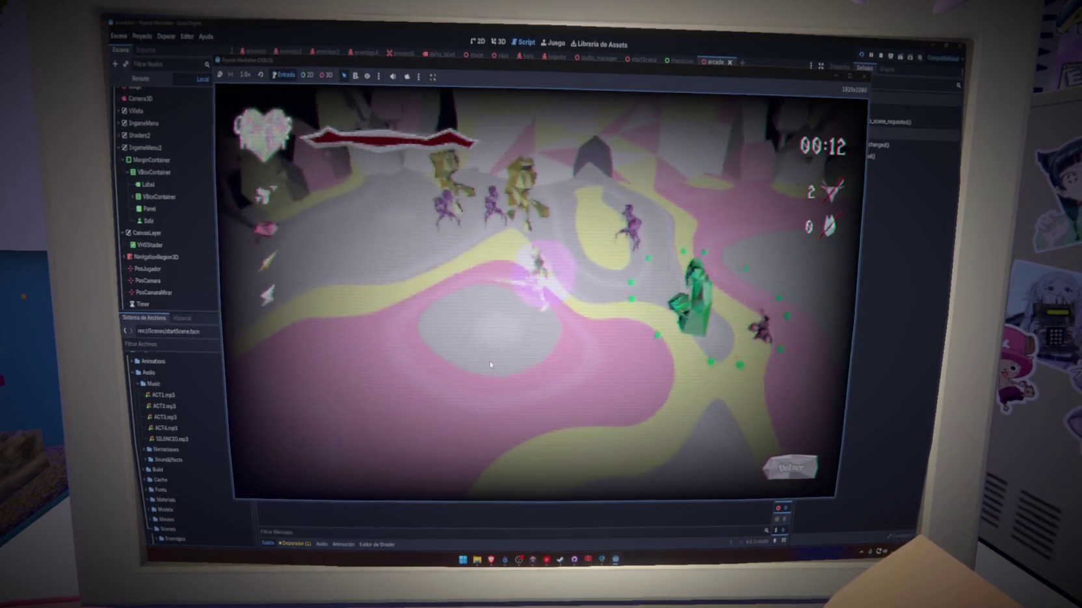
key("w")
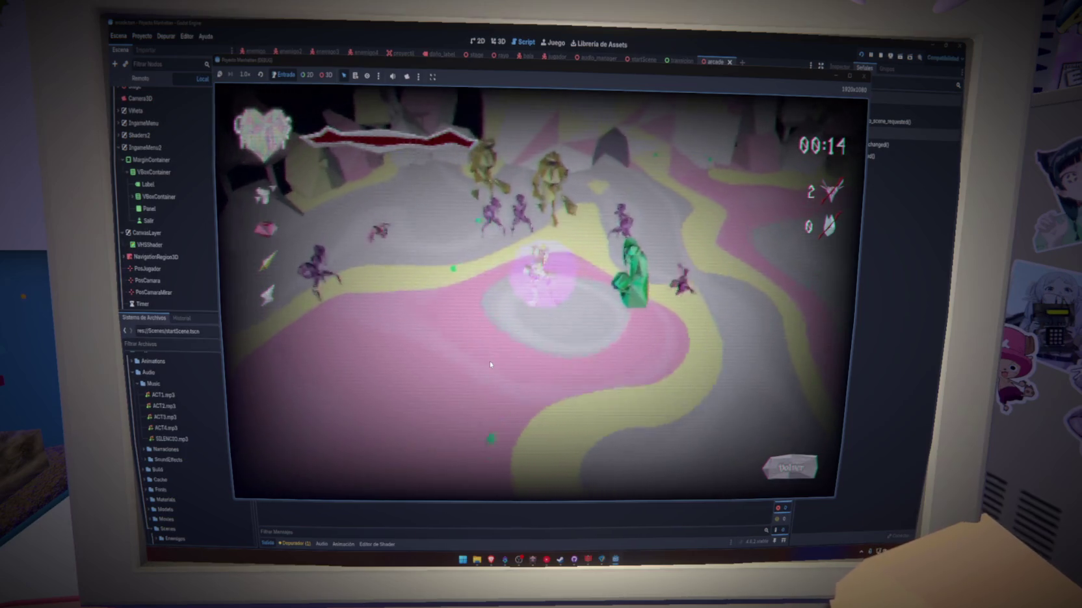
key("w")
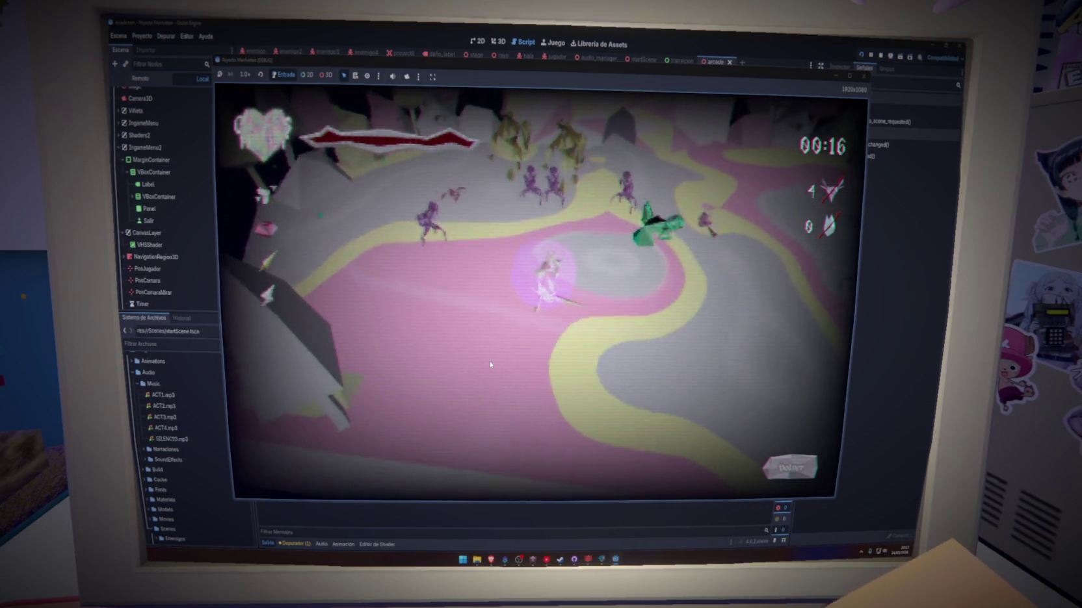
key("w")
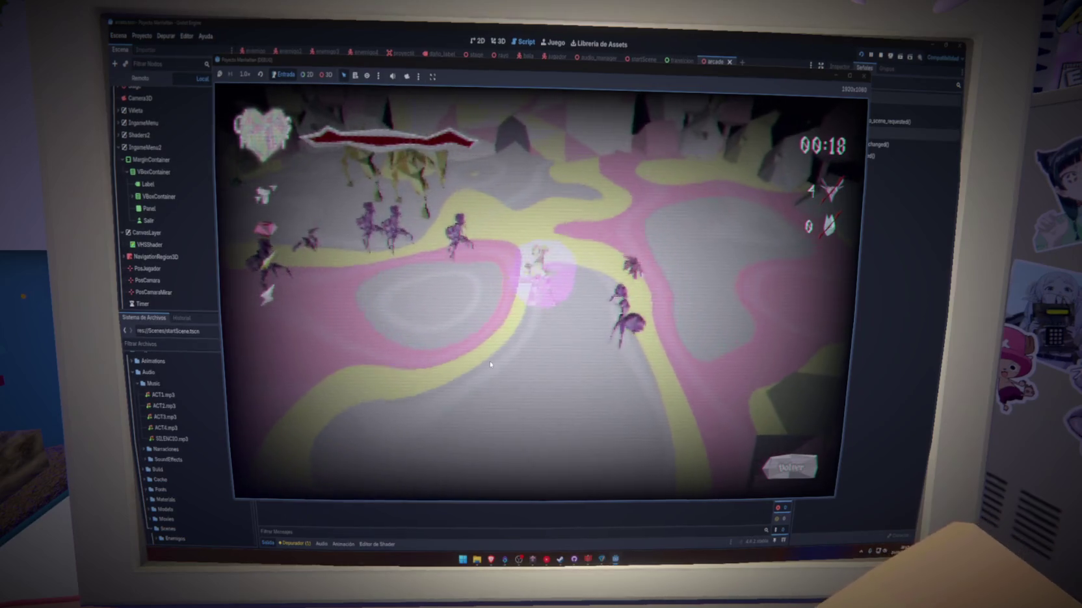
key("w")
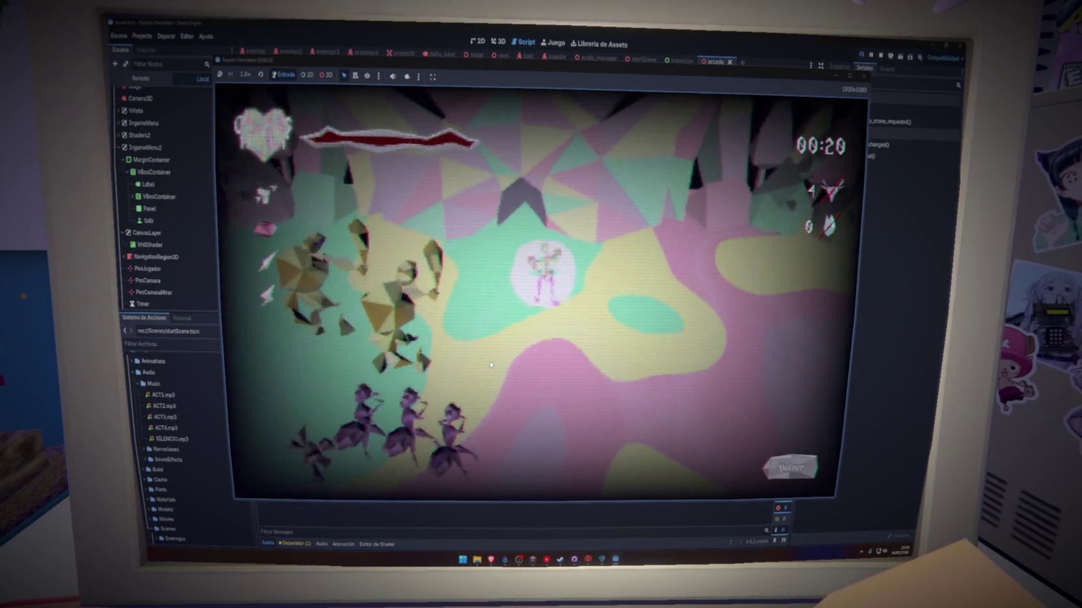
key("w")
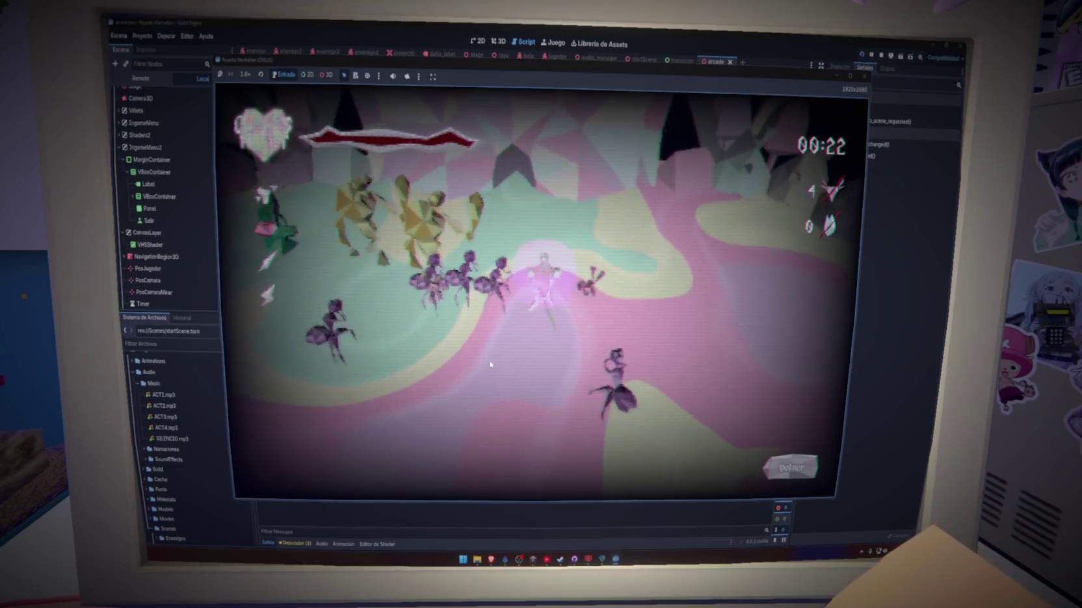
key("w")
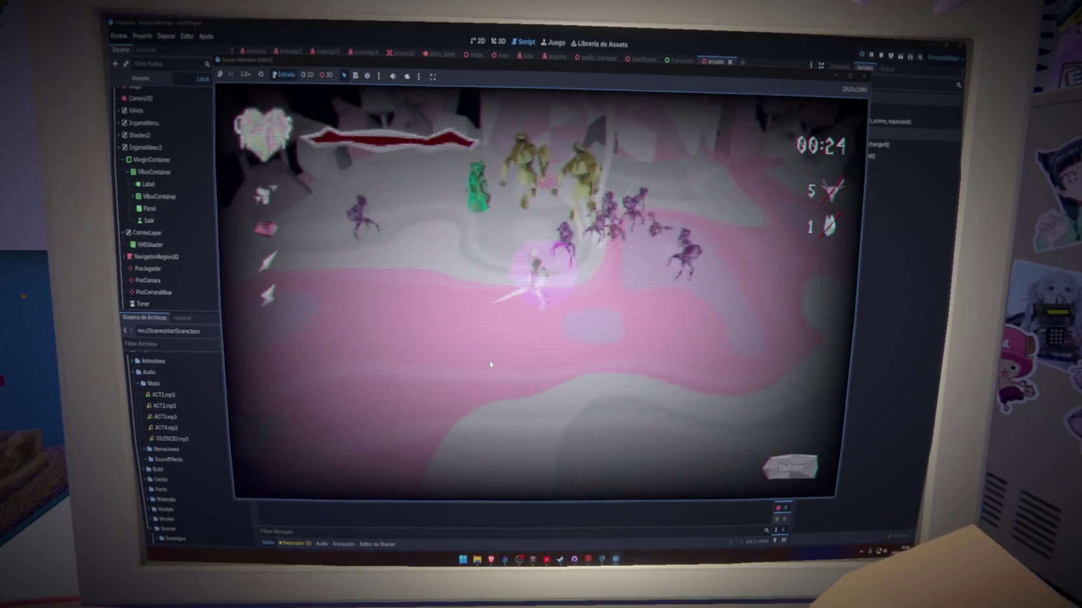
key("w")
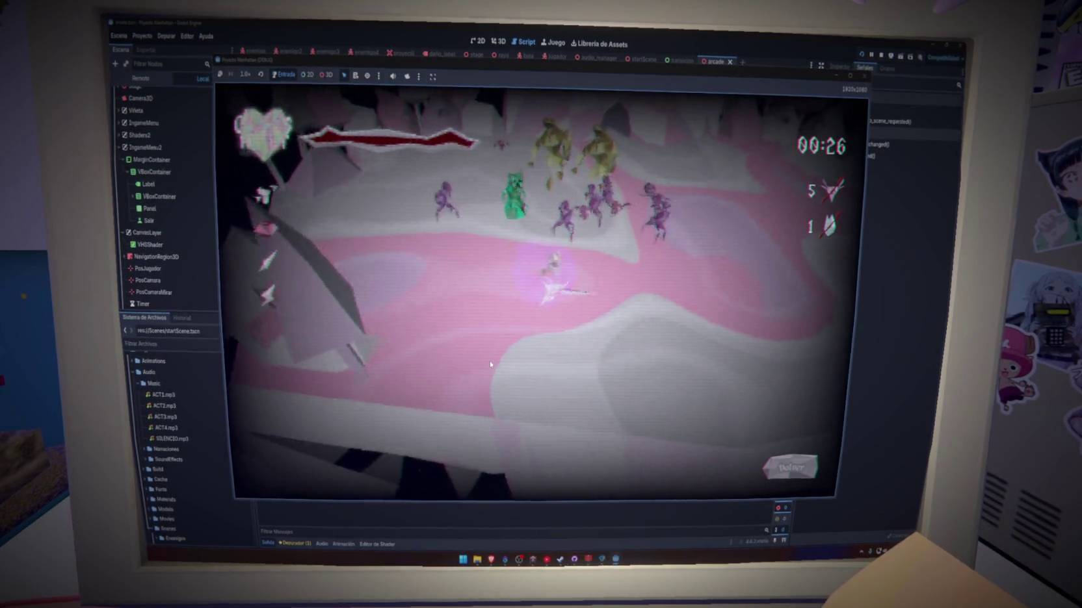
key("w")
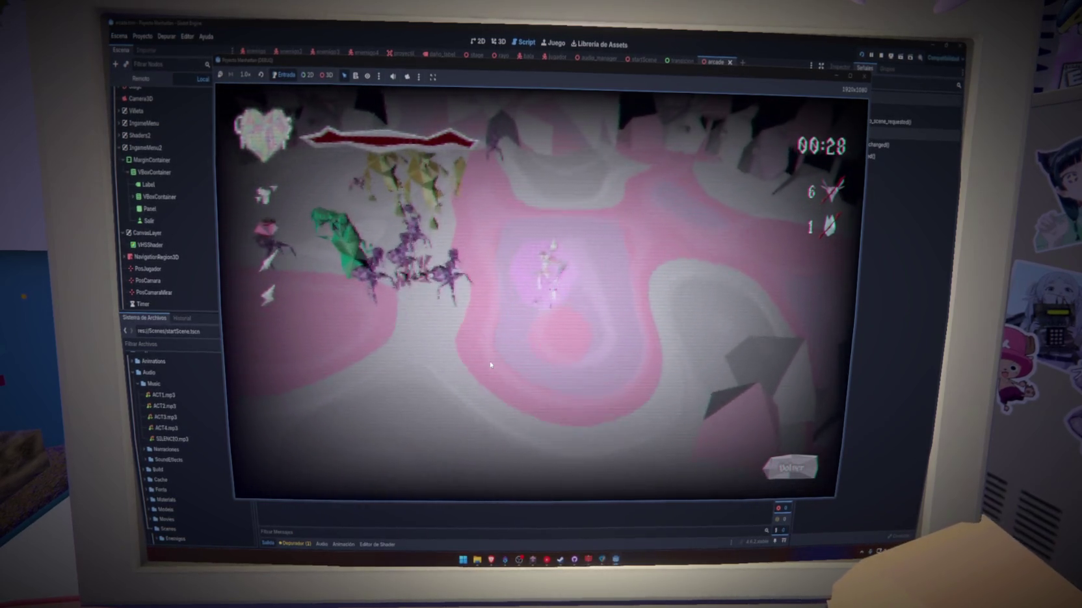
Keep fighting until 00:50 with 16 kills, then stop the game with F8
key("s")
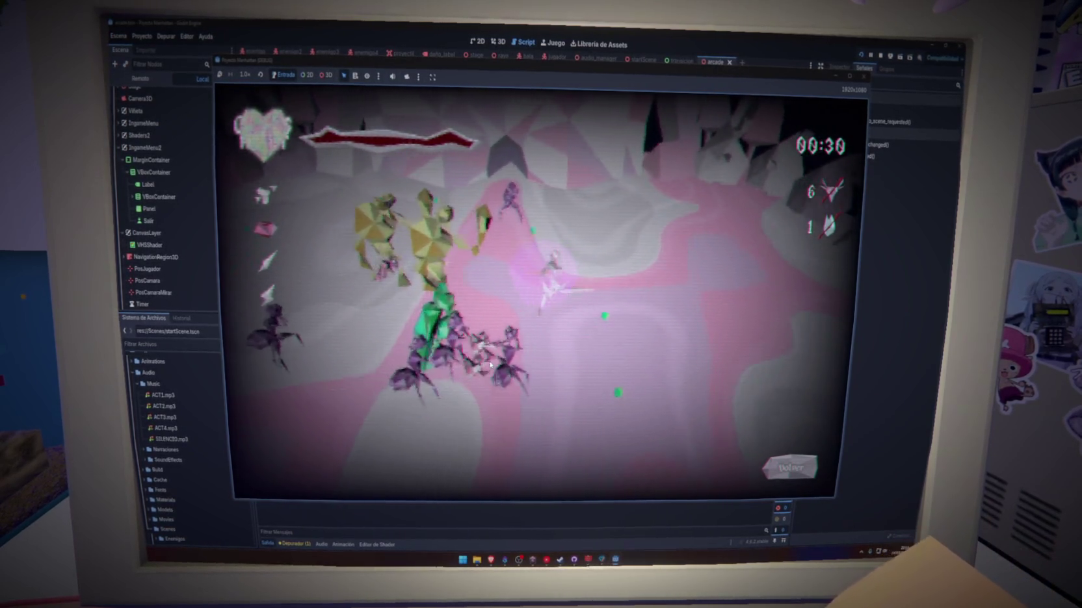
key("a")
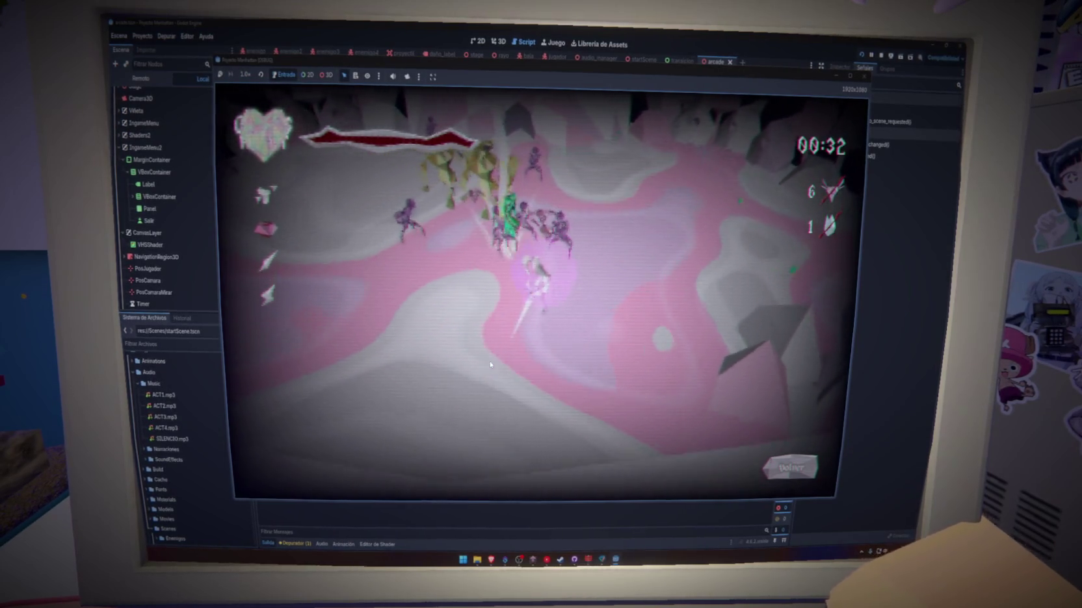
key("w")
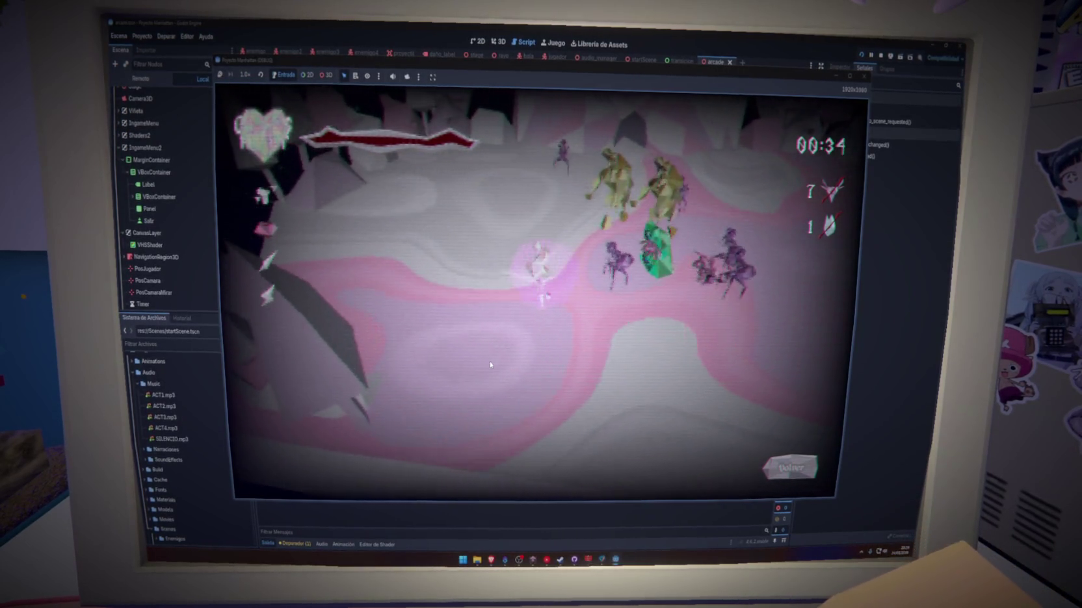
key("w")
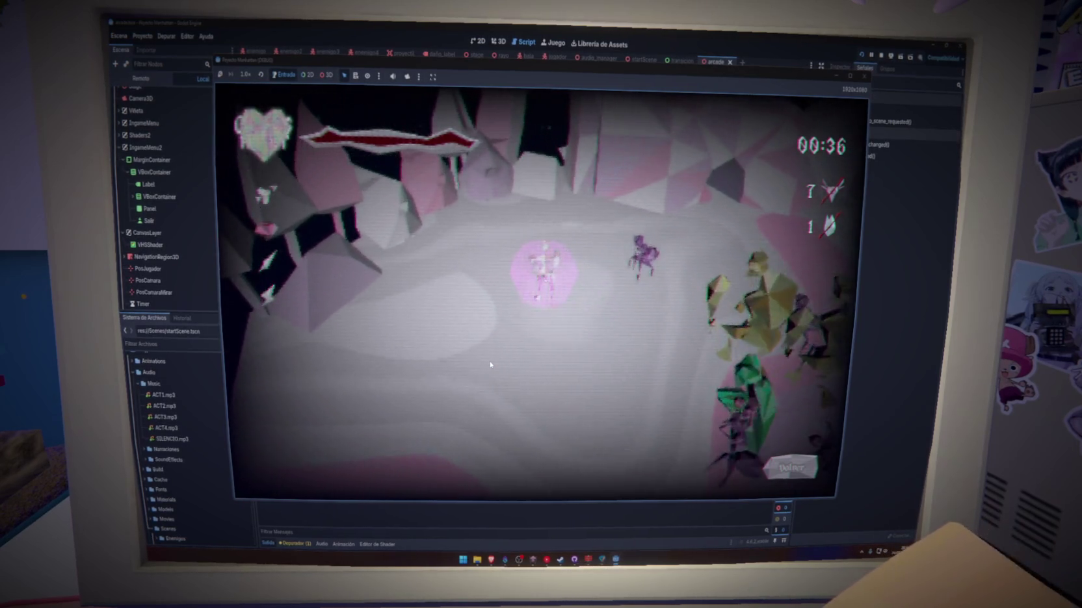
key("s")
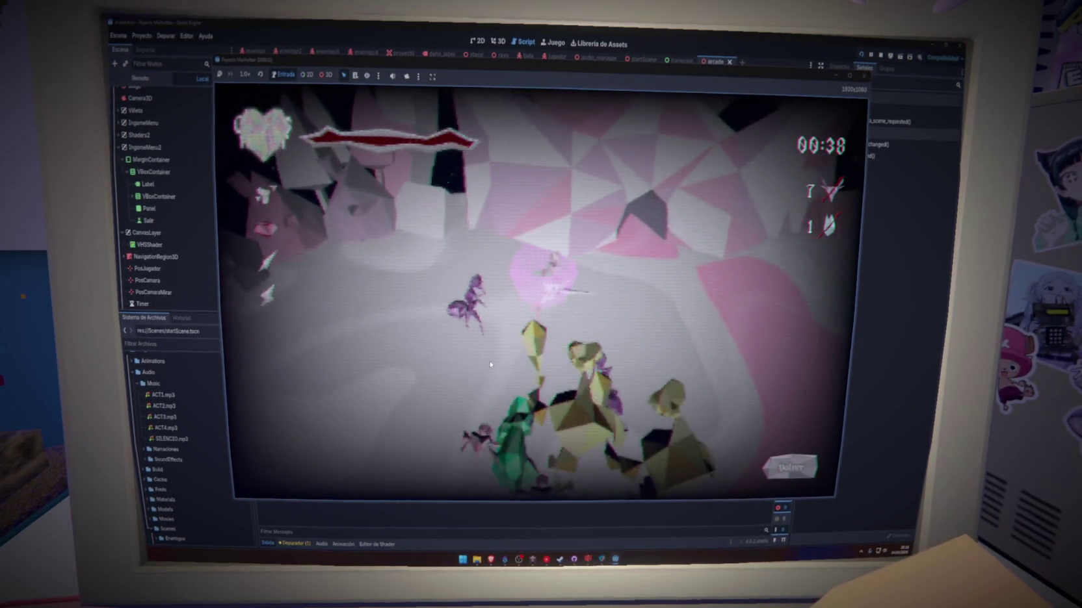
key("s")
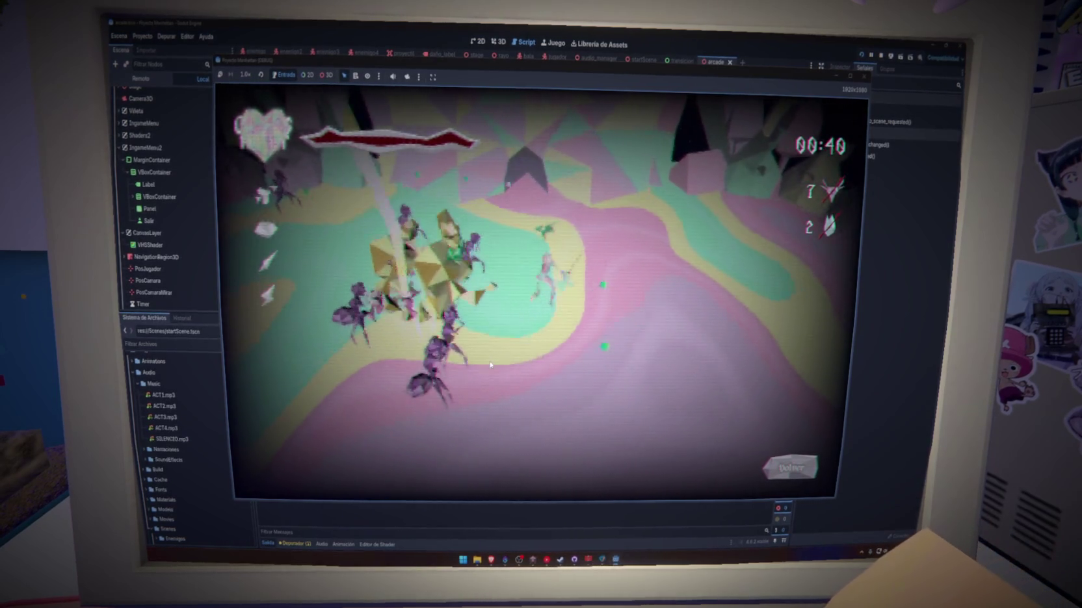
key("s")
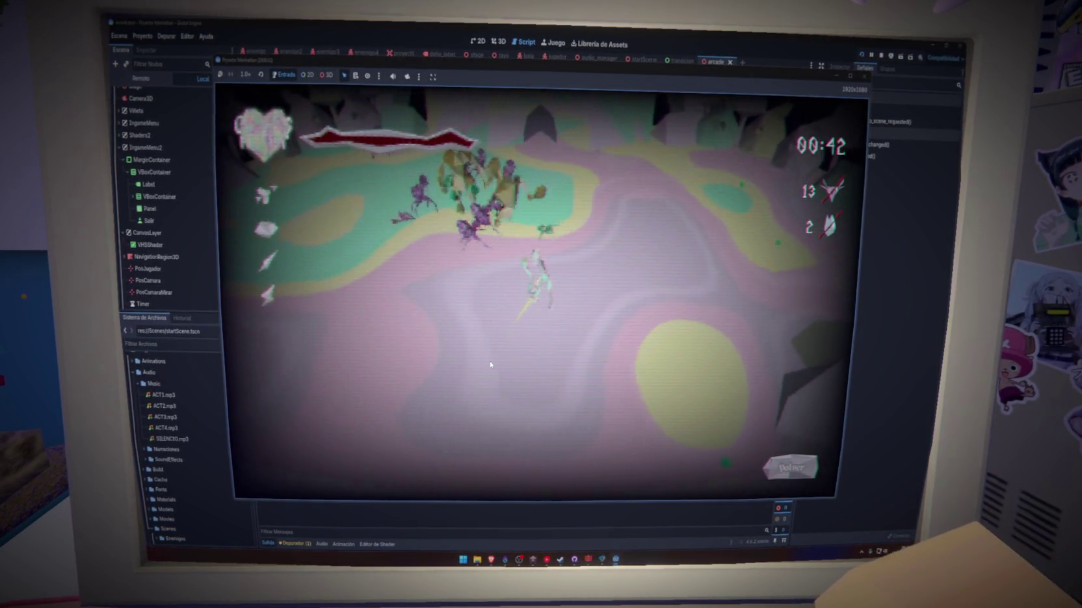
key("w")
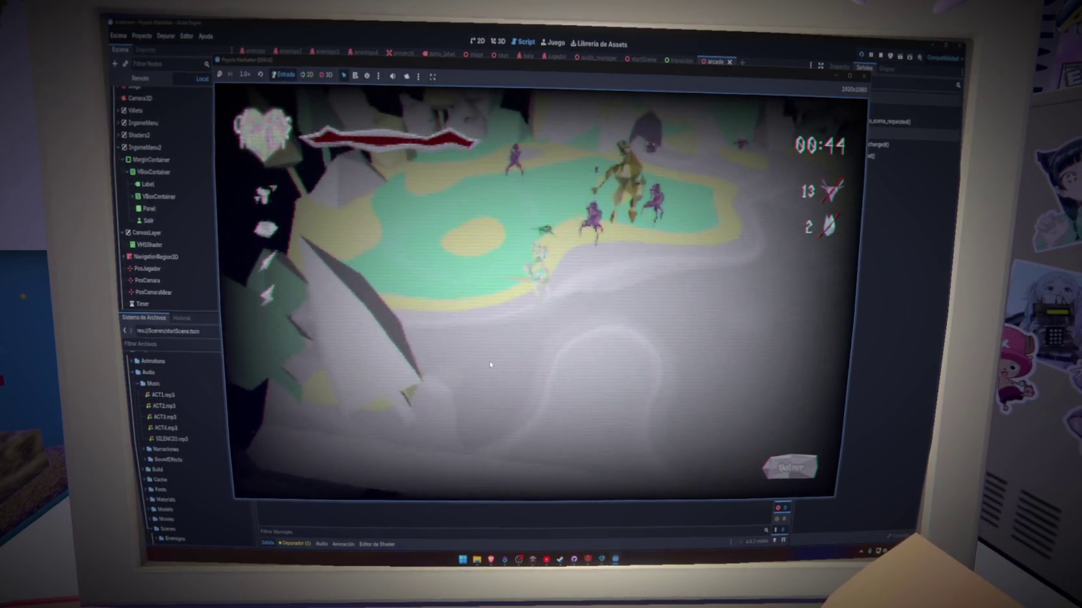
key("s")
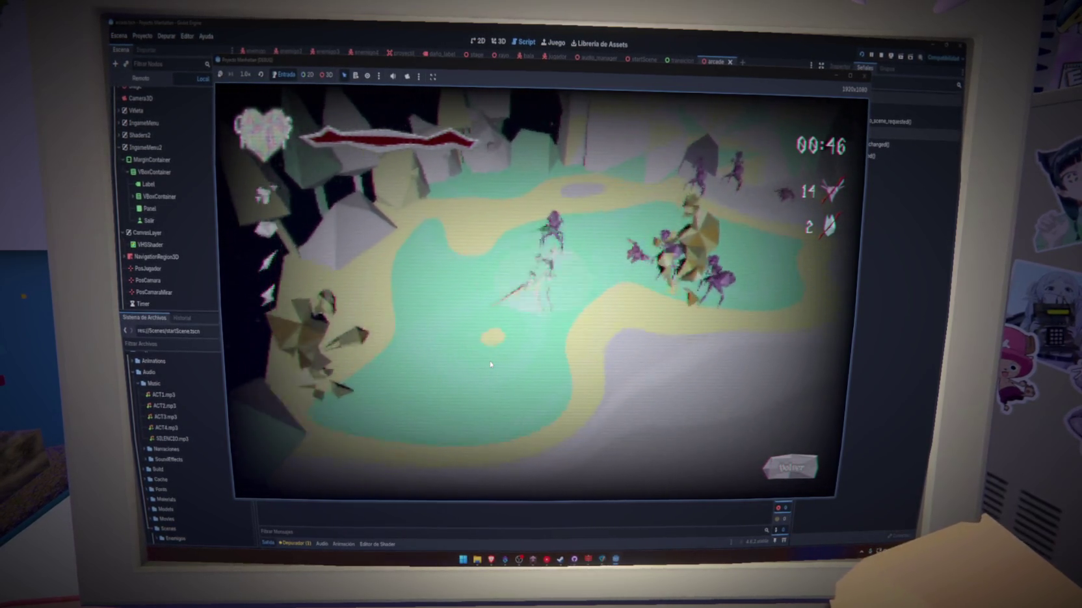
key("w")
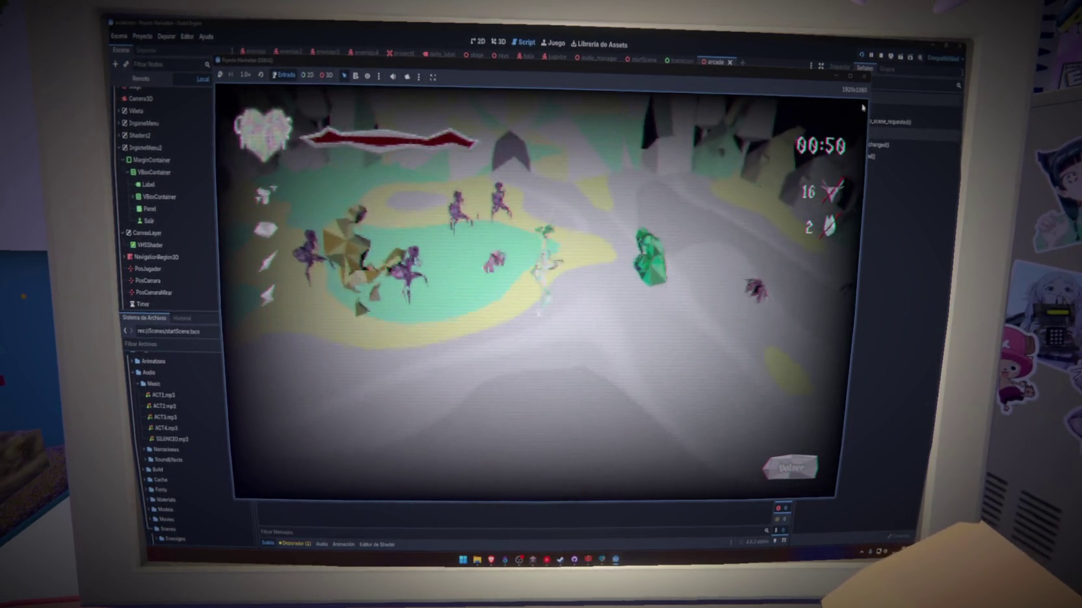
key("F8")
key("ctrl+s")
scroll(610, 278, "up", 10)
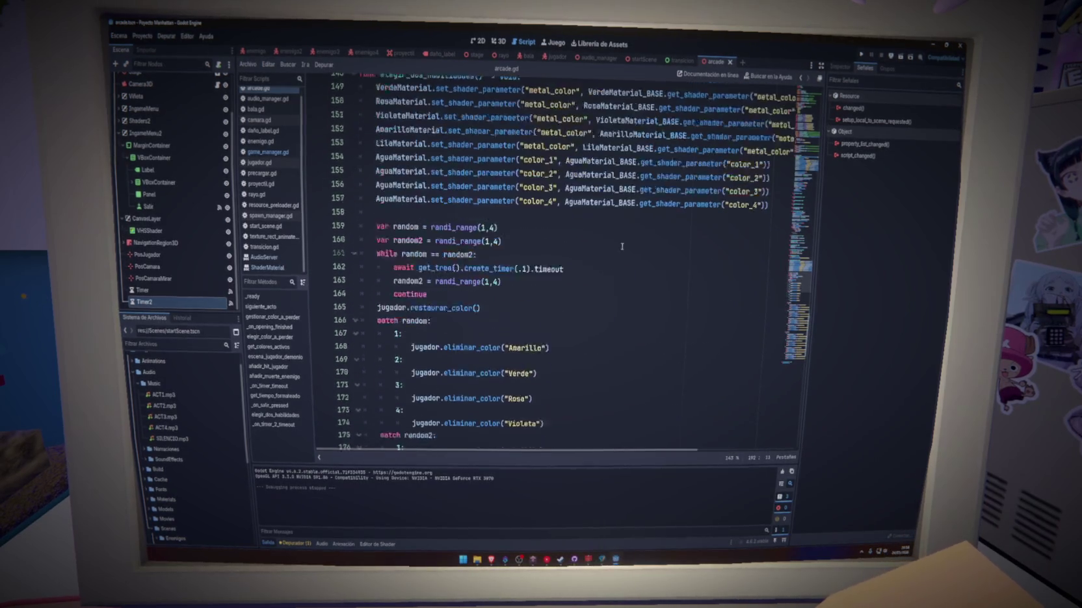
Copy the amarillo_icono.texture preload line in arcade.gd for elegir_dos_habilidades
mouse_move(802, 285)
left_mouse_down()
mouse_move(799, 152)
mouse_move(789, 302)
left_mouse_up()
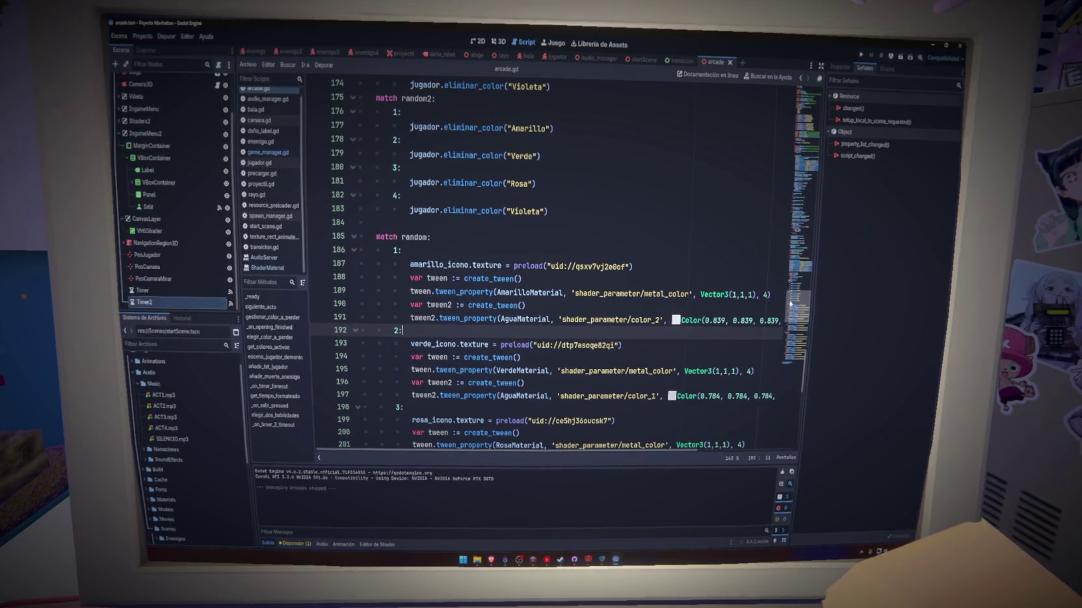
left_click_drag(662, 263, 521, 256)
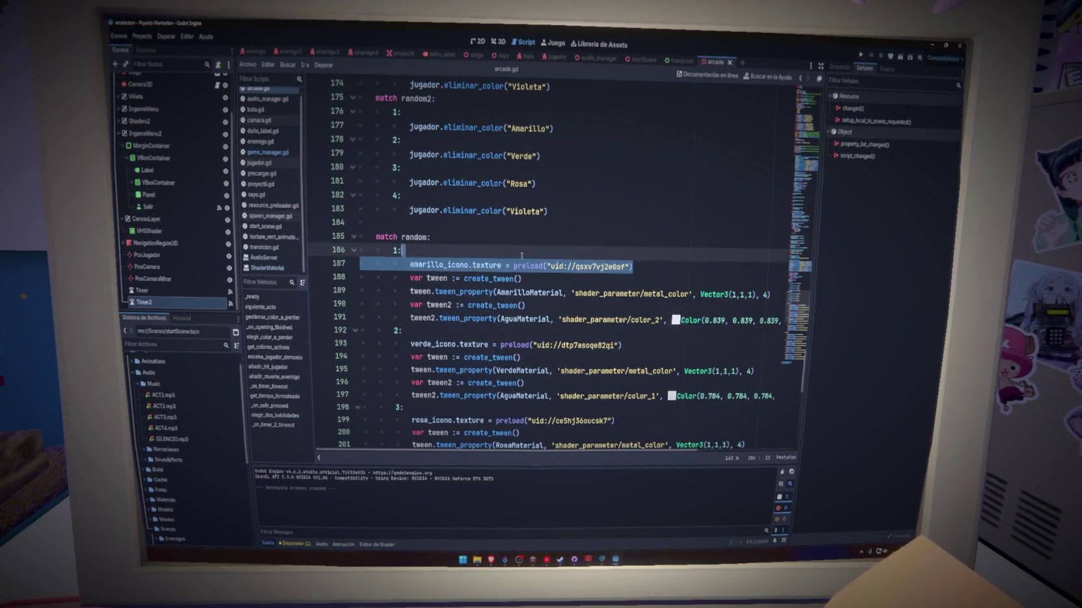
scroll(808, 290, "up", 10)
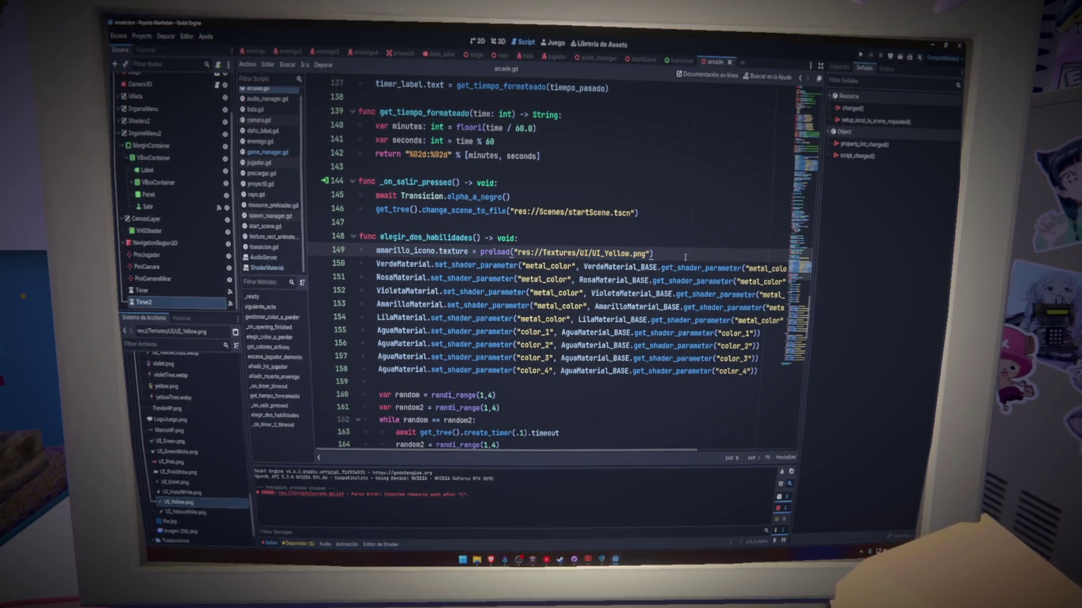
Duplicate the icon preload line and rename the copies to rosa_icono and violeta_icono
key("ctrl+shift+d")
key("ctrl+shift+d")
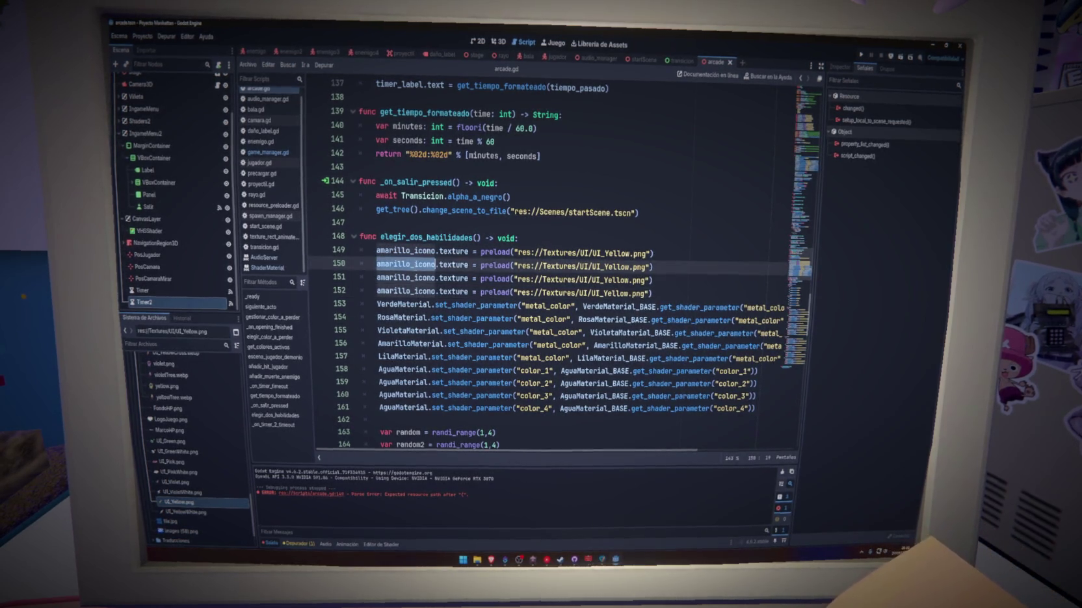
type("verde")
double_click(406, 278)
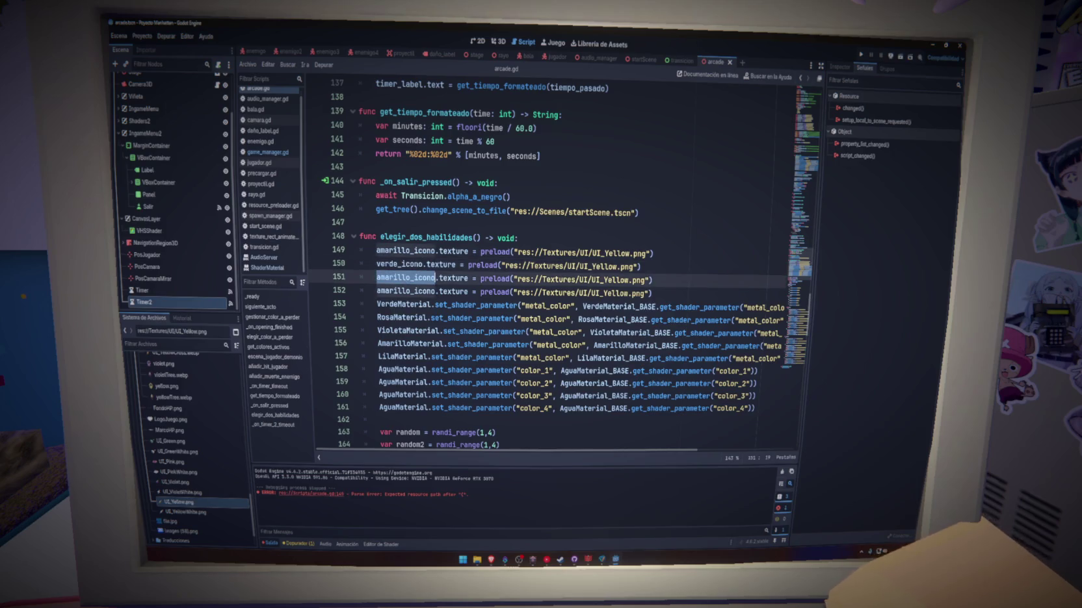
type("rosa")
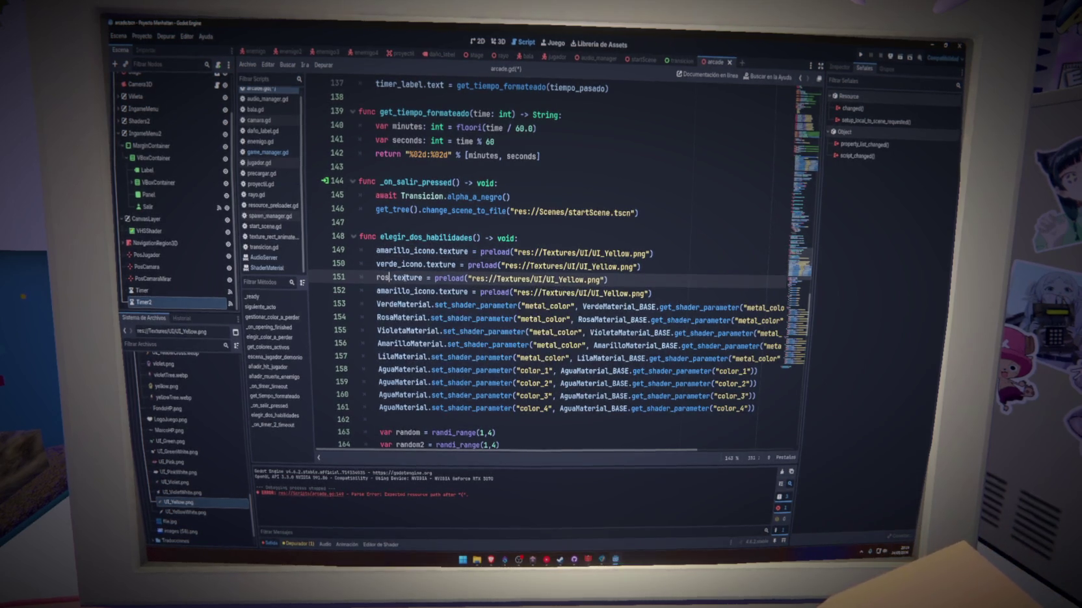
type("a_icono")
double_click(411, 292)
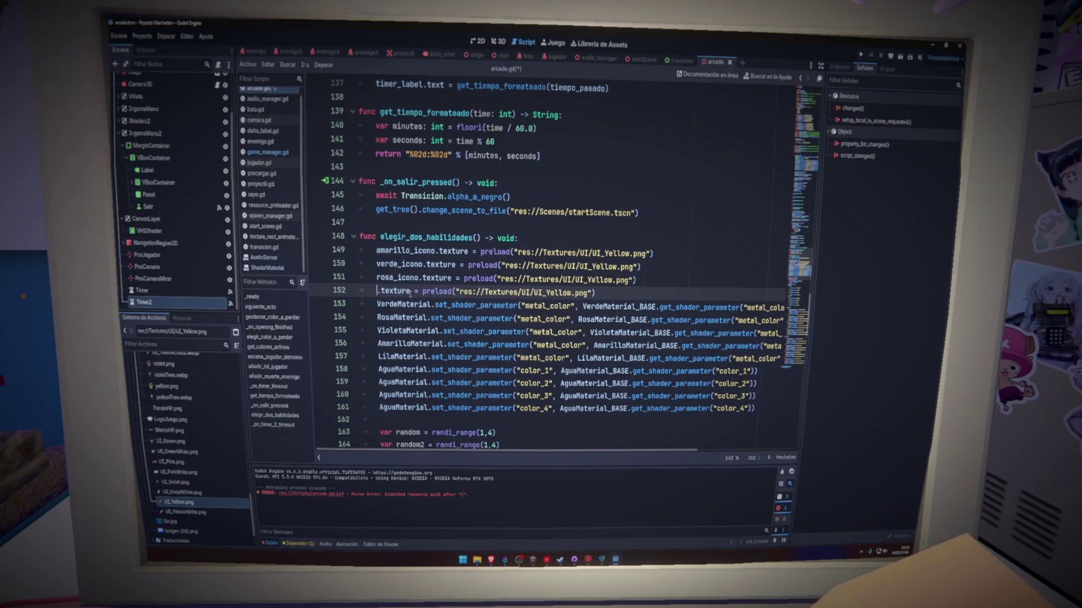
type("vi")
key("Down")
key("Return")
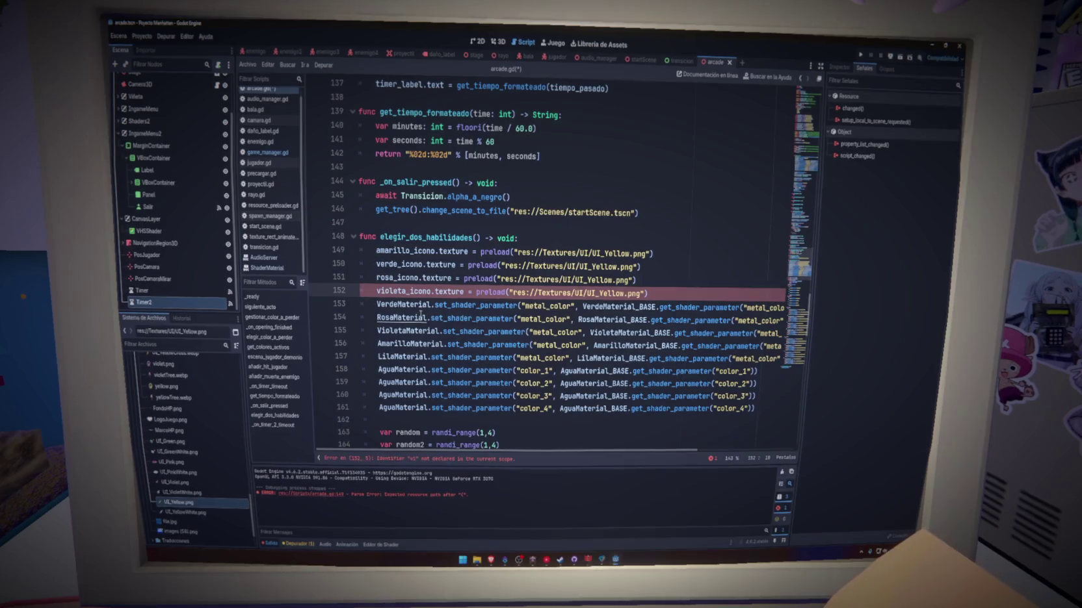
Set line 149's path to UI_Yellow and line 150's to UI_Green
double_click(608, 253)
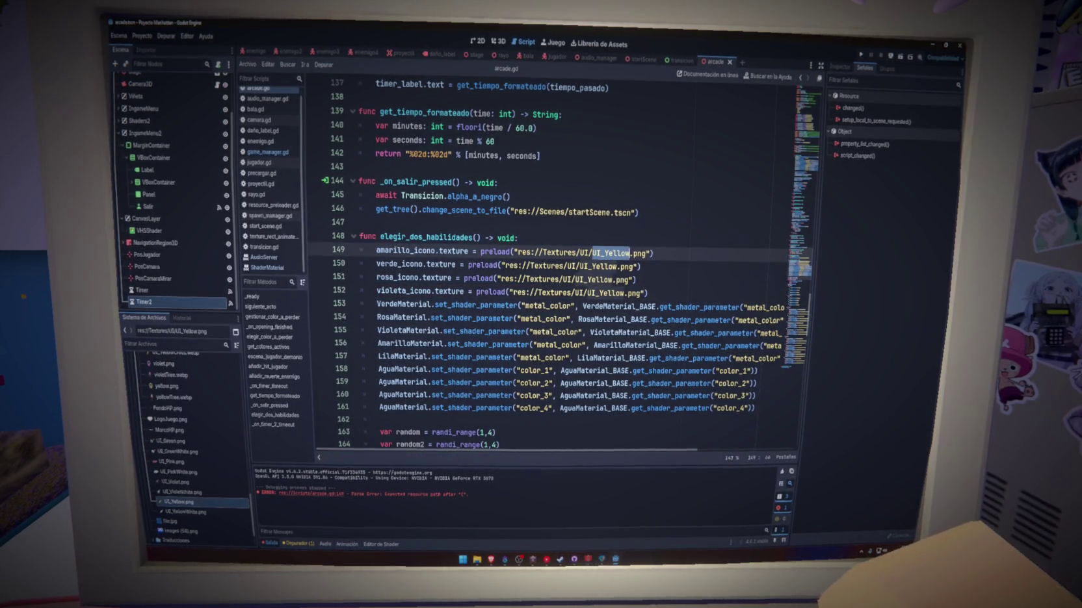
type("UI")
key("Escape")
type("_")
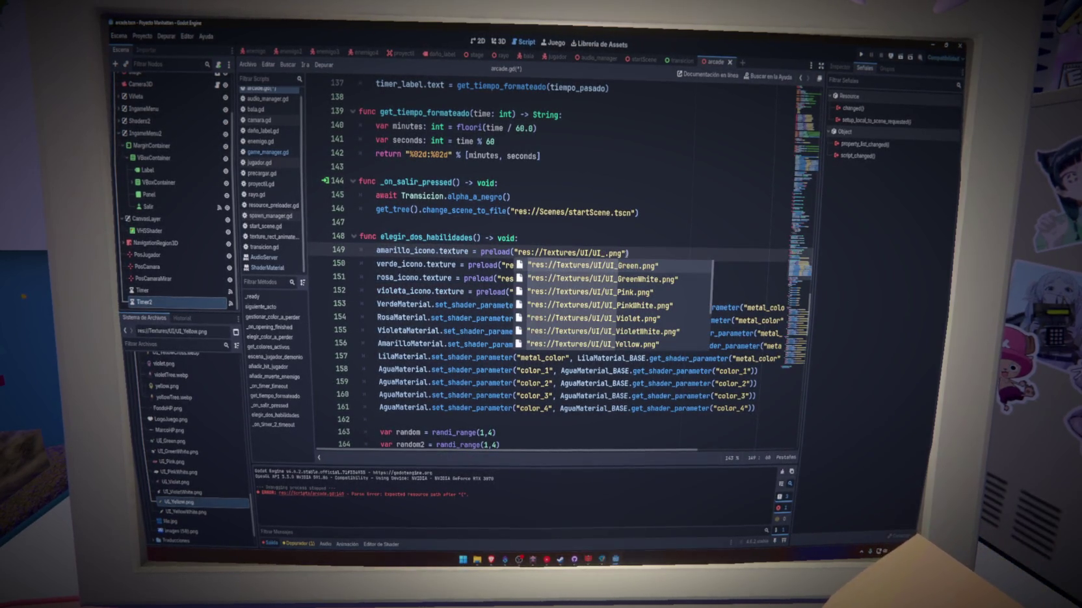
key("Down")
key("Down")
key("Down")
key("Return")
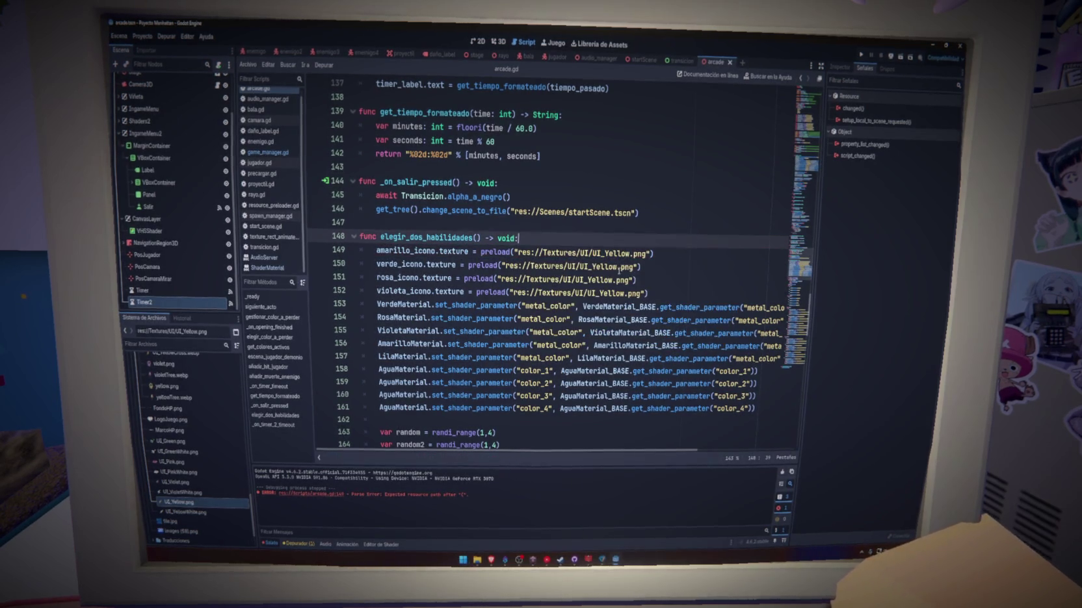
double_click(598, 267)
type("ui")
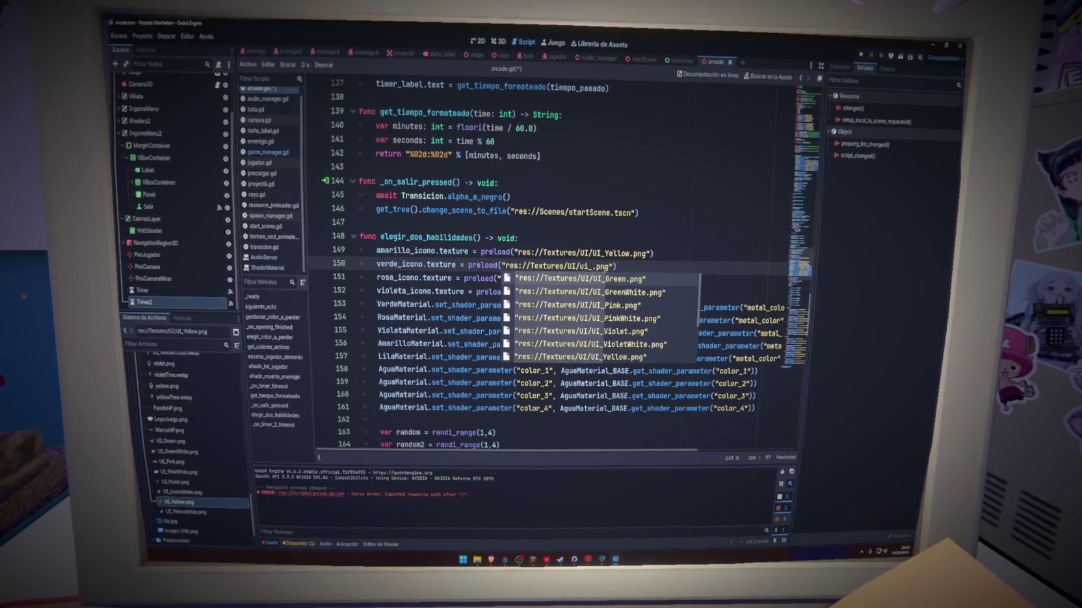
key("Return")
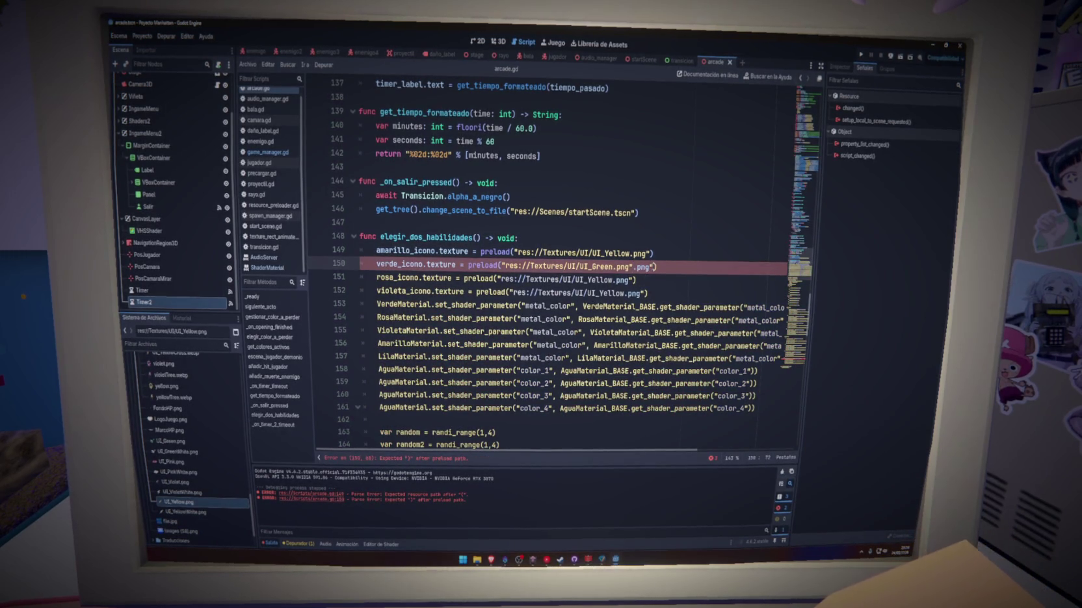
Set line 151's preload path to UI_Pink.png and remove the extra quote
double_click(644, 266)
double_click(604, 279)
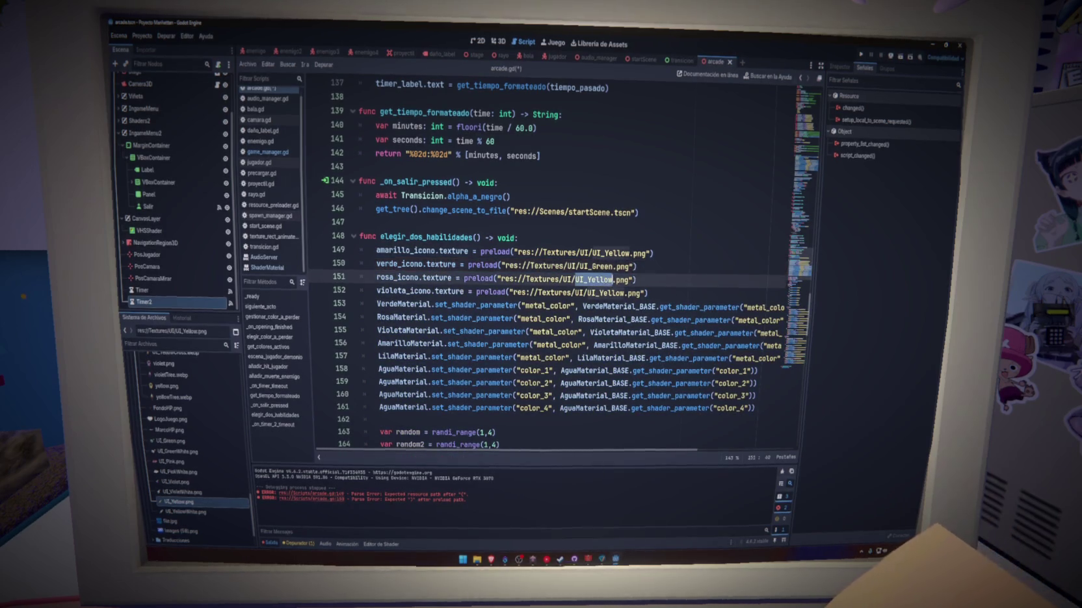
key("BackSpace")
type("ui_")
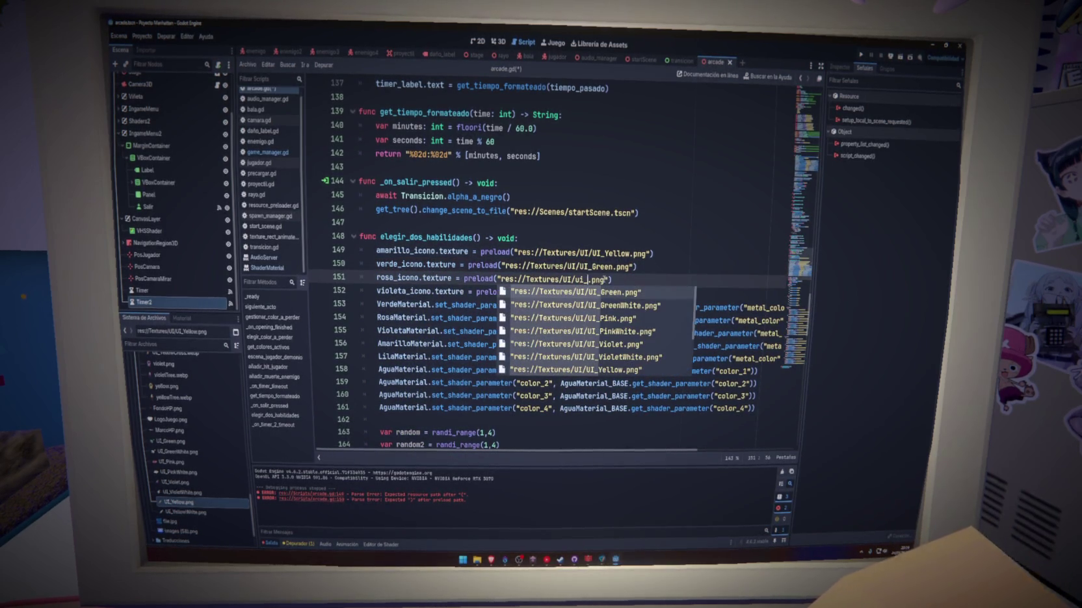
key("Down")
key("Down")
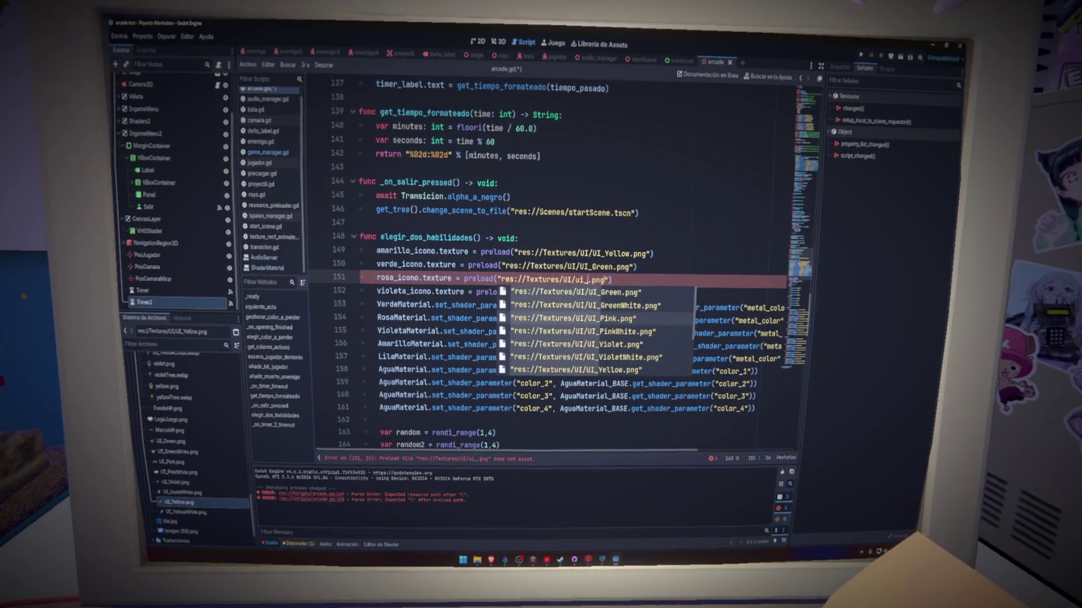
key("Return")
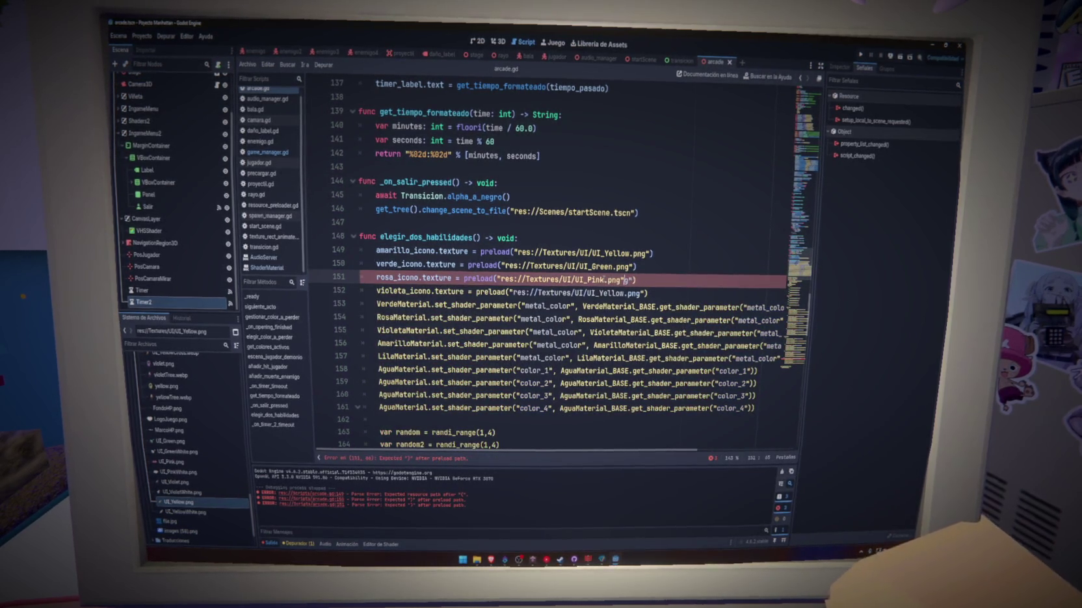
key("Delete")
Set line 152's path to UI_Violet.png, clear stray characters and save arcade.gd
double_click(605, 294)
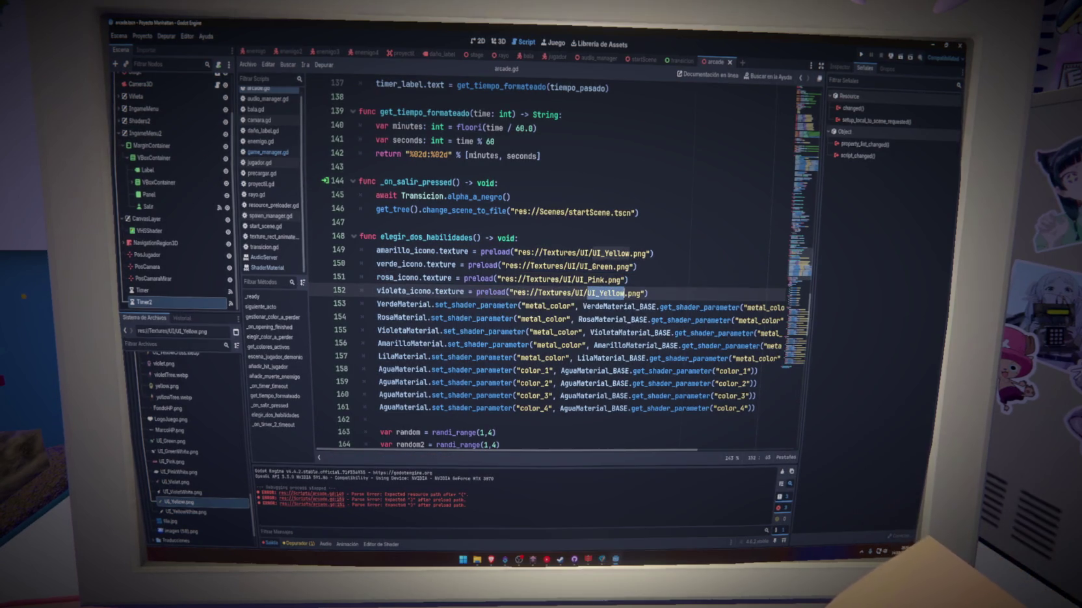
type("ui")
key("Down")
key("Down")
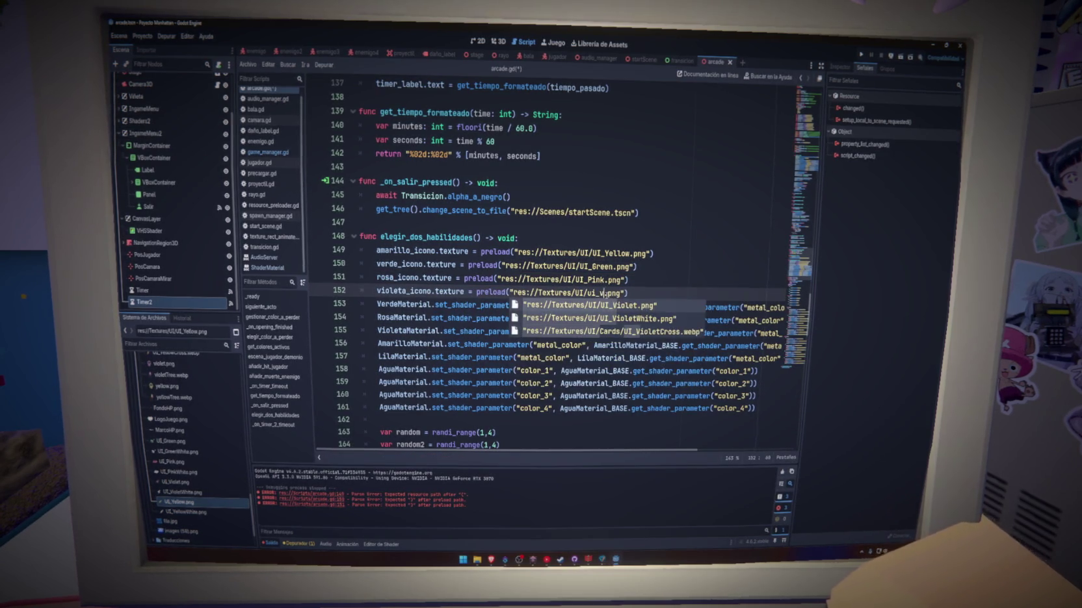
key("Return")
key("ctrl+s")
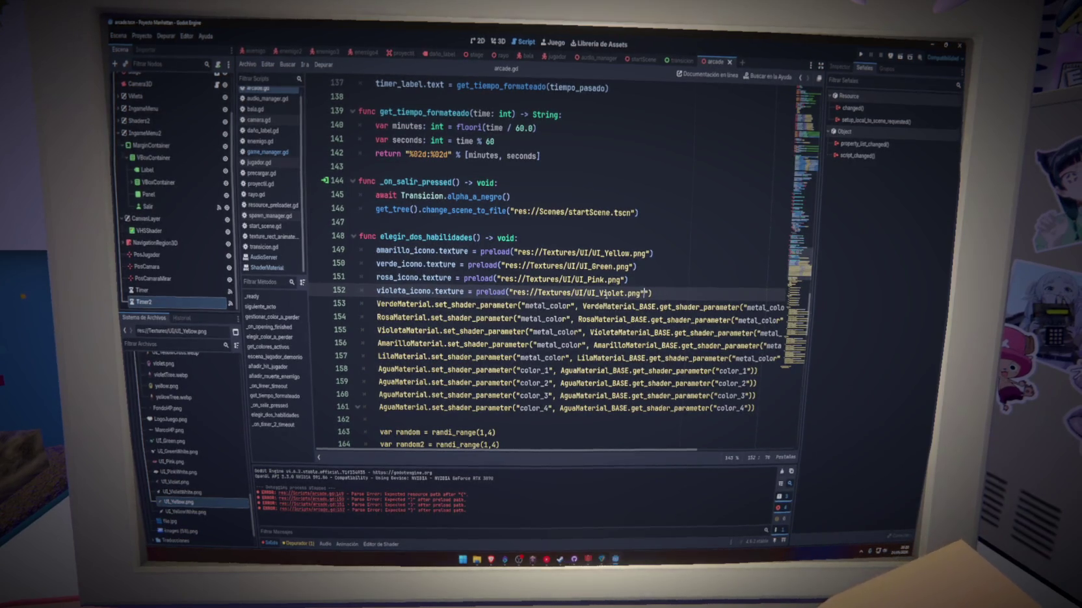
key("Delete")
key("Delete")
key("Up")
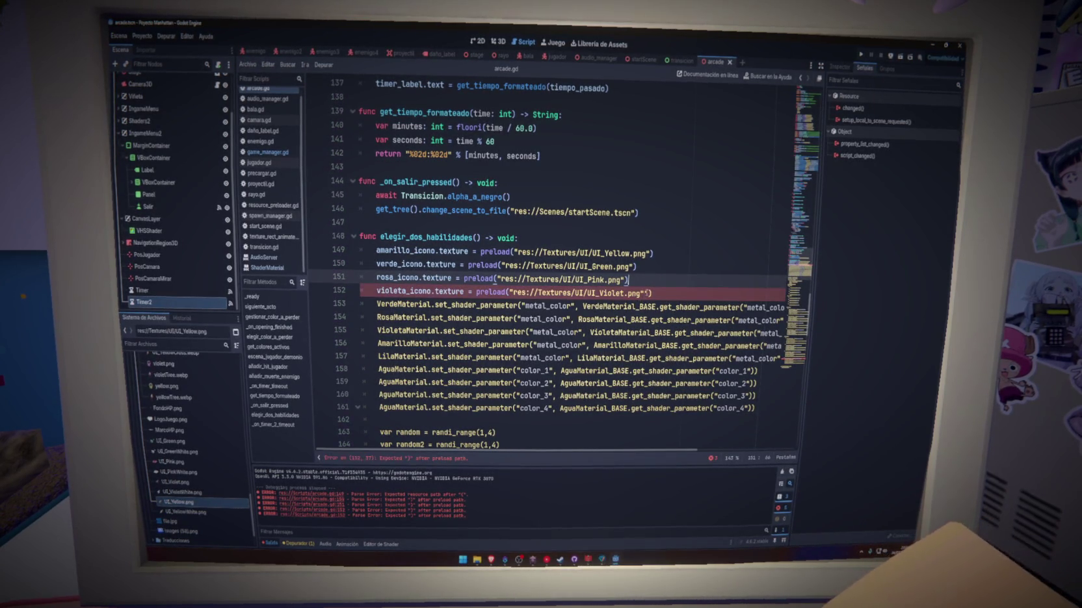
left_click(669, 296)
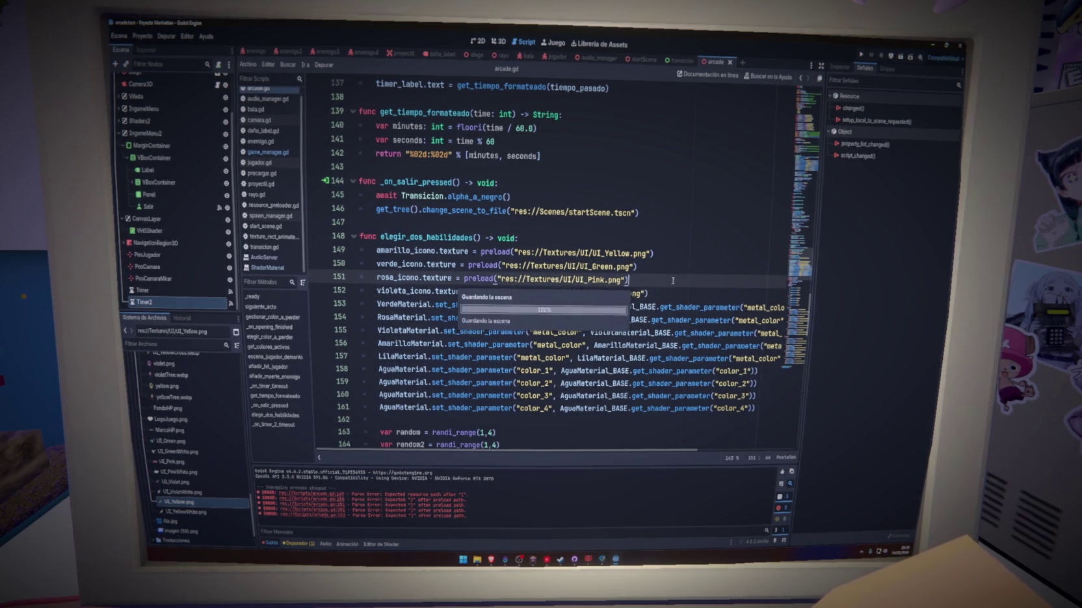
Copy the tween code under case 1, through line 195's tween call
mouse_move(649, 294)
left_mouse_down()
mouse_move(494, 280)
mouse_move(309, 234)
left_mouse_up()
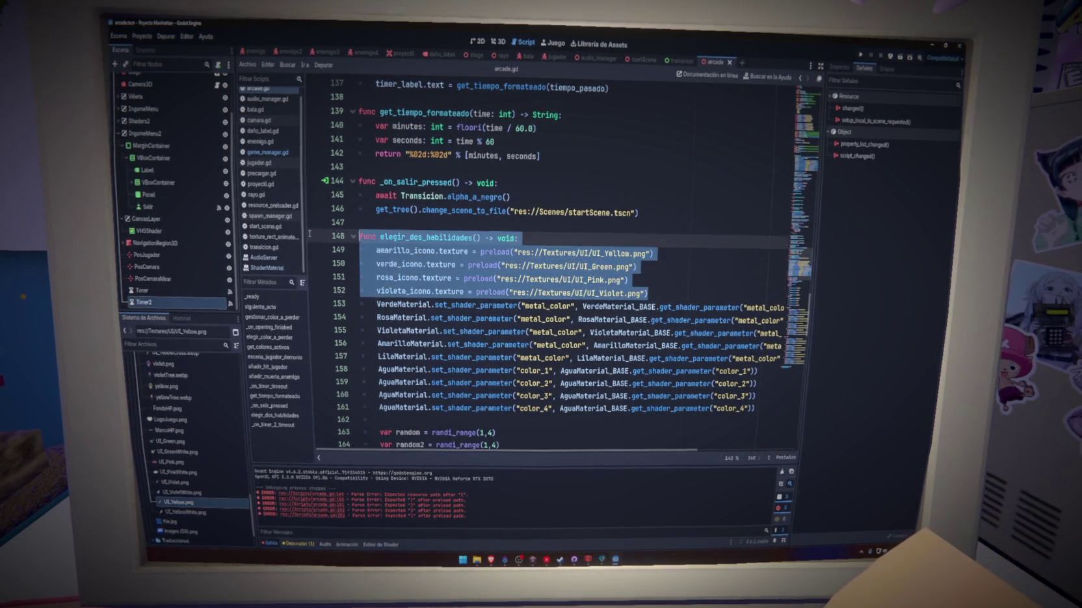
left_click(691, 295)
scroll(691, 297, "down", 4)
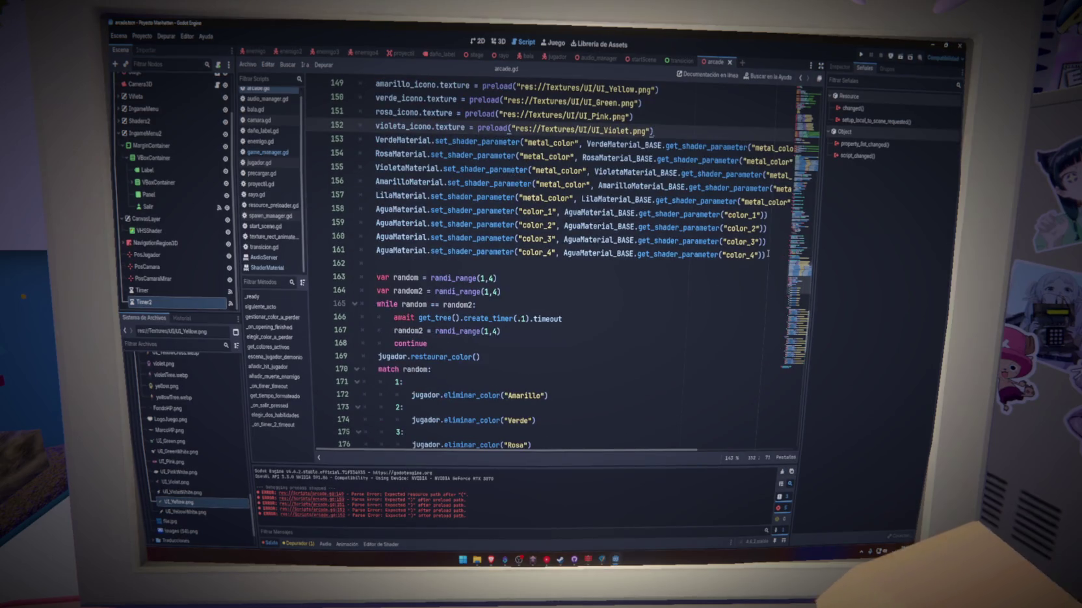
mouse_move(768, 253)
left_mouse_down()
mouse_move(679, 184)
mouse_move(572, 139)
mouse_move(310, 97)
left_mouse_up()
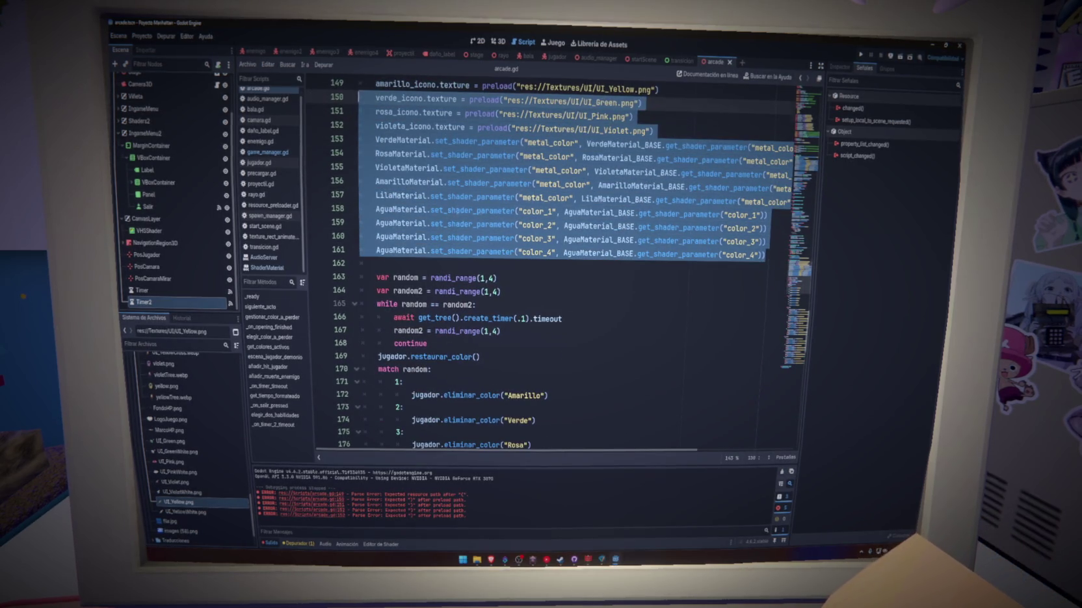
scroll(542, 273, "down", 12)
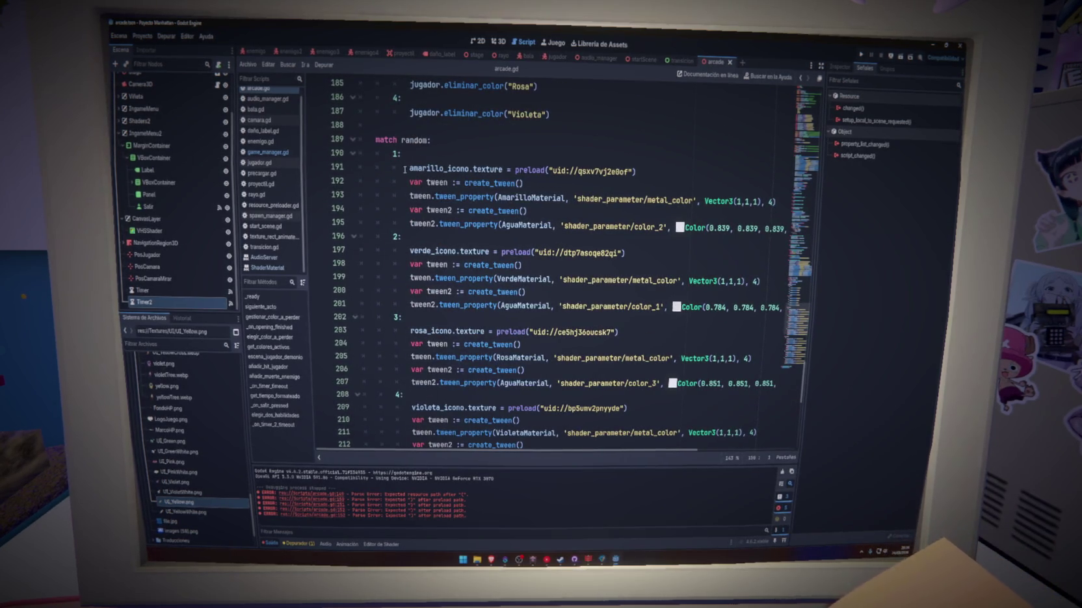
mouse_move(410, 183)
left_mouse_down()
mouse_move(715, 197)
mouse_move(501, 211)
mouse_move(543, 225)
left_mouse_up()
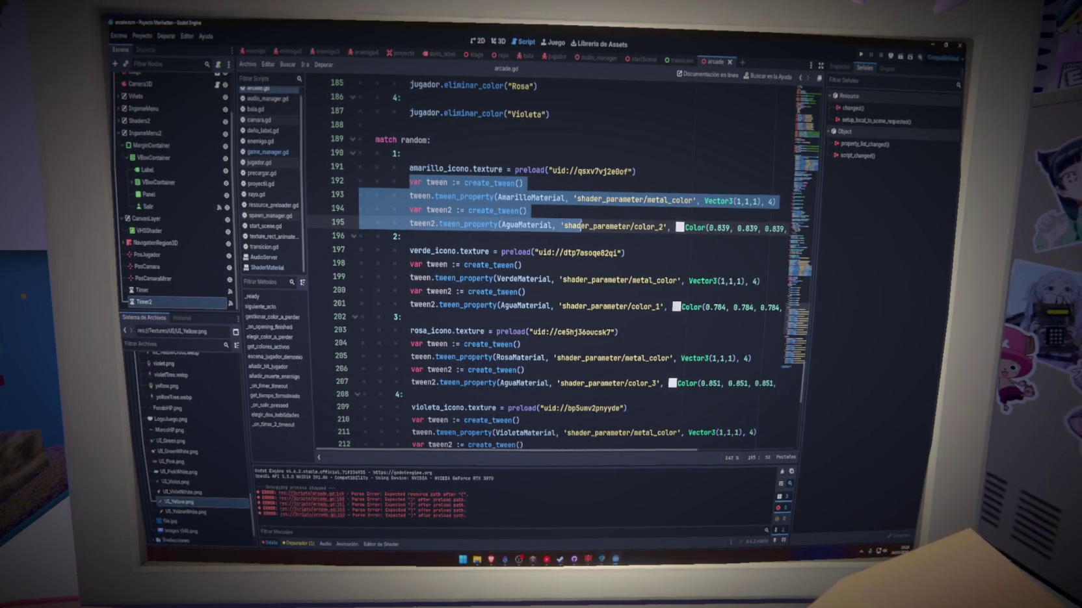
left_click_drag(544, 225, 840, 229)
key("ctrl+c")
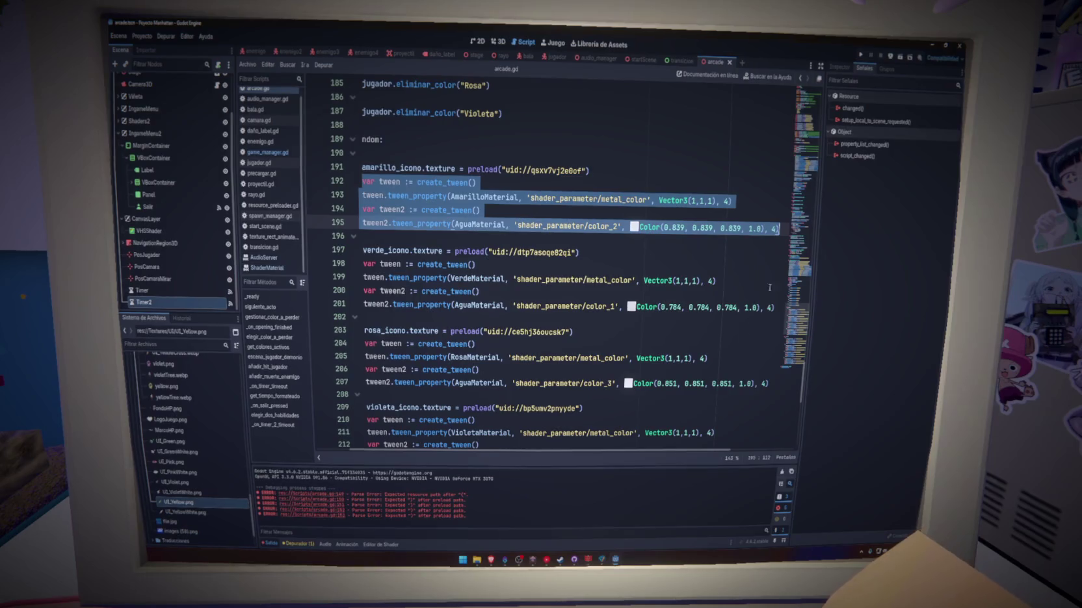
scroll(553, 260, "left", 5)
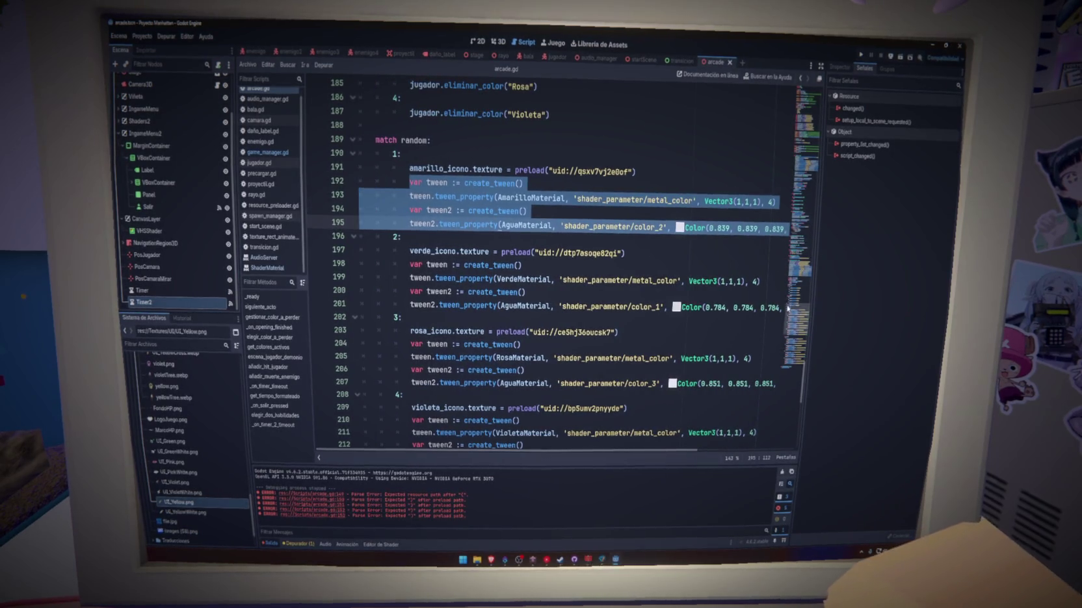
scroll(799, 310, "up", 5)
scroll(799, 310, "up", 10)
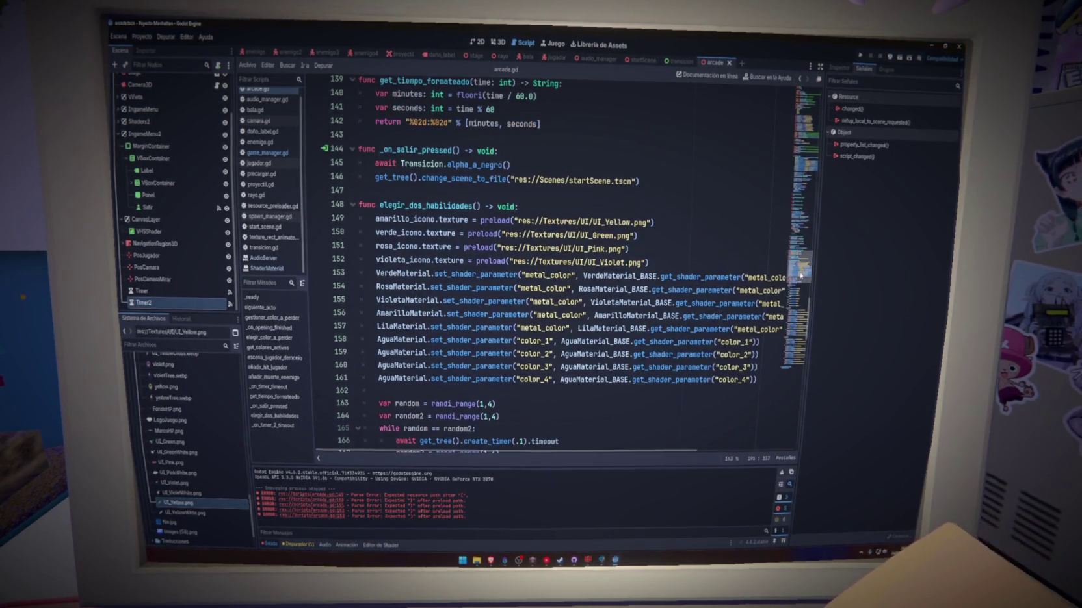
Paste the tween code after line 152, unindent it one level and save
left_click(682, 265)
key("Return")
key("ctrl+v")
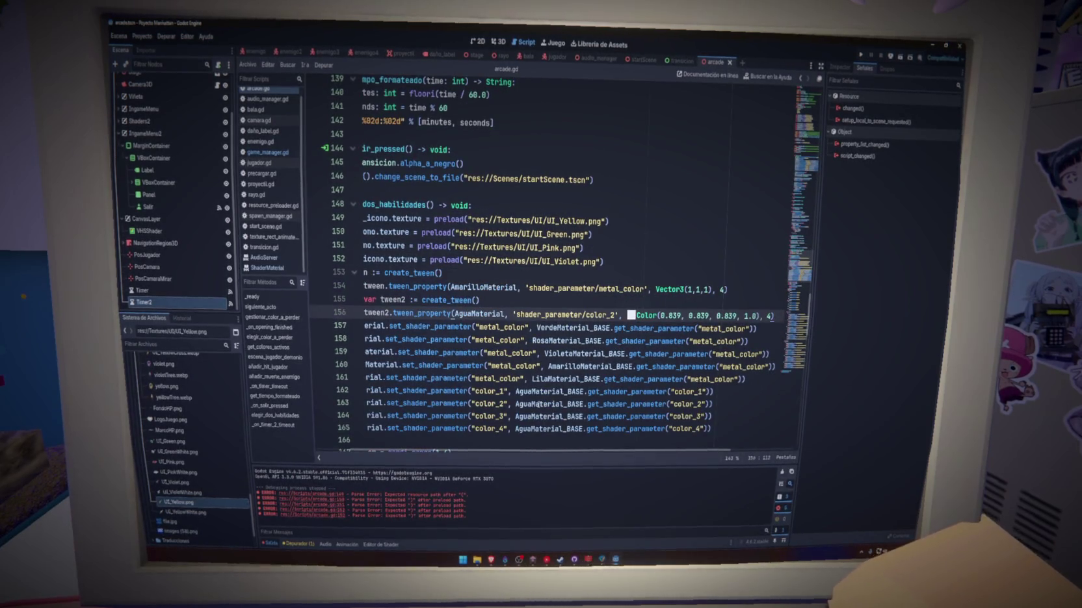
left_click_drag(361, 288, 392, 440)
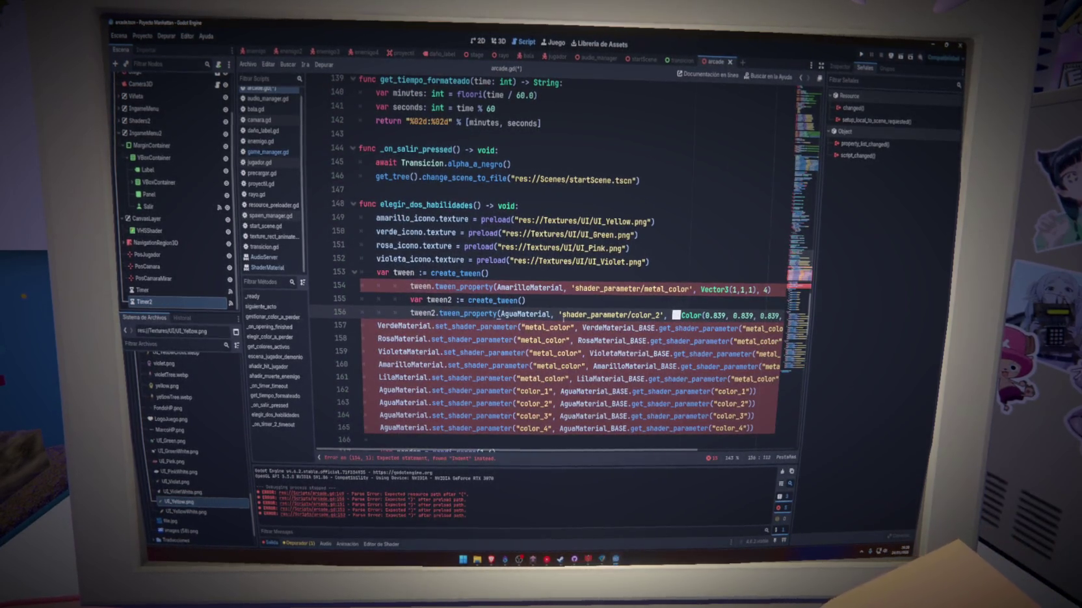
left_click_drag(410, 287, 735, 315)
key("shift+Tab")
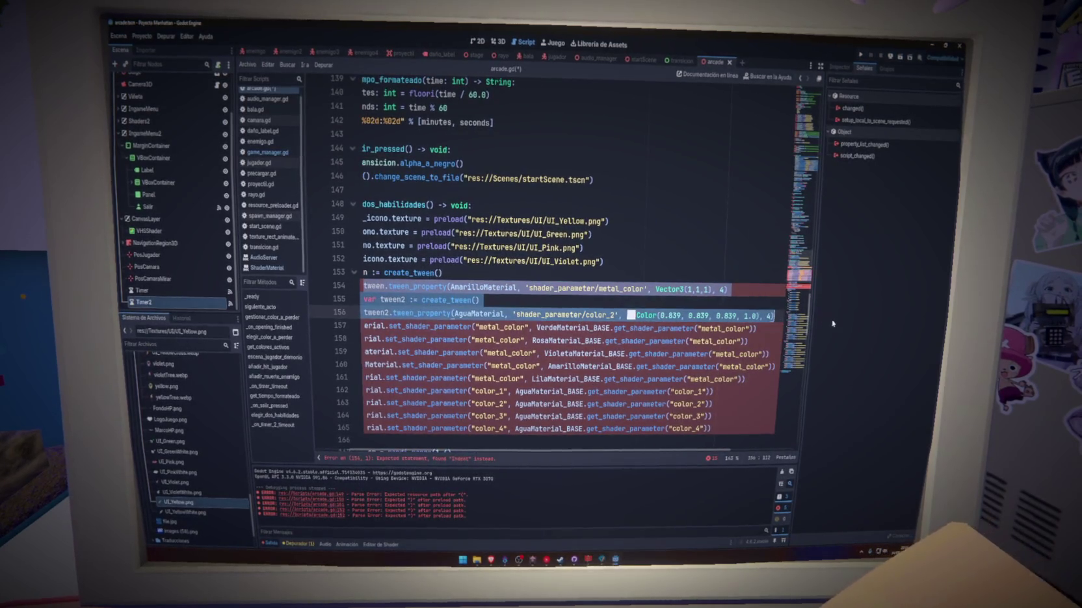
left_click(498, 301)
key("ctrl+s")
Replace the Color and Vector3(1,1,1) values on lines 156 and 154 with the VerdeMaterial_BASE metal_color lookup
left_click(378, 326)
type("#")
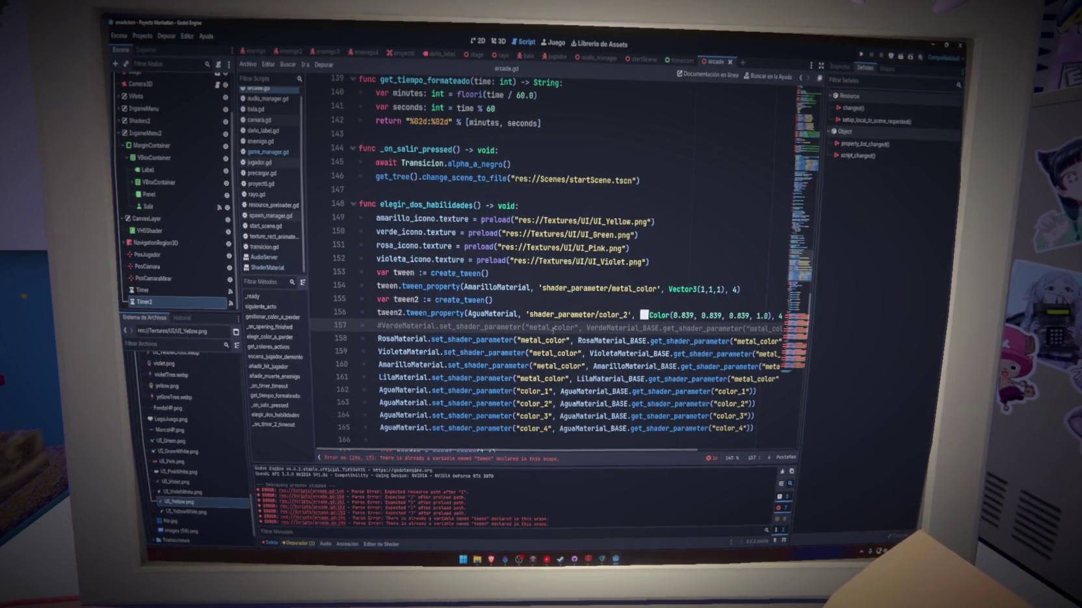
left_click(588, 328)
left_click_drag(588, 327, 769, 329)
key("ctrl+c")
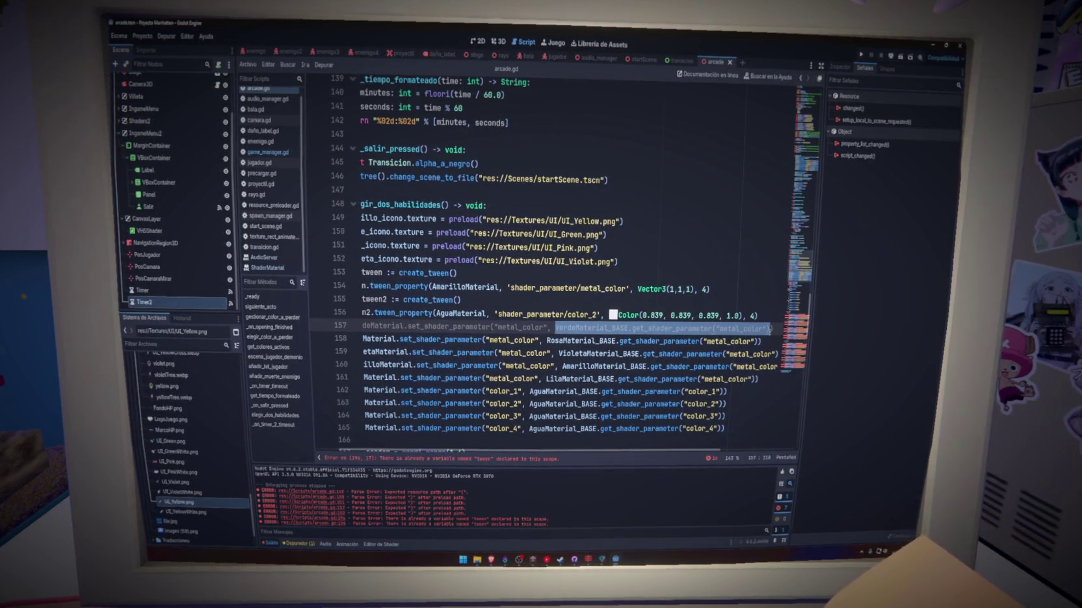
left_click_drag(618, 315, 726, 316)
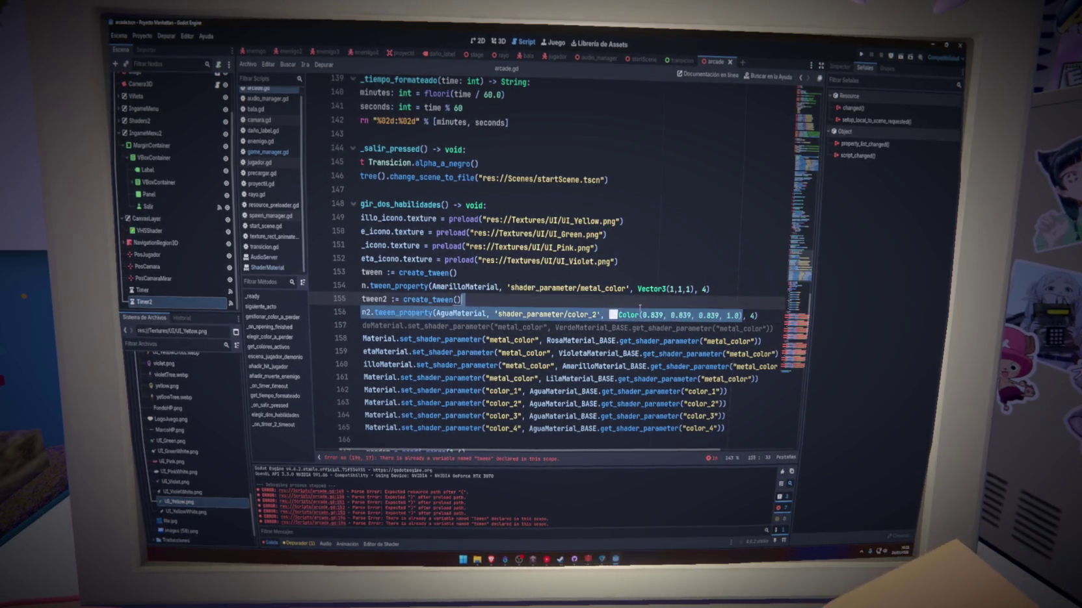
type("VerdeMaterial_BASE.get_shader_parameter(\"metal_color\")")
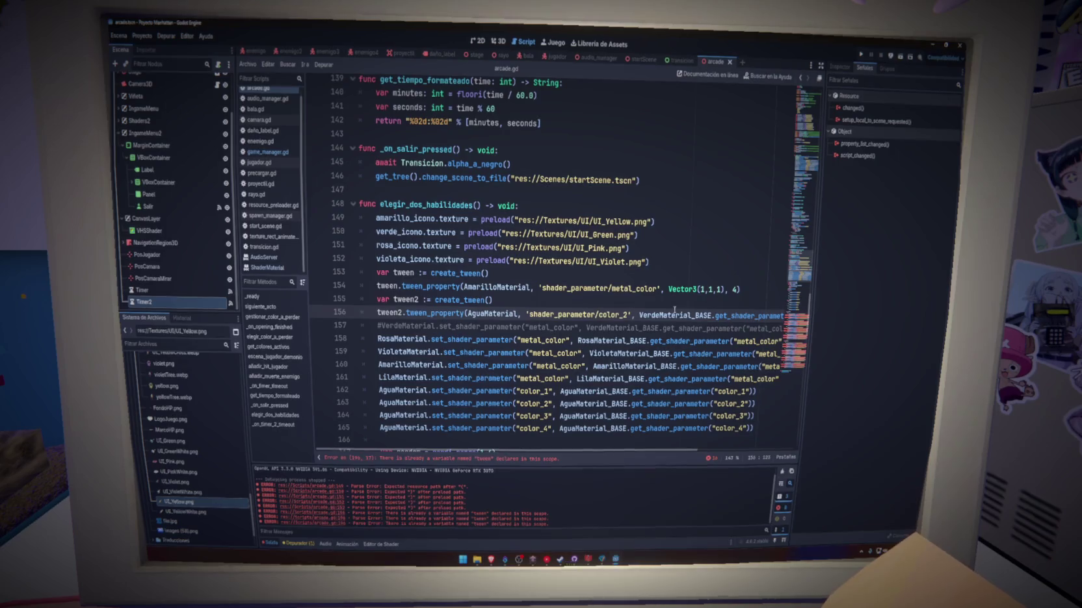
mouse_move(667, 308)
left_click_drag(669, 288, 723, 290)
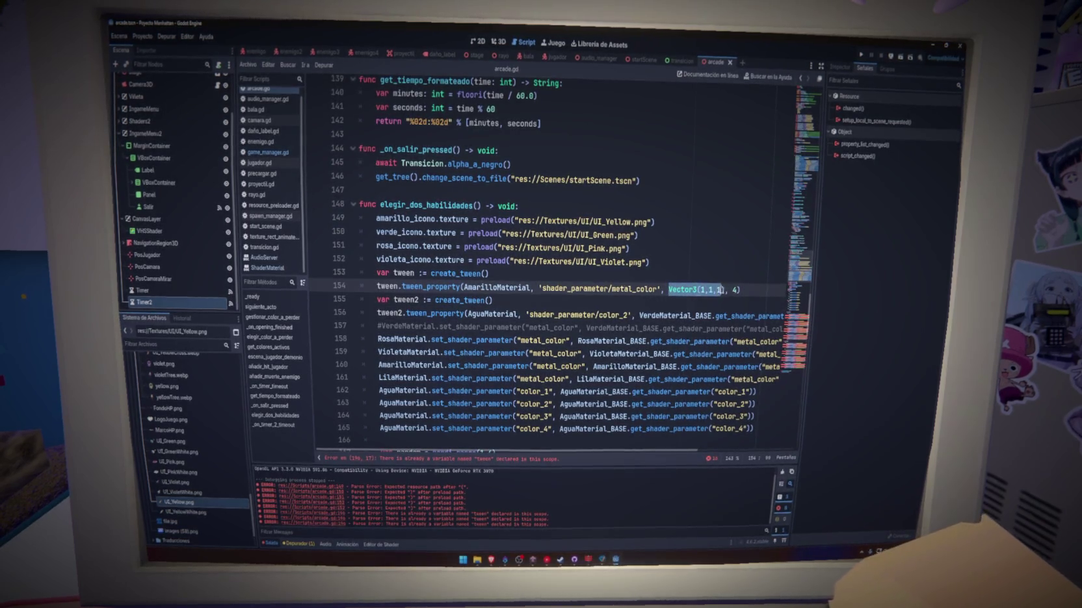
key("ctrl+v")
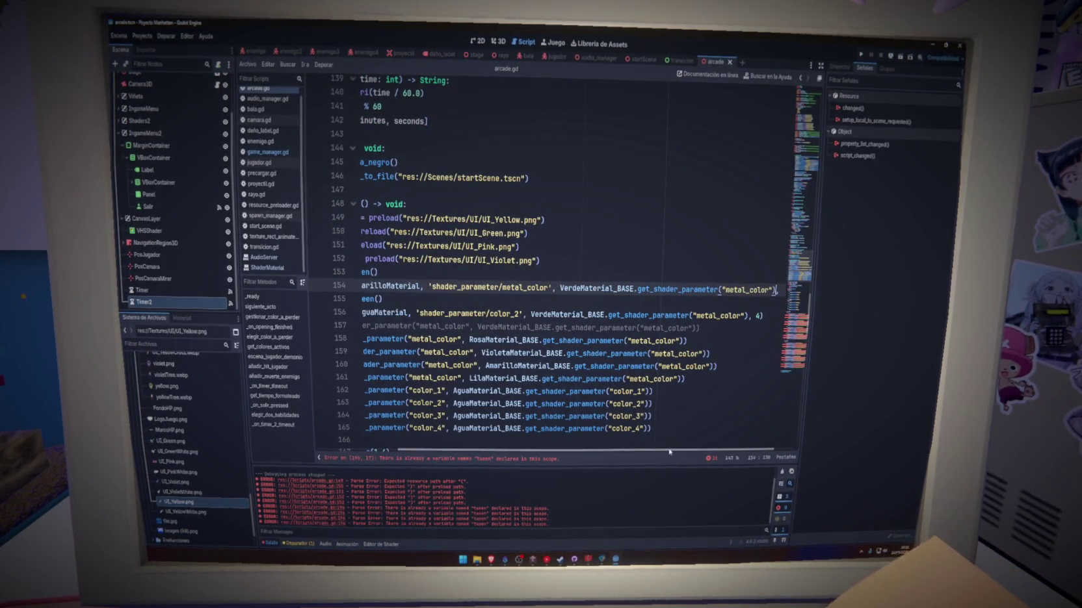
Swap VerdeMaterial_BASE for AmarilloMaterial_BASE via autocomplete and save arcade.gd
mouse_move(626, 450)
left_mouse_down()
mouse_move(548, 448)
mouse_move(604, 449)
left_mouse_up()
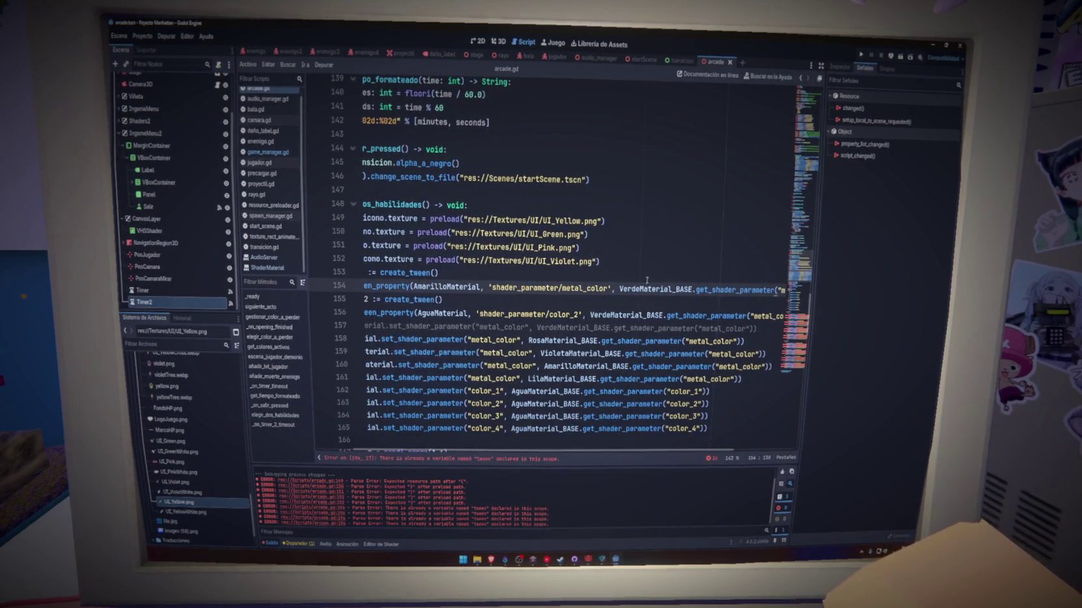
type("Amarillo")
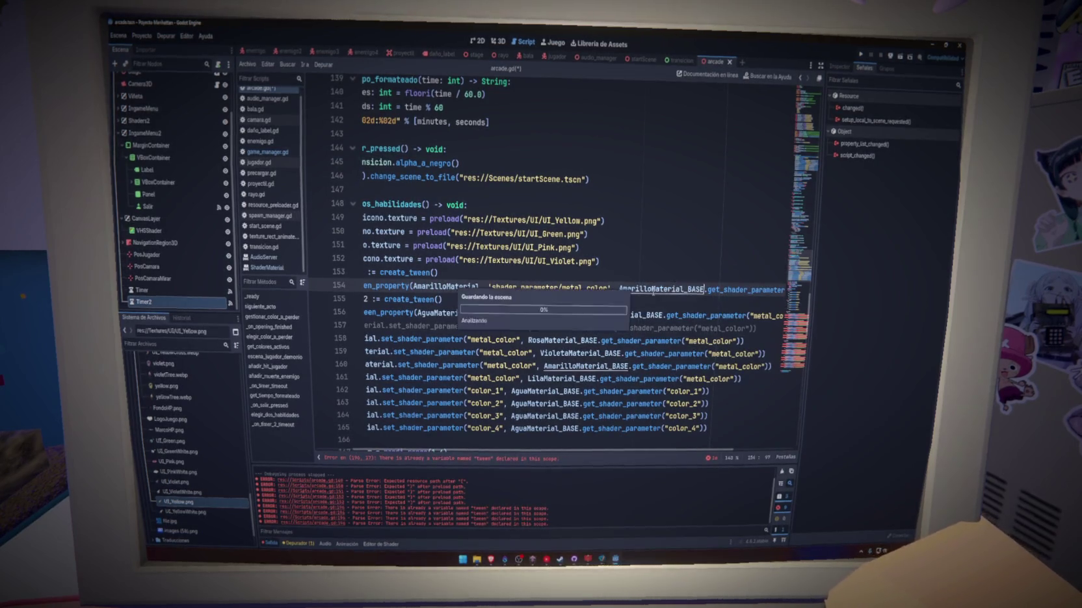
key("Down")
key("Return")
key("ctrl+s")
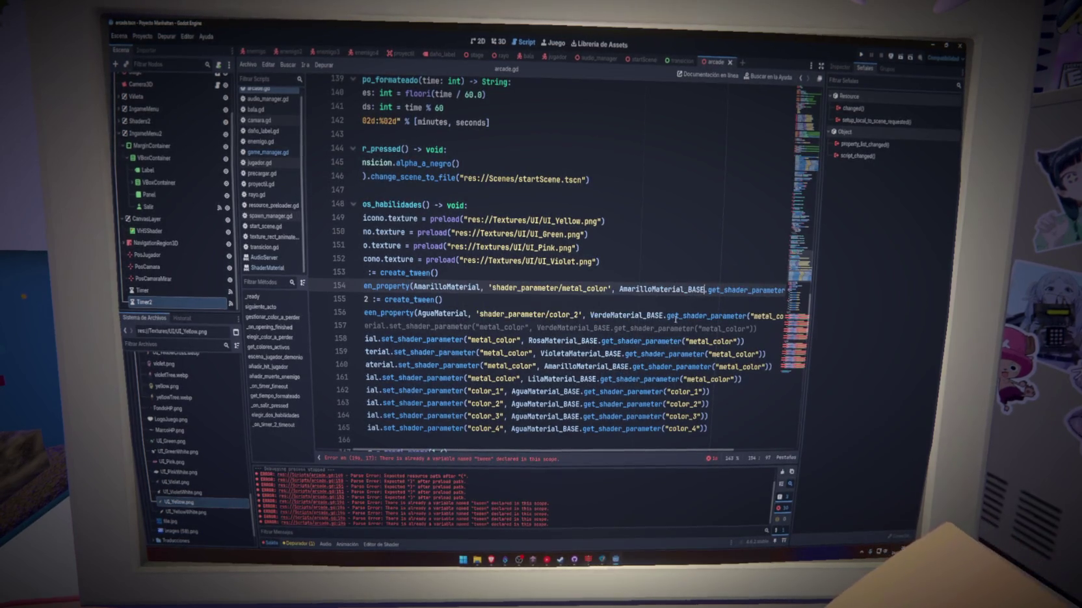
left_click_drag(672, 453, 605, 453)
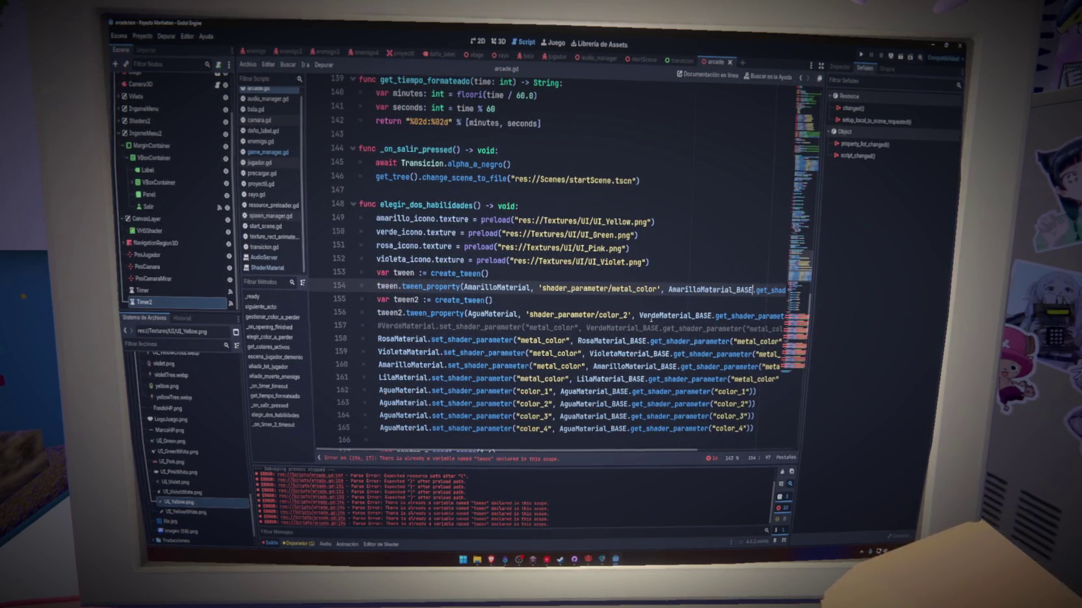
mouse_move(651, 320)
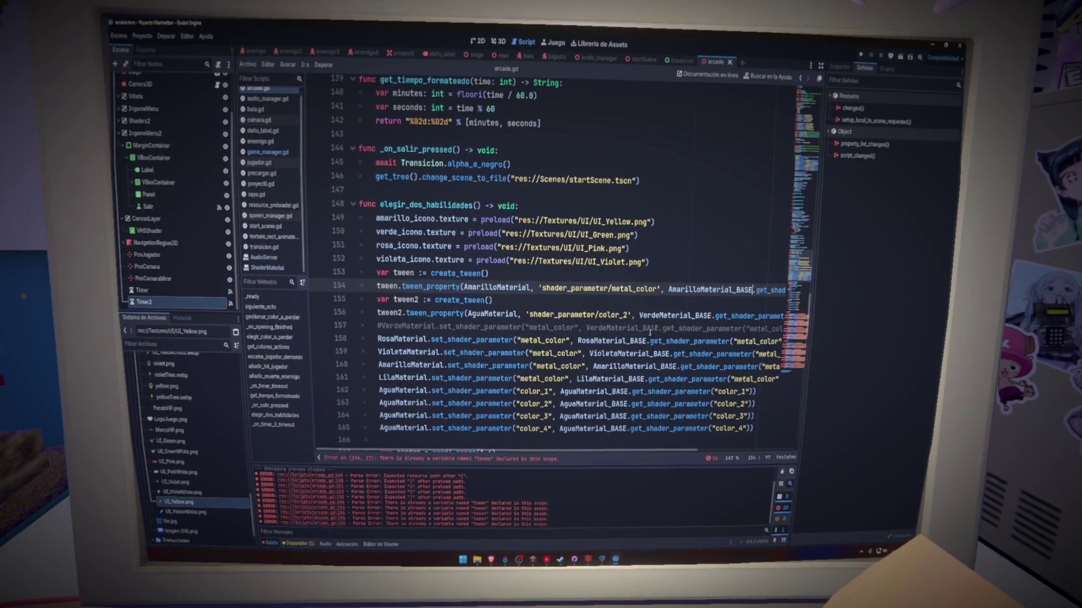
scroll(679, 321, "down", 12)
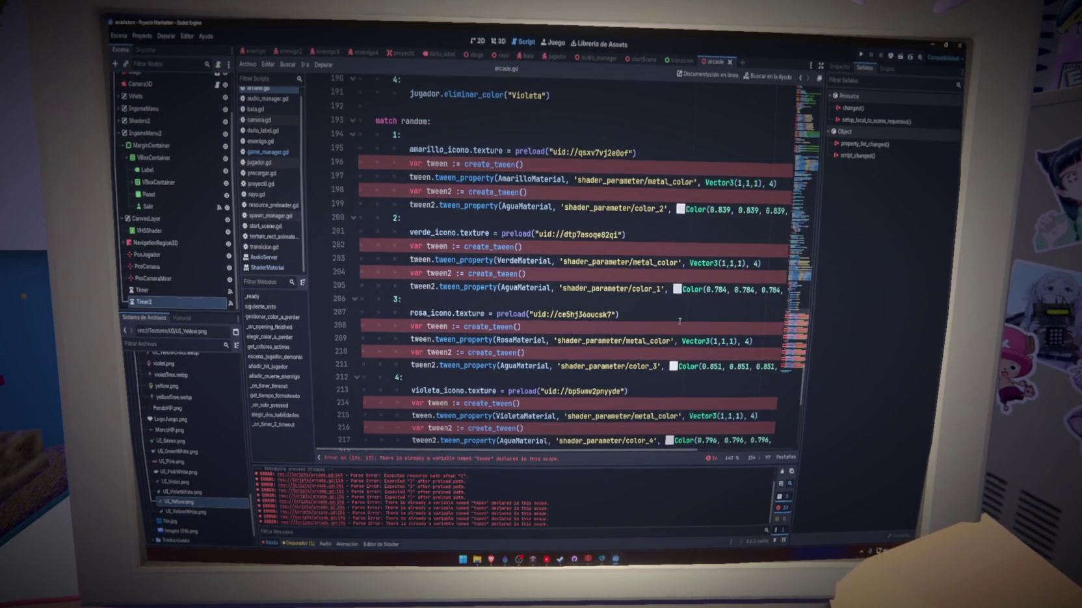
scroll(679, 320, "up", 3)
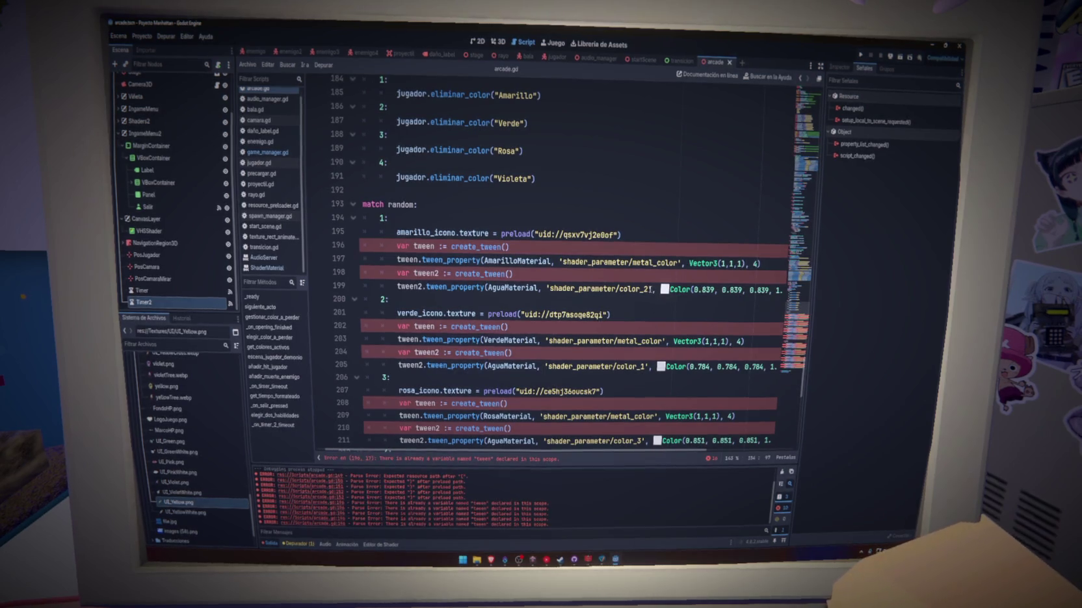
left_click_drag(648, 289, 550, 289)
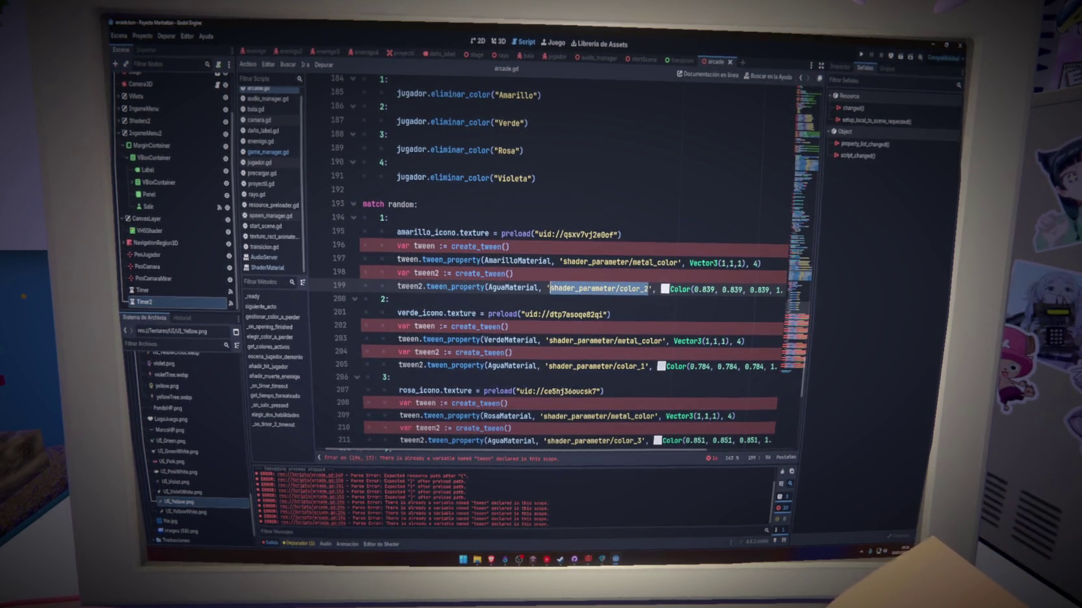
scroll(583, 320, "up", 15)
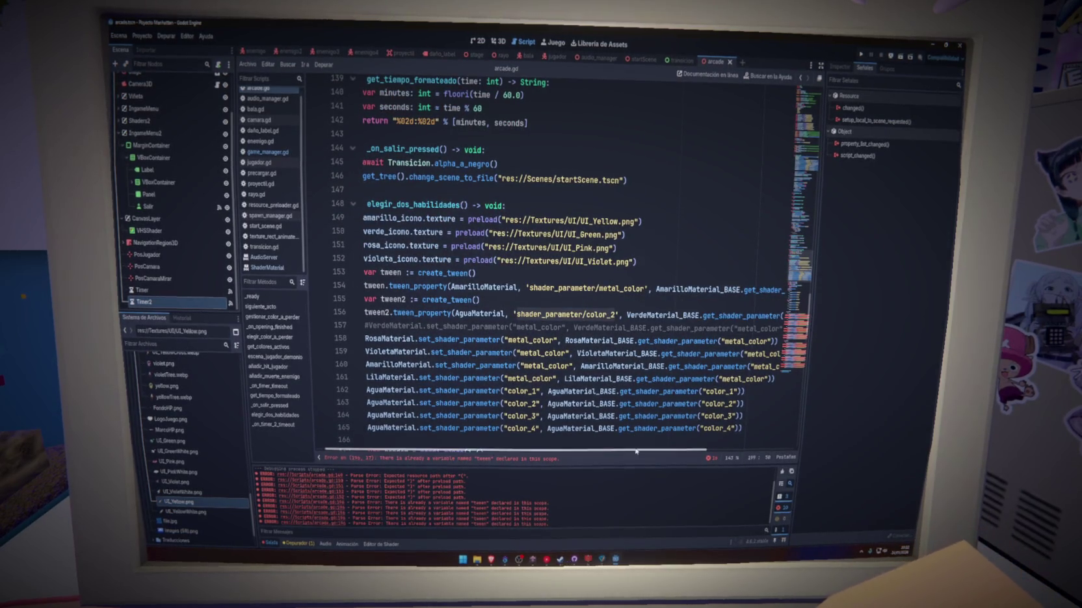
Put AguaMaterial_BASE.get_shader_parameter("color_1") from line 162 in place of line 156's VerdeMaterial_BASE getter
mouse_move(637, 450)
left_mouse_down()
mouse_move(670, 452)
mouse_move(630, 453)
left_mouse_up()
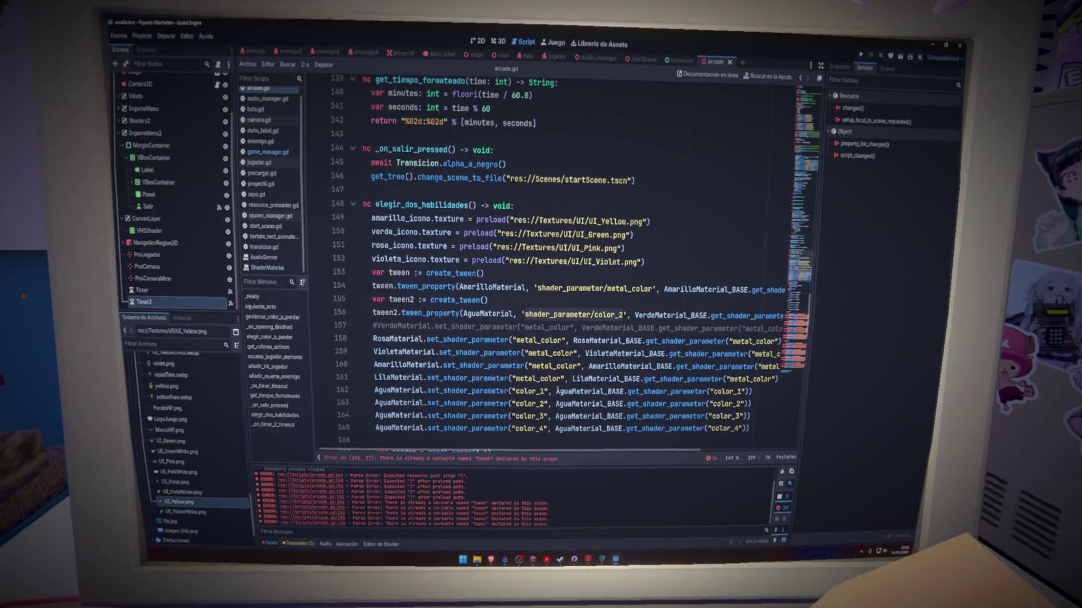
left_click_drag(556, 390, 751, 392)
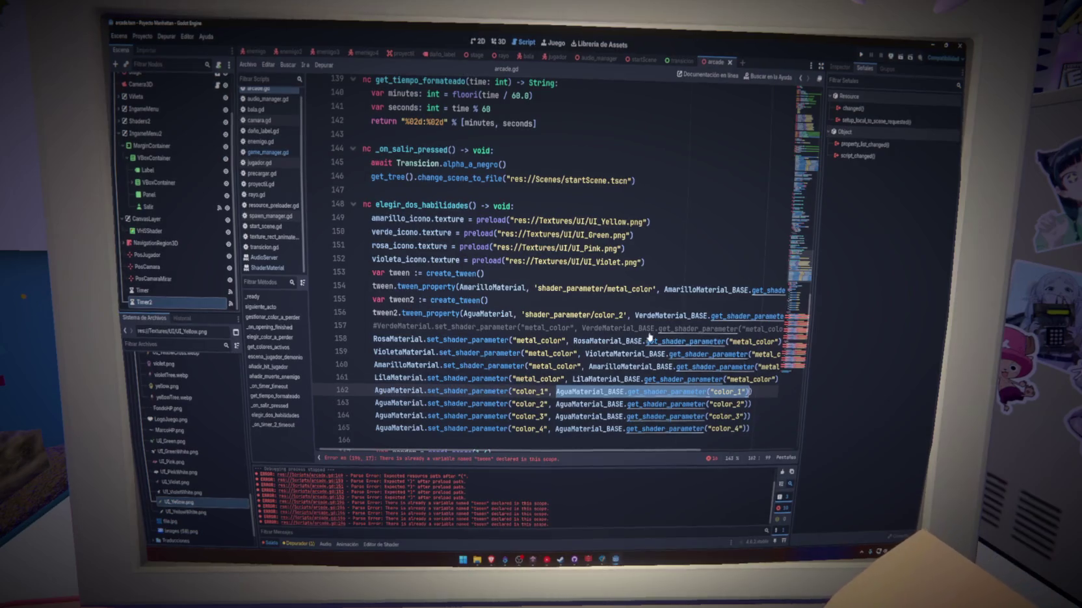
left_click_drag(680, 316, 756, 316)
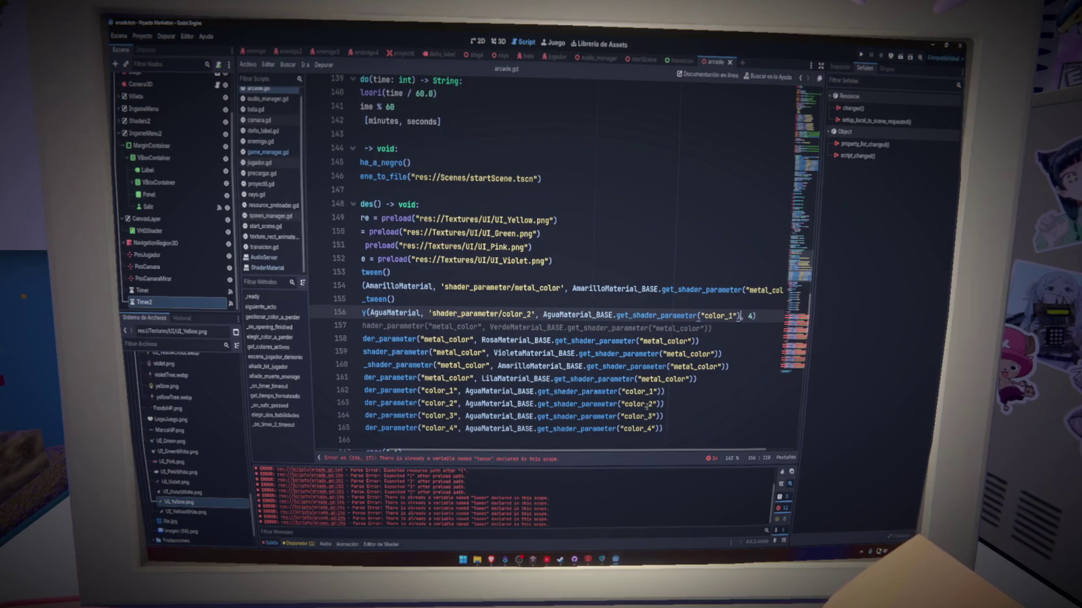
scroll(523, 438, "left", 5)
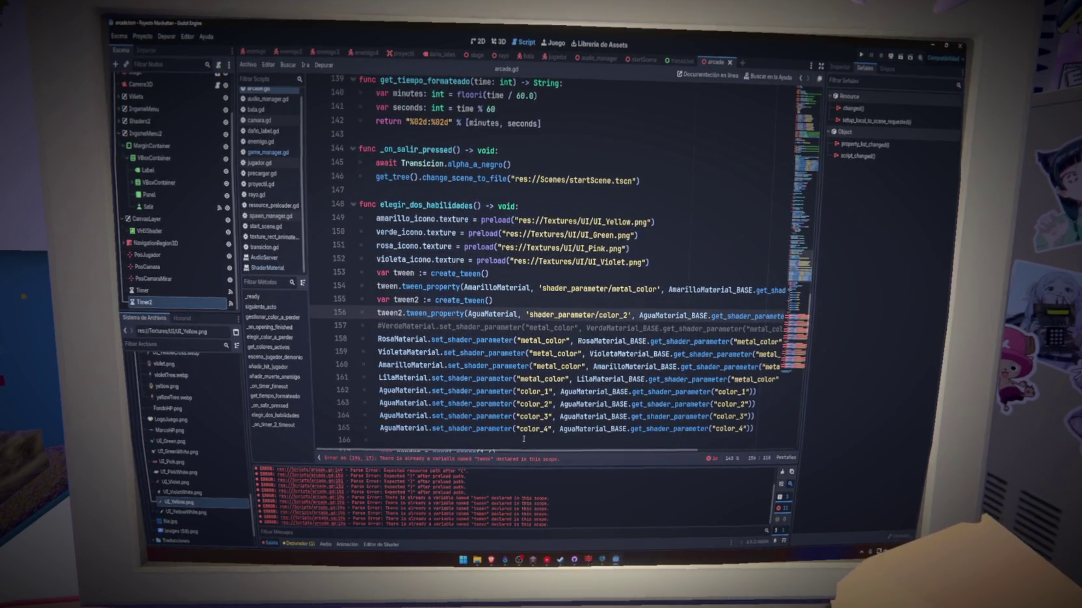
left_click(399, 340)
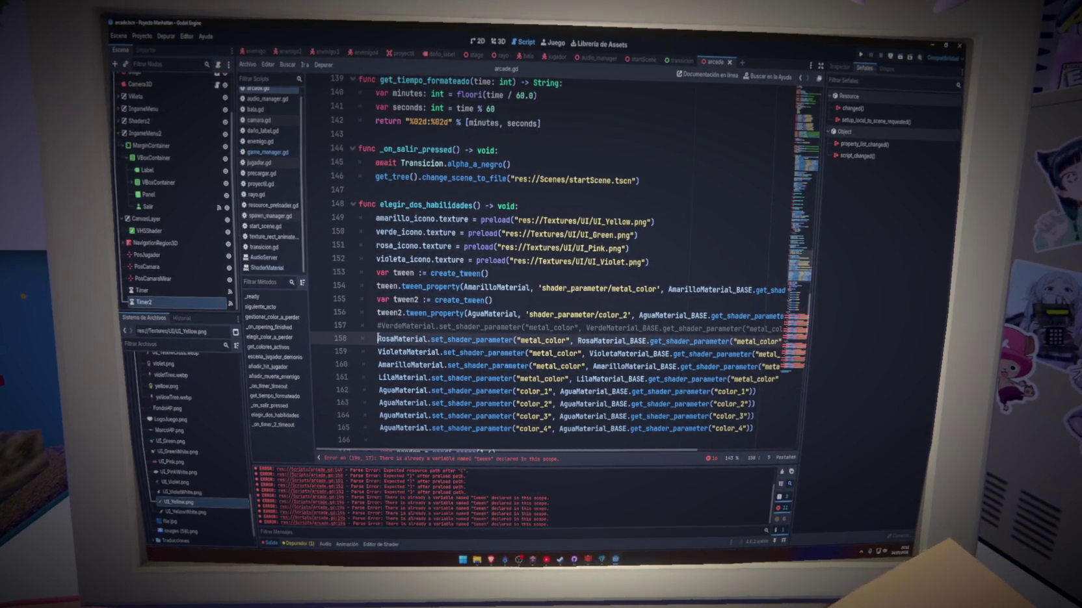
Comment out the five material reset lines, starting with the RosaMaterial reset
key("ctrl+k")
key("Down")
key("ctrl+k")
key("Down")
key("ctrl+k")
key("Down")
key("ctrl+k")
key("Down")
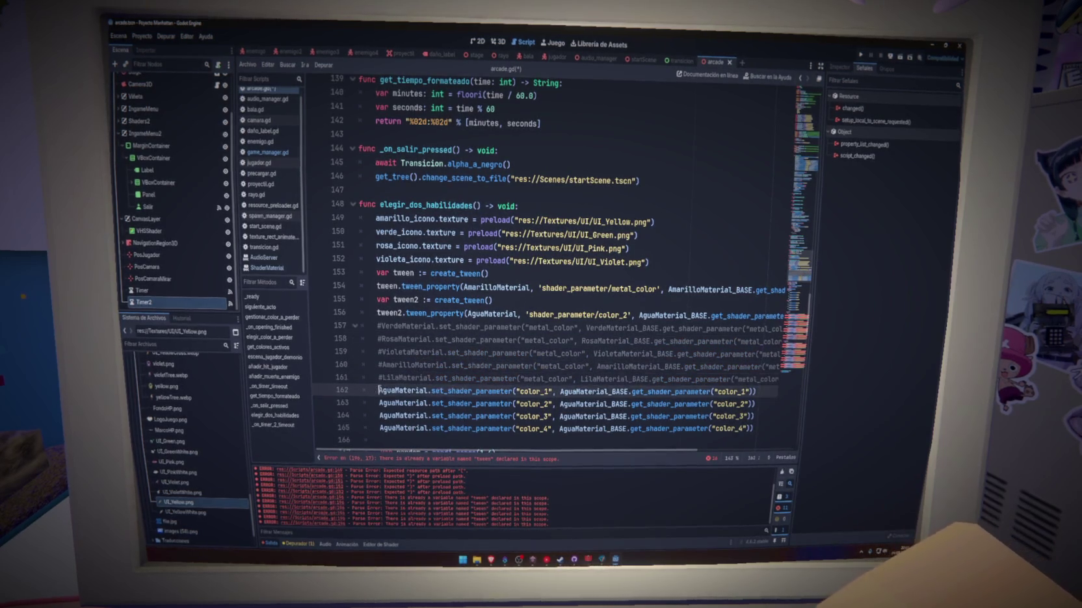
key("ctrl+k")
key("Down")
key("ctrl+k")
key("Down")
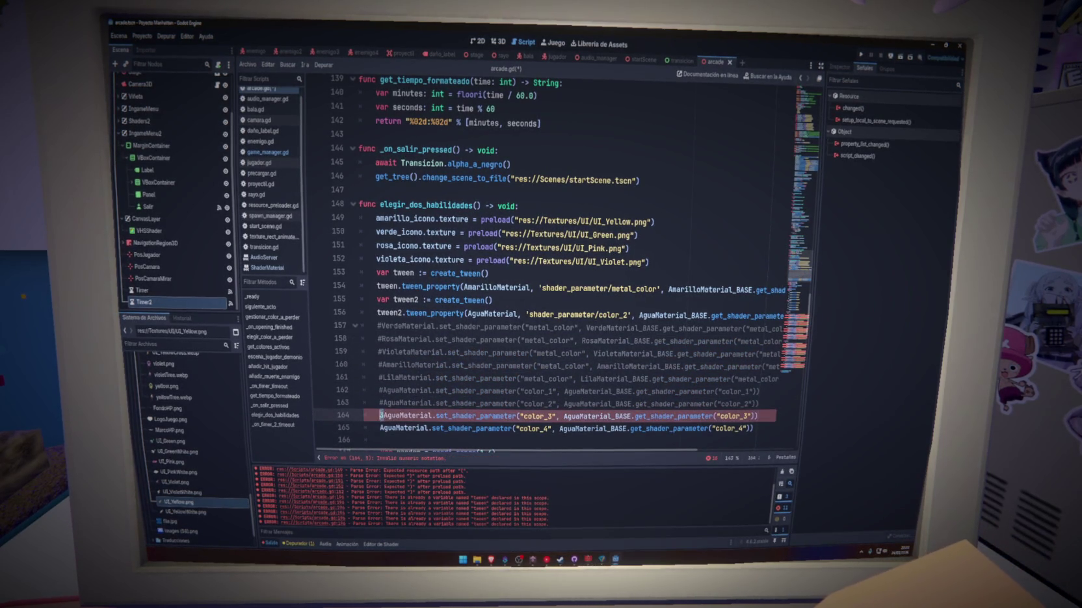
Also comment out the color_4 reset line and save the arcade script
left_click(403, 416, "ctrl")
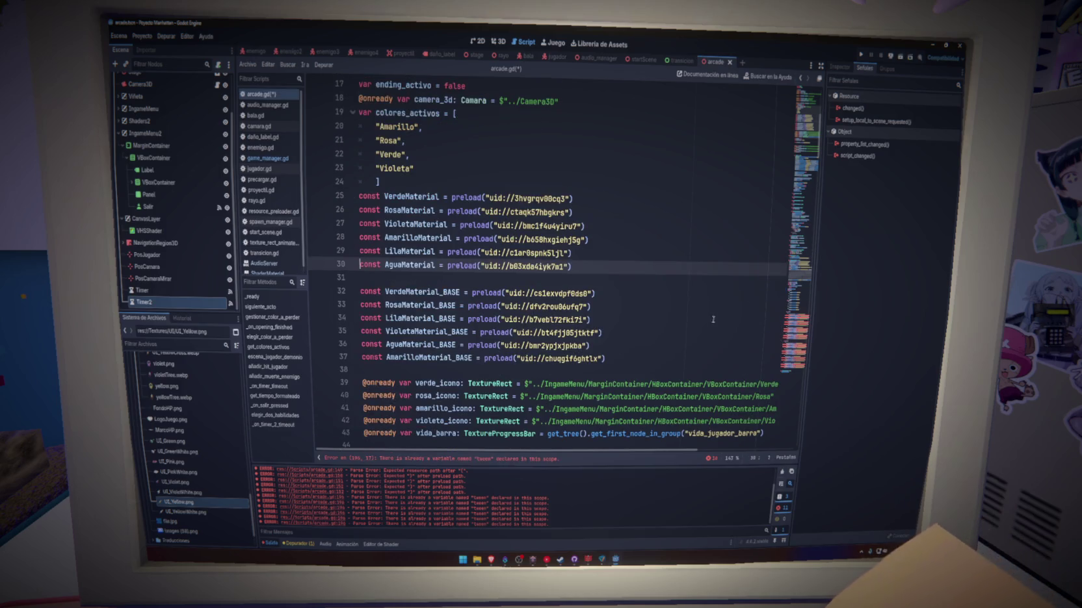
scroll(713, 319, "down", 20)
scroll(585, 260, "up", 20)
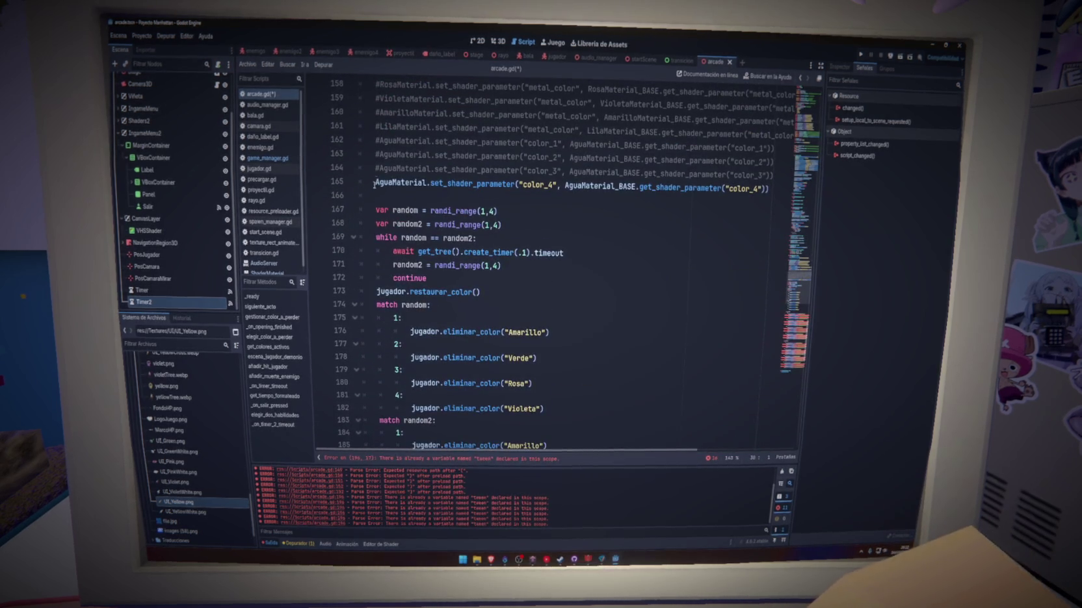
left_click(375, 184)
key("ctrl+k")
key("Down")
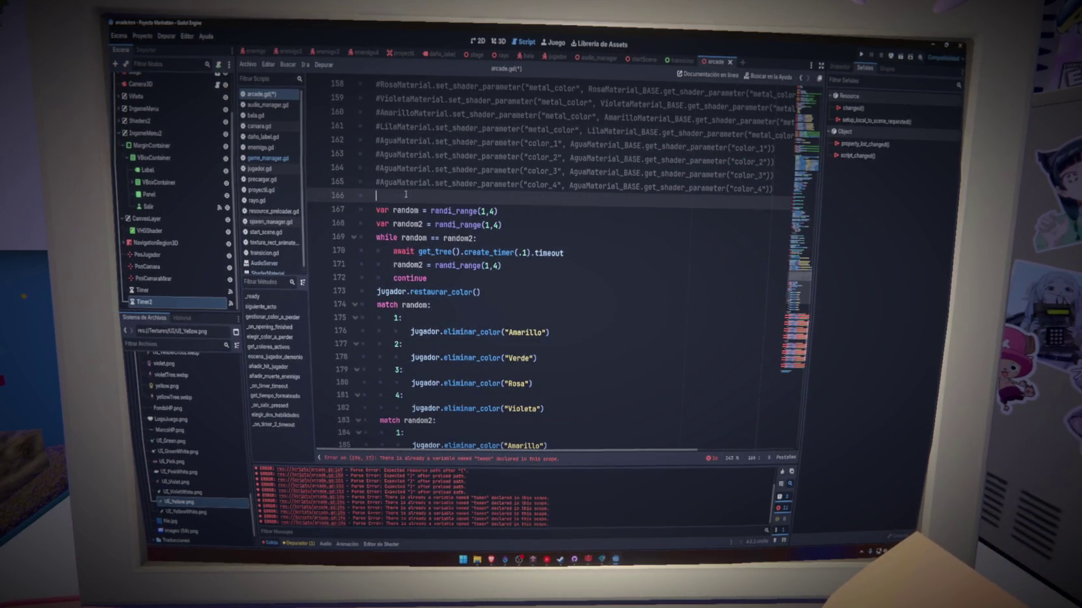
key("ctrl+s")
Insert 'await get_tree().create_timer(6).timeout' before the random colour selection and save
scroll(455, 273, "up", 3)
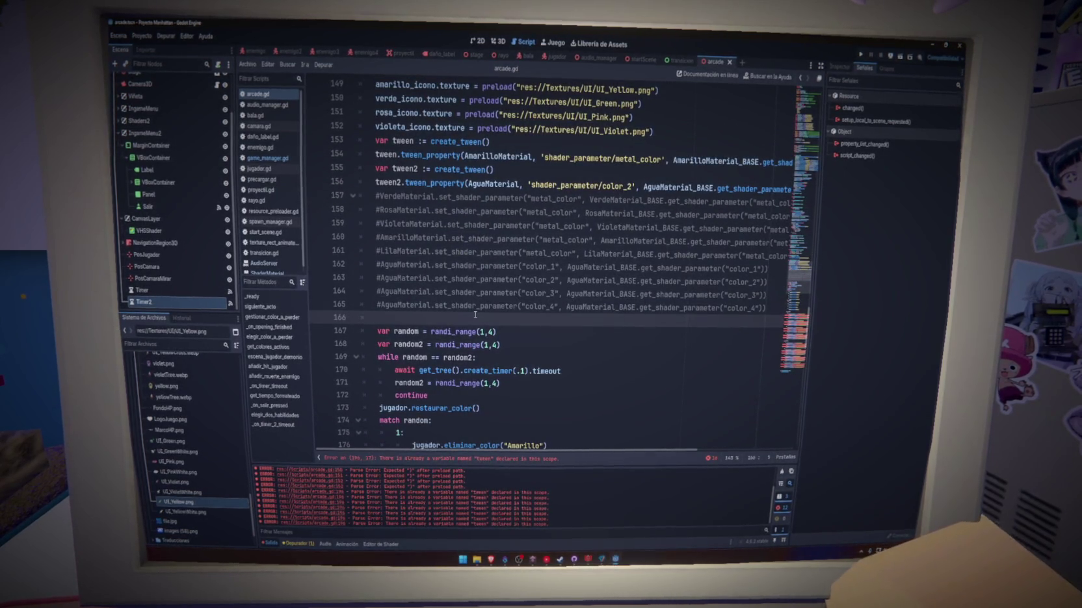
key("Return")
key("Return")
key("Return")
key("Up")
key("BackSpace")
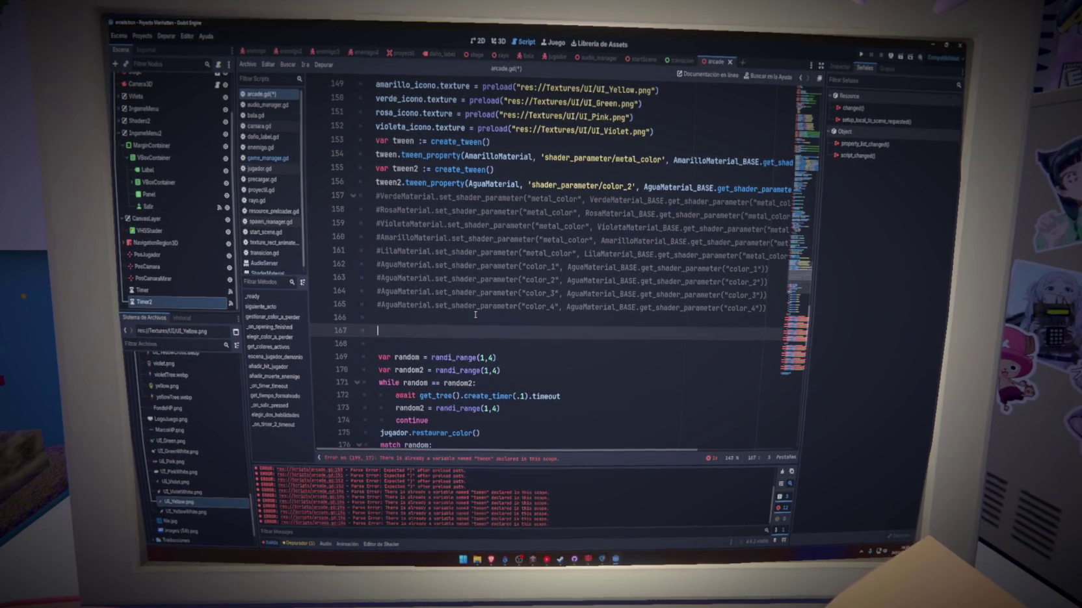
type("await get_Tre")
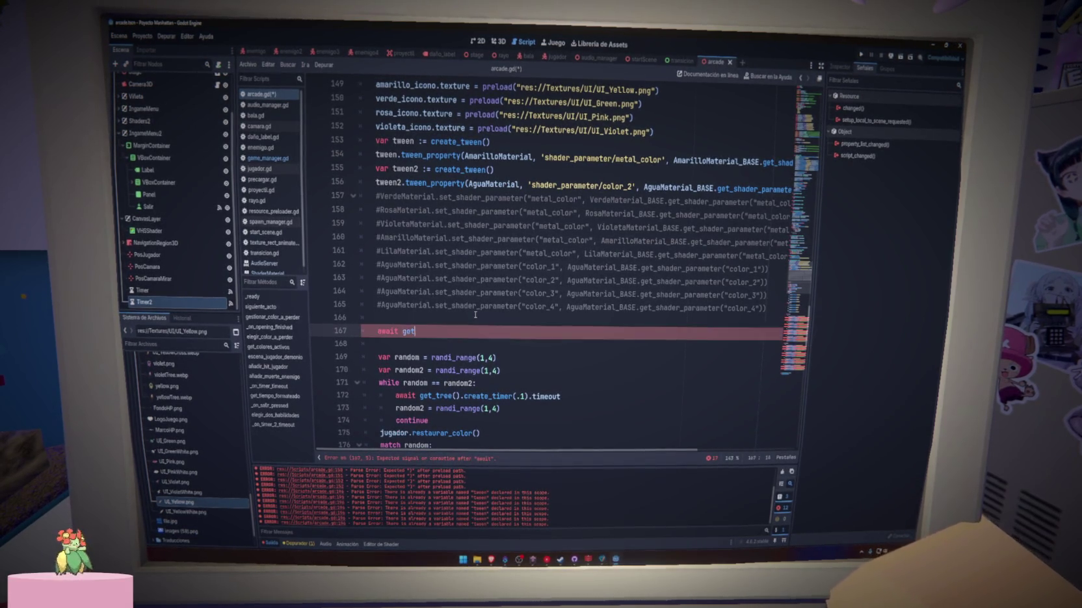
key("Return")
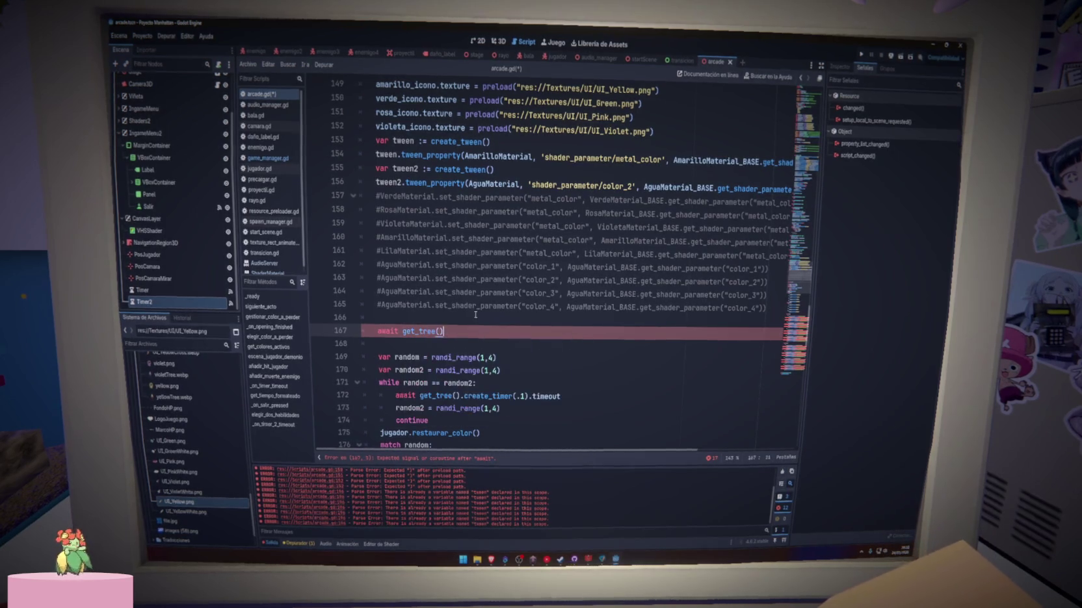
type(".crea")
key("Return")
type("6).t")
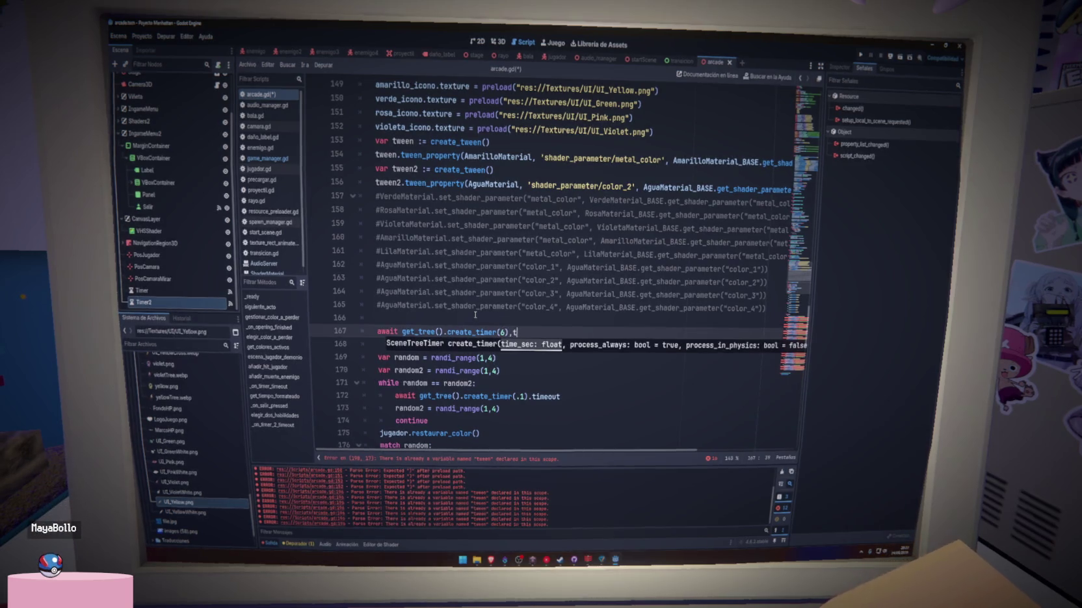
key("End")
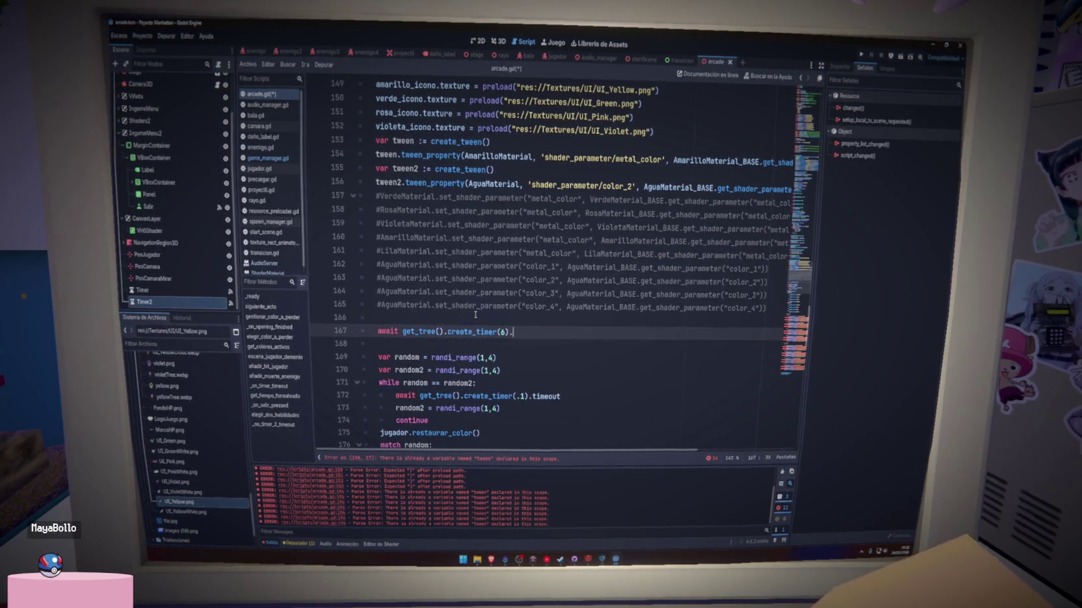
type(".timeout")
key("ctrl+s")
scroll(468, 317, "up", 2)
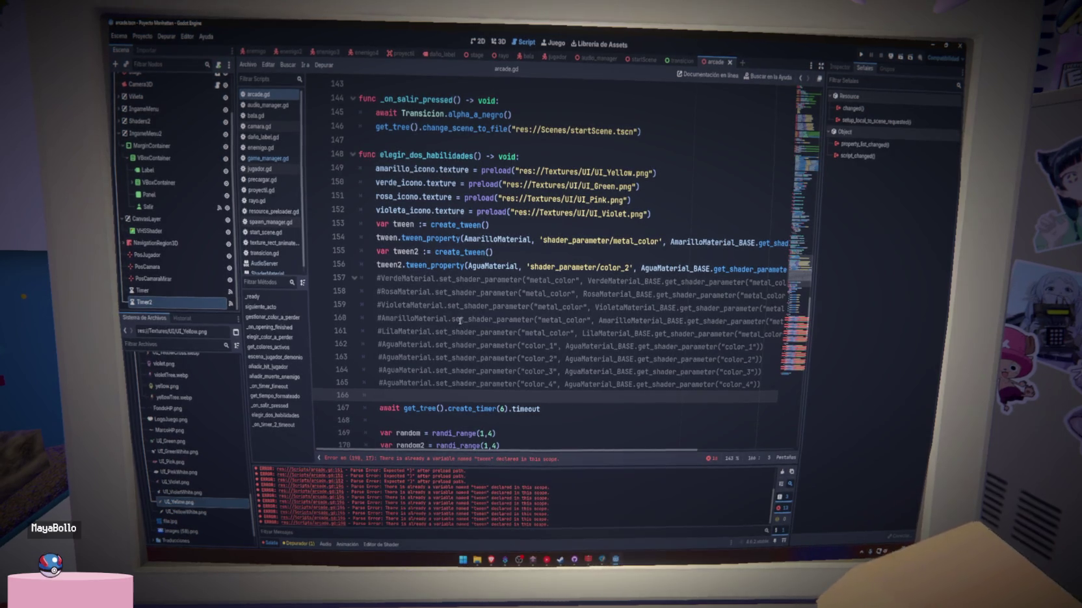
Rename the function's tweens to tween_amarillo and tween2_amarillo and save arcade.gd
left_click(377, 279)
key("Return")
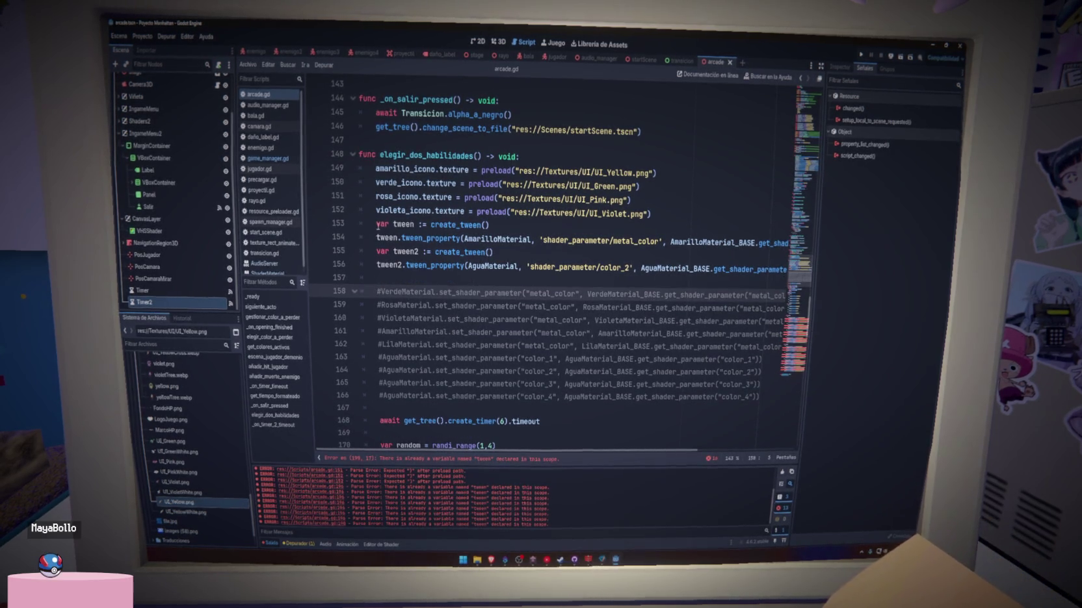
left_click(376, 224)
key("Return")
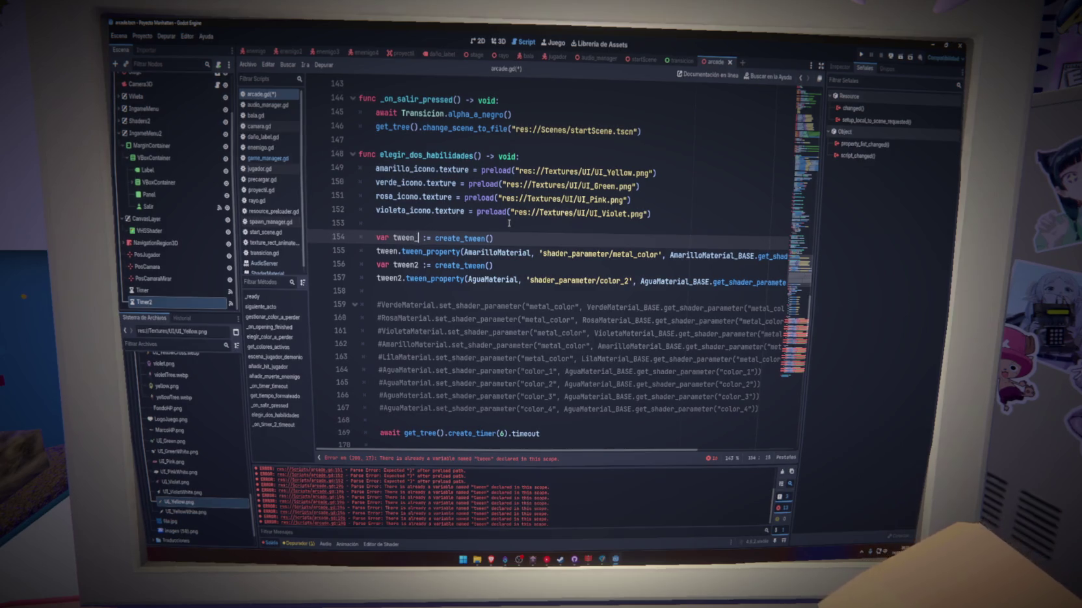
type("amarillo")
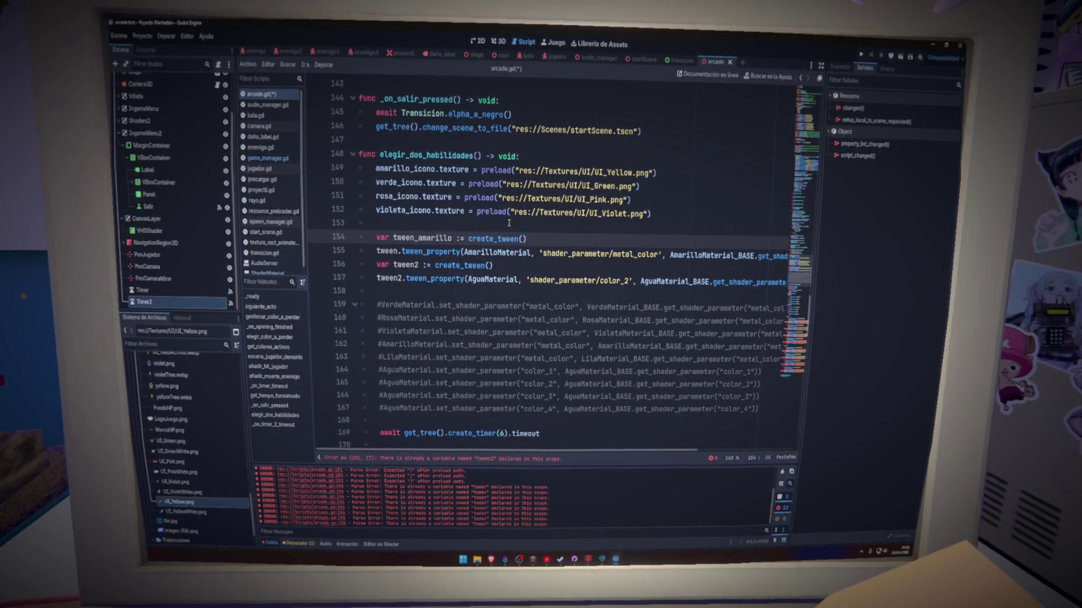
left_click(420, 264)
type("_amarillo")
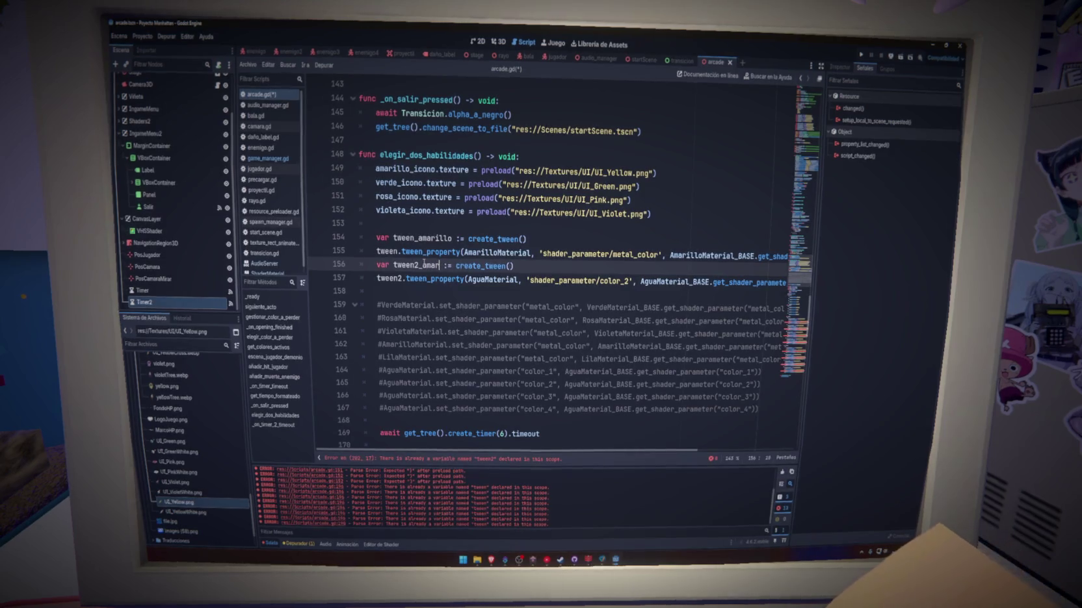
left_click(544, 241)
type("_amarillo")
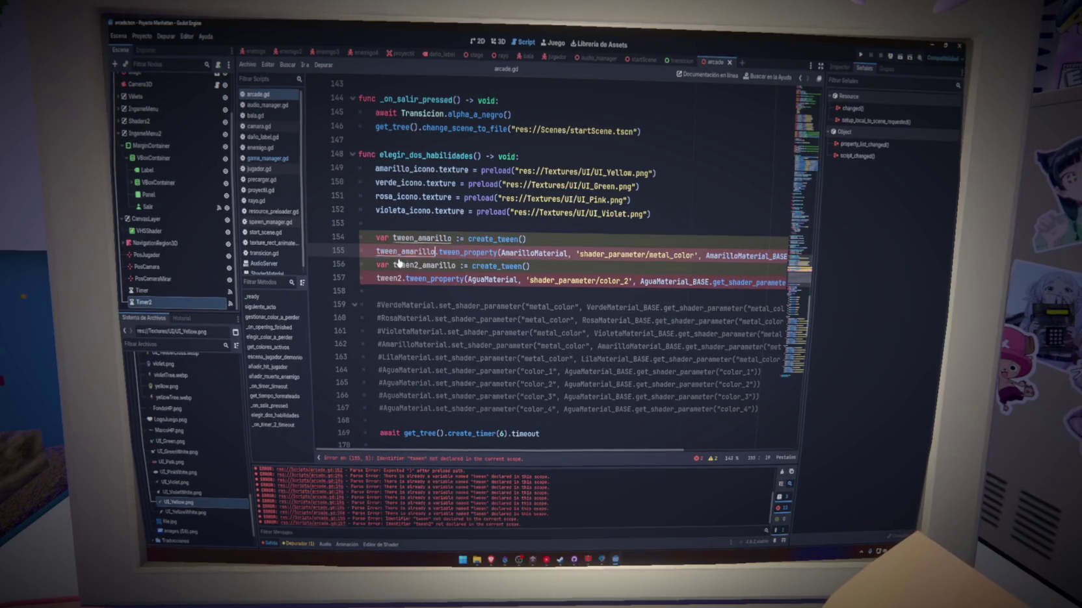
key("ctrl+s")
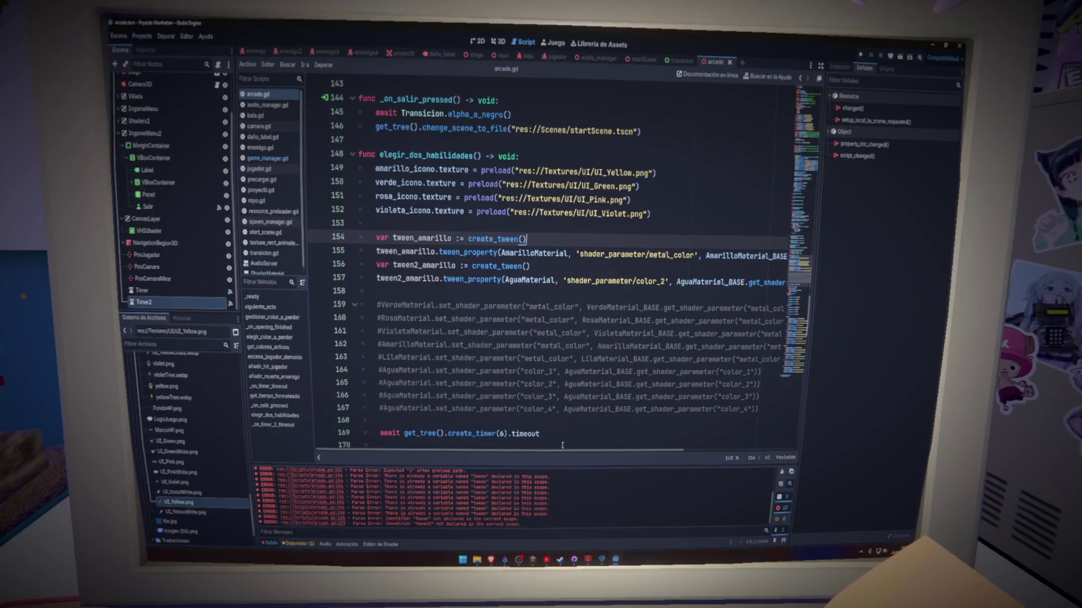
mouse_move(563, 449)
left_mouse_down()
mouse_move(595, 447)
mouse_move(559, 449)
left_mouse_up()
Select the four tween_amarillo lines 154–157 and paste copies of them below
scroll(470, 368, "down", 14)
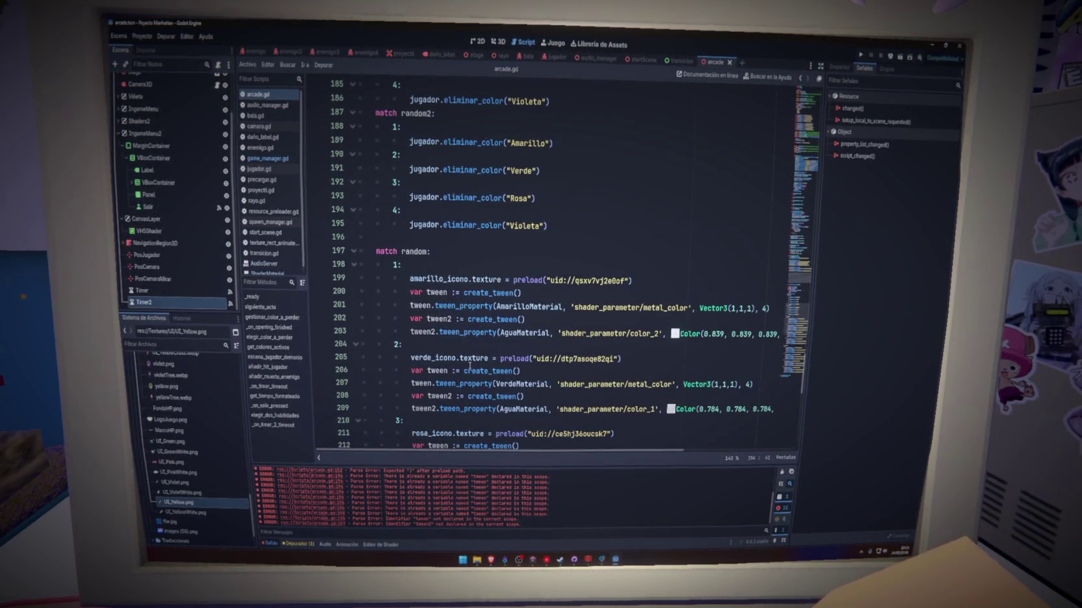
scroll(618, 358, "up", 15)
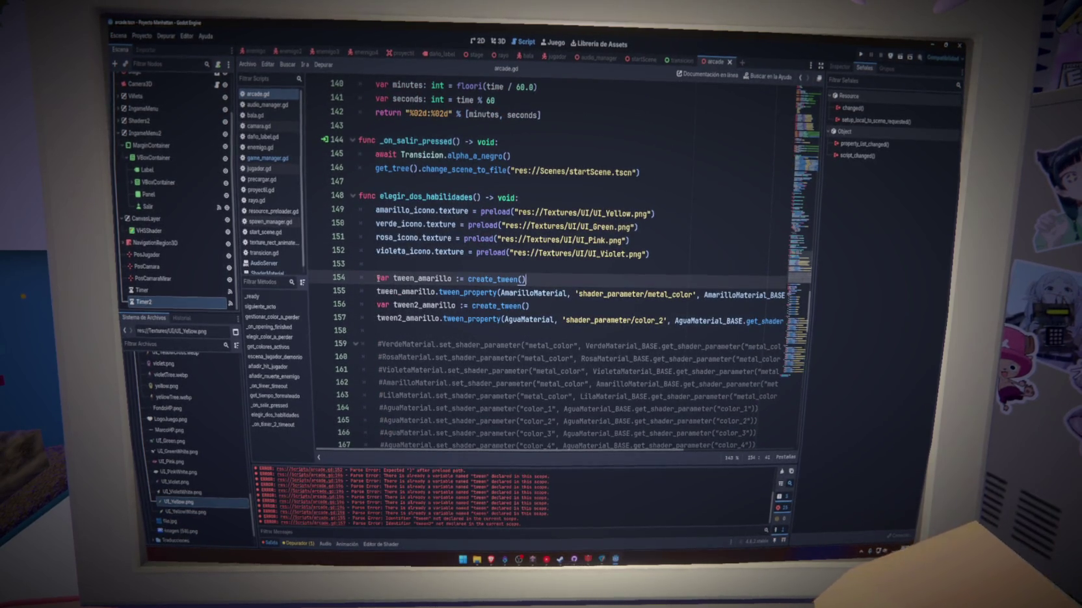
mouse_move(378, 278)
left_mouse_down()
mouse_move(527, 280)
mouse_move(824, 320)
left_mouse_up()
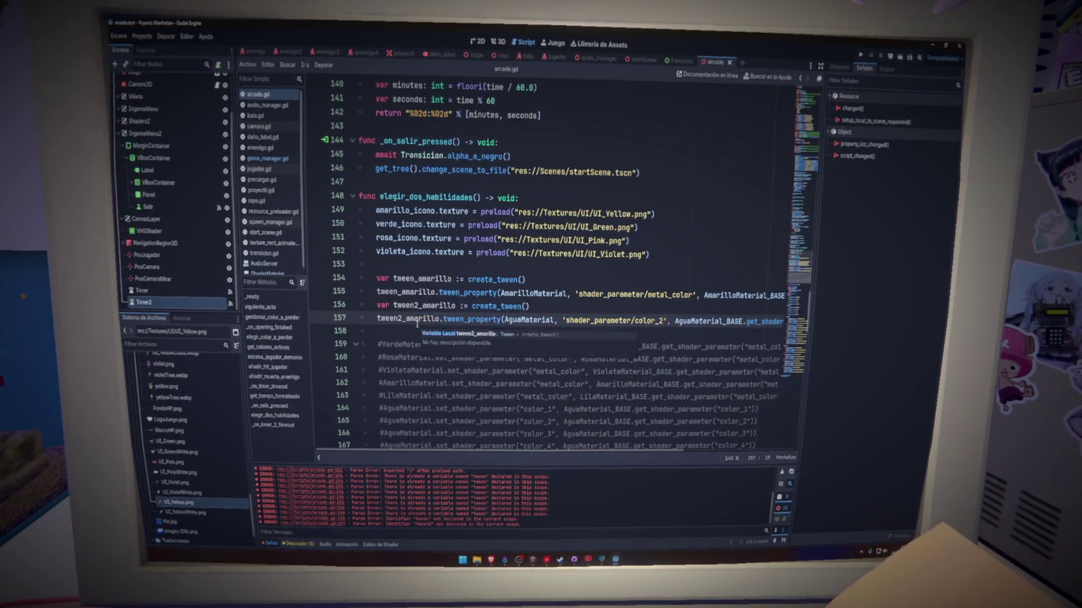
key("ctrl+v")
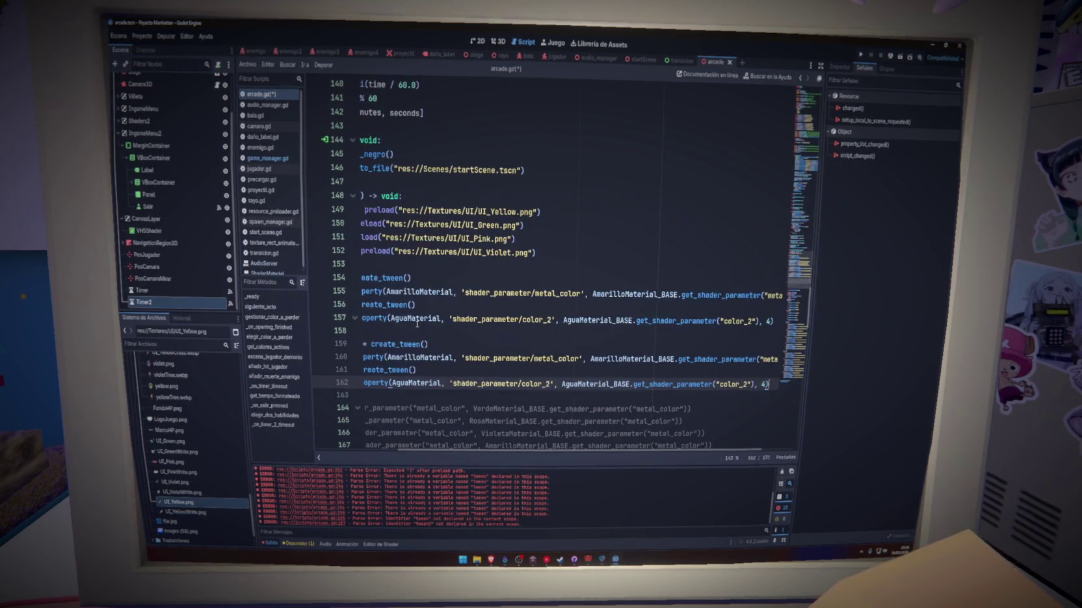
key("Return")
key("Return")
key("ctrl+v")
key("Return")
key("Return")
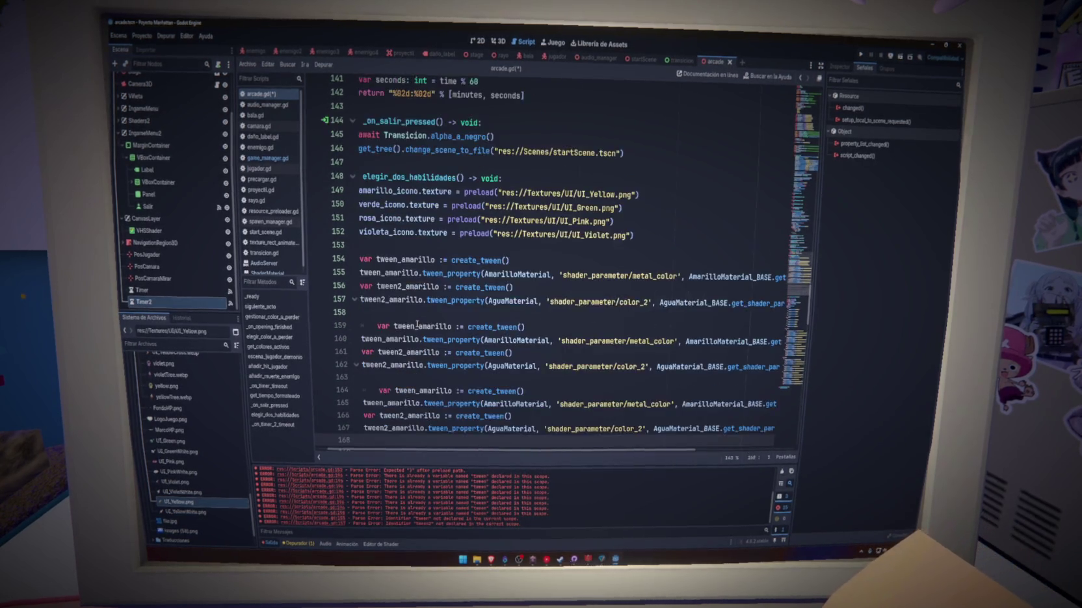
Paste one more copy of the tween block and remove the extra indent on line 159
key("ctrl+v")
key("Up")
key("Up")
key("Up")
key("Home")
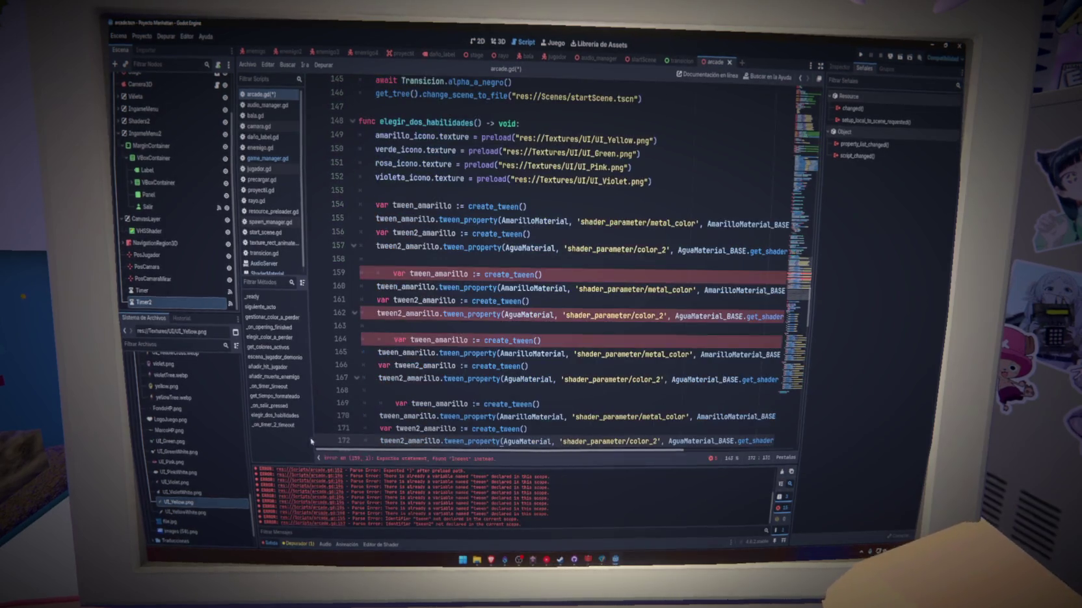
left_click(393, 340)
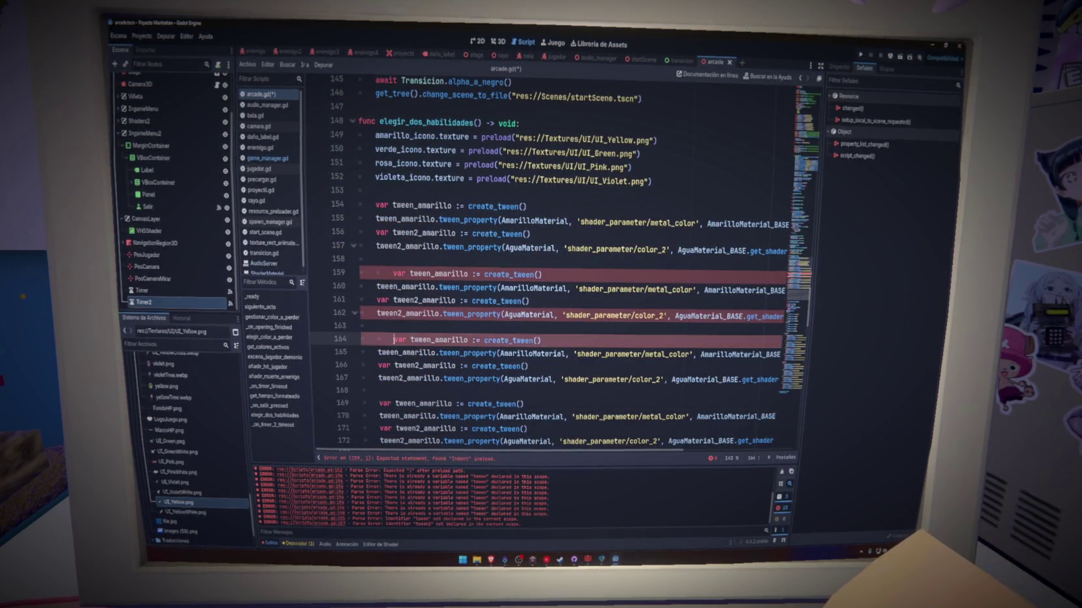
left_click(393, 273)
key("BackSpace")
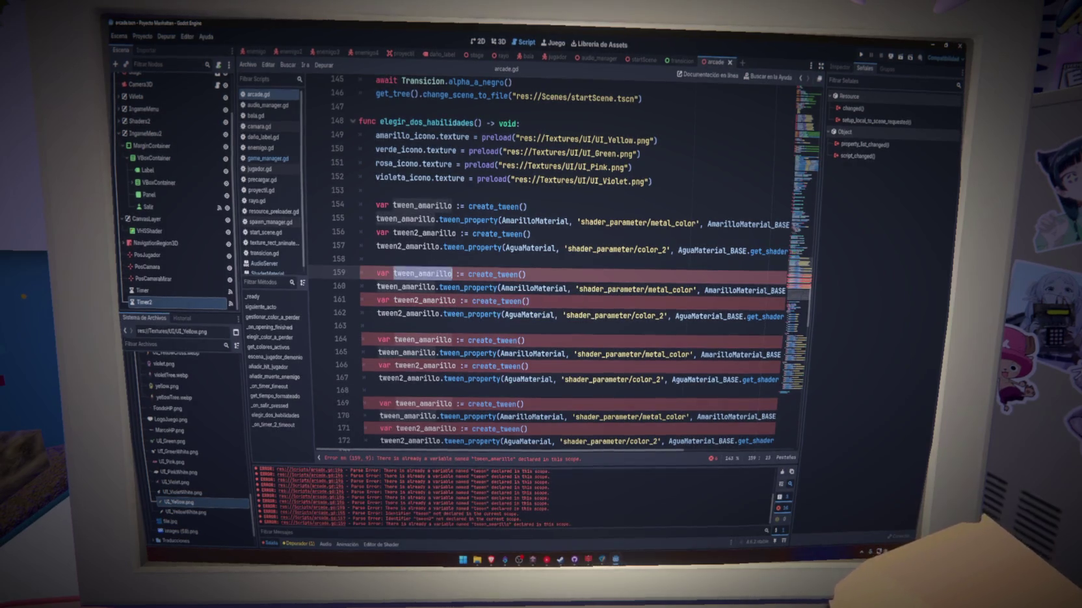
Rename the first copy to tween_verde/tween2_verde and switch it to VerdeMaterial
left_click_drag(418, 274, 453, 273)
type("verde")
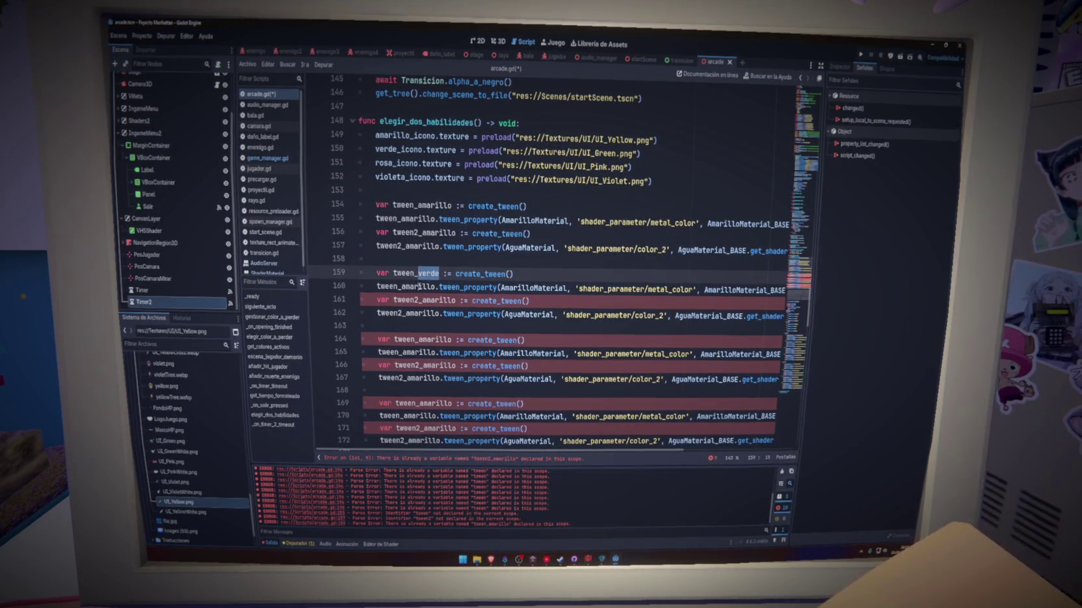
double_click(404, 287)
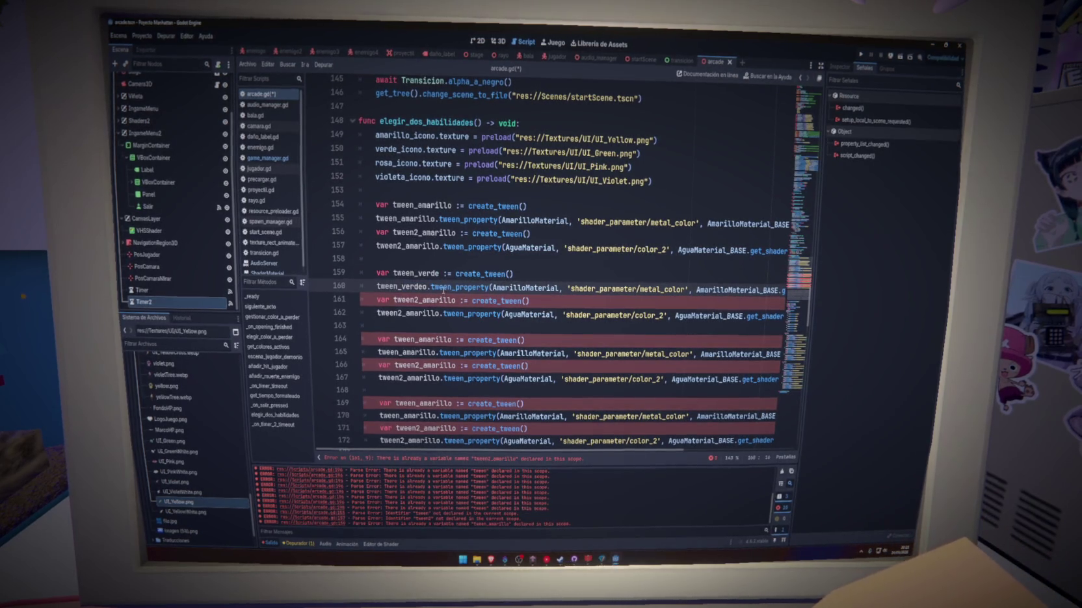
left_click_drag(455, 300, 431, 301)
left_click(406, 313)
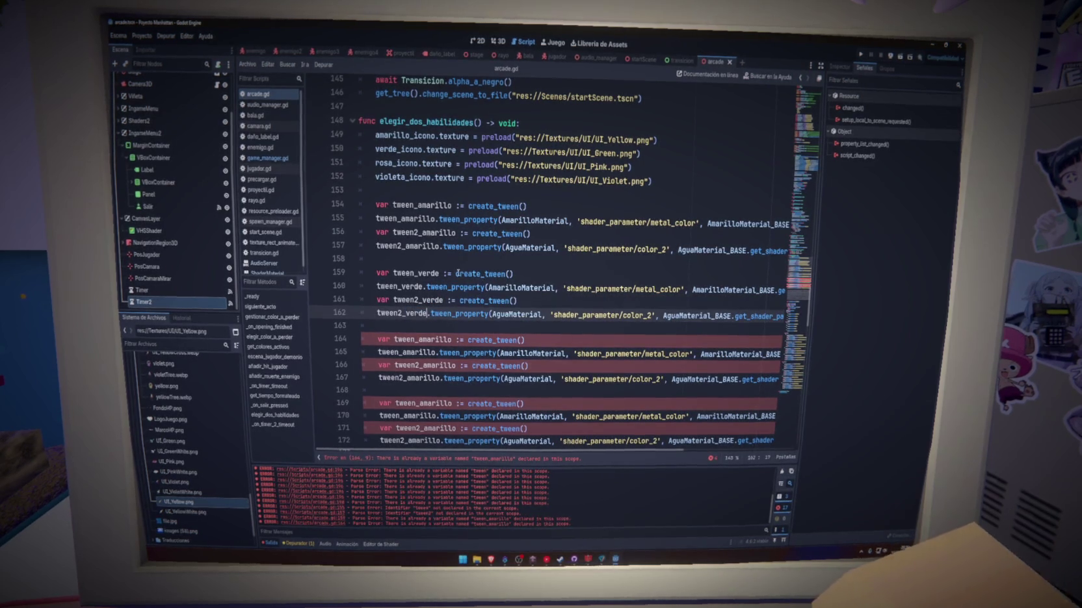
left_click_drag(522, 288, 504, 289)
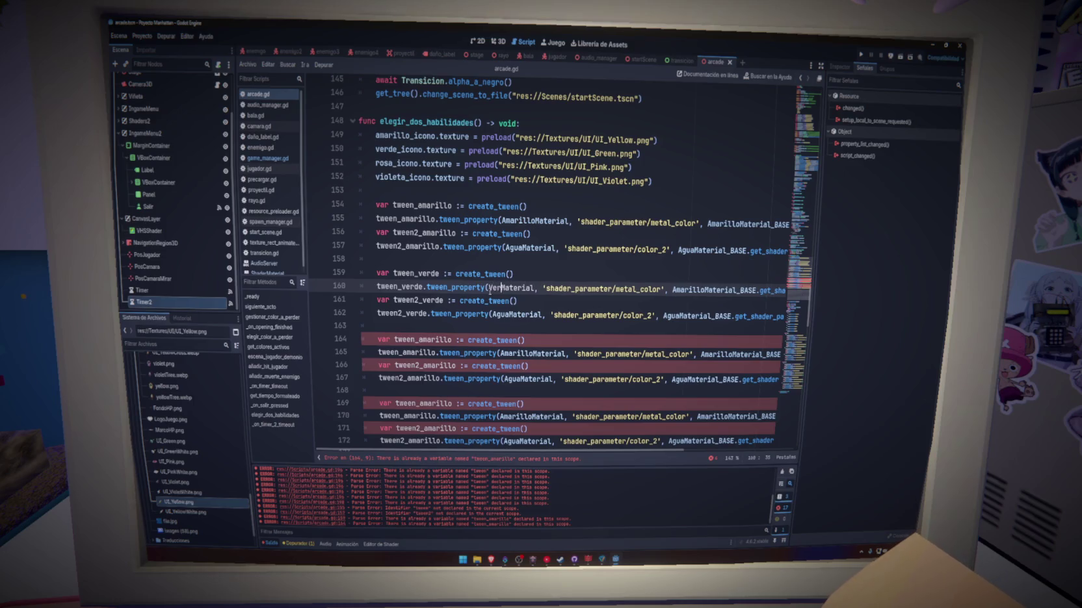
key("Escape")
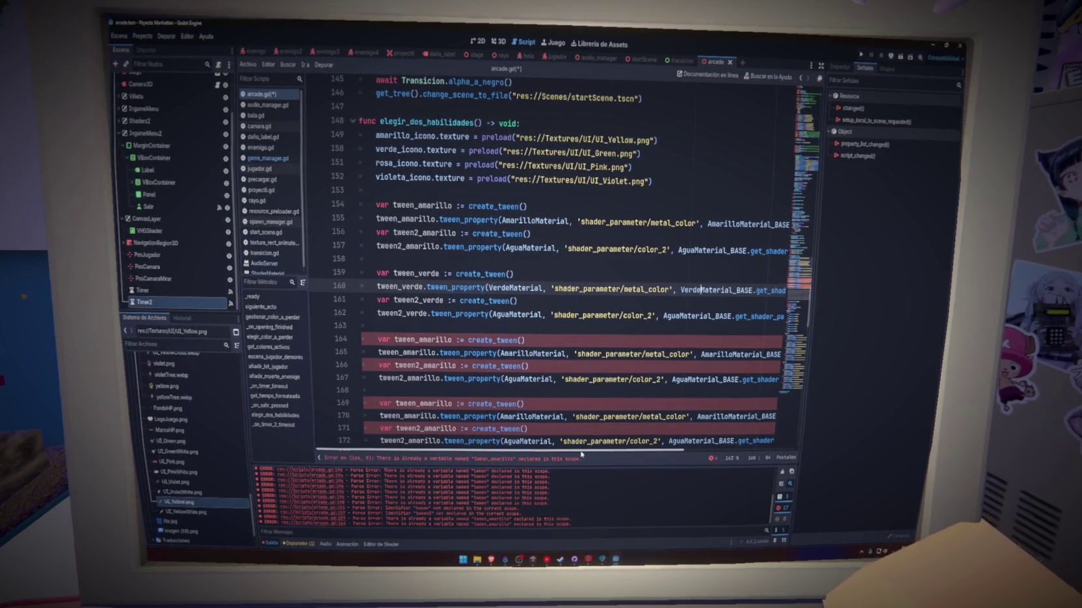
left_click_drag(582, 455, 622, 455)
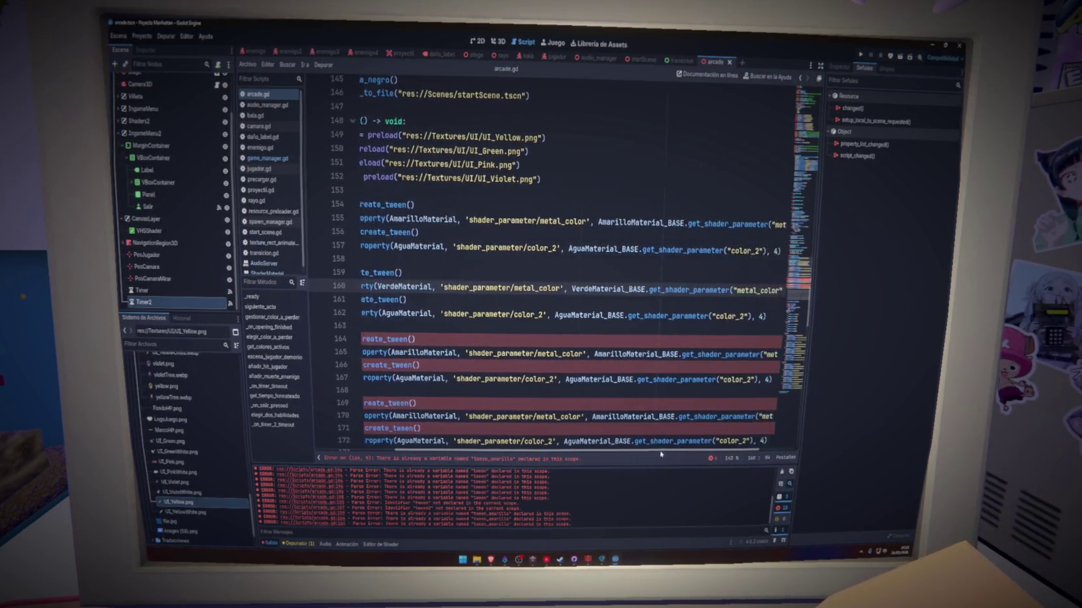
Change tween2_verde on line 162 from color_2 to color_1 and save the script
scroll(587, 410, "down", 9)
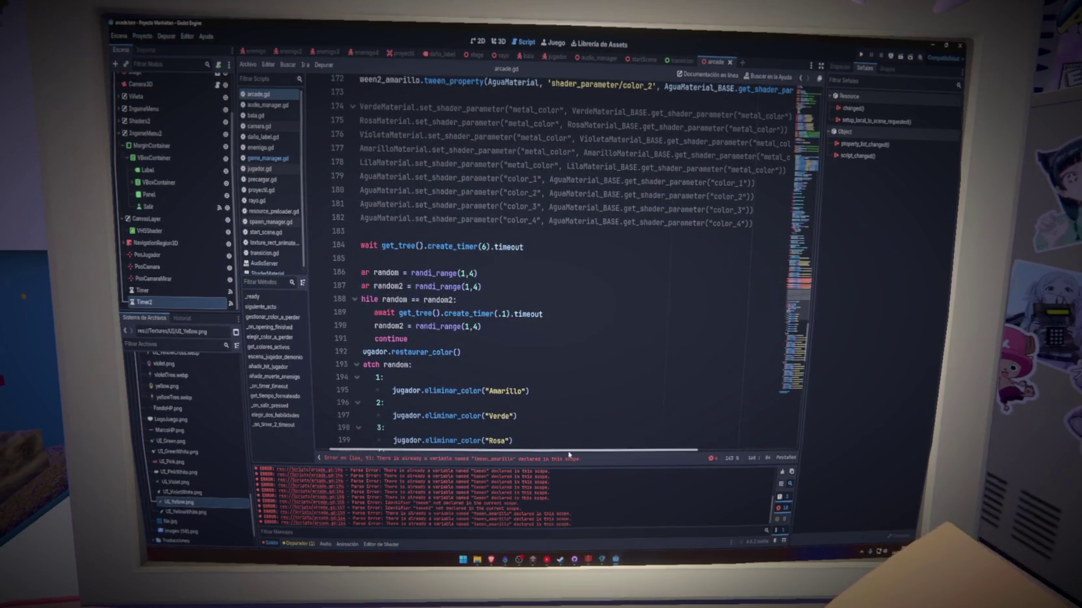
left_click_drag(569, 455, 533, 455)
scroll(546, 426, "down", 10)
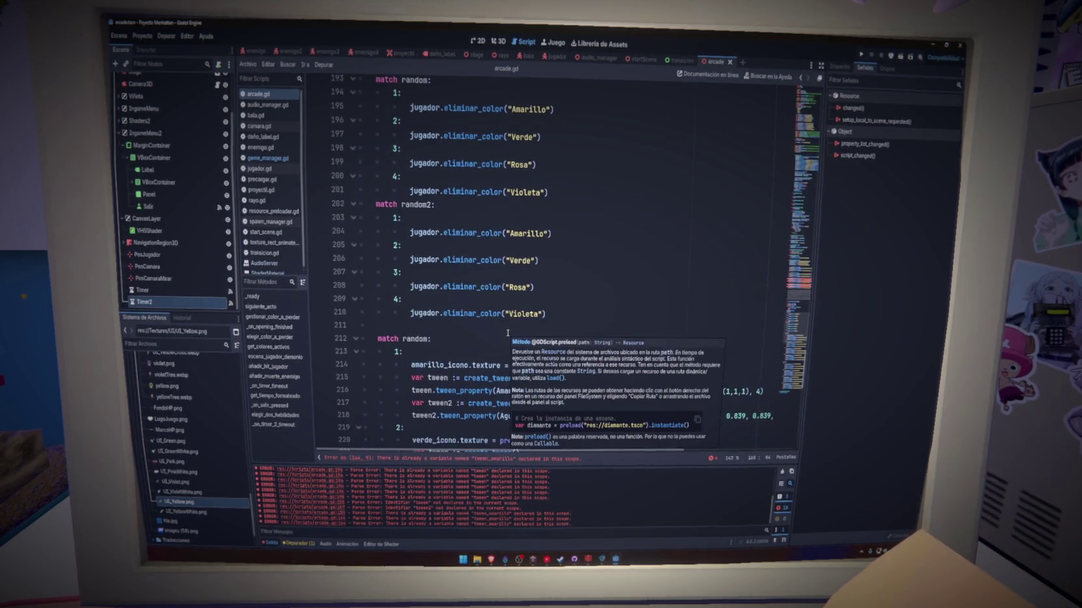
scroll(585, 351, "down", 1)
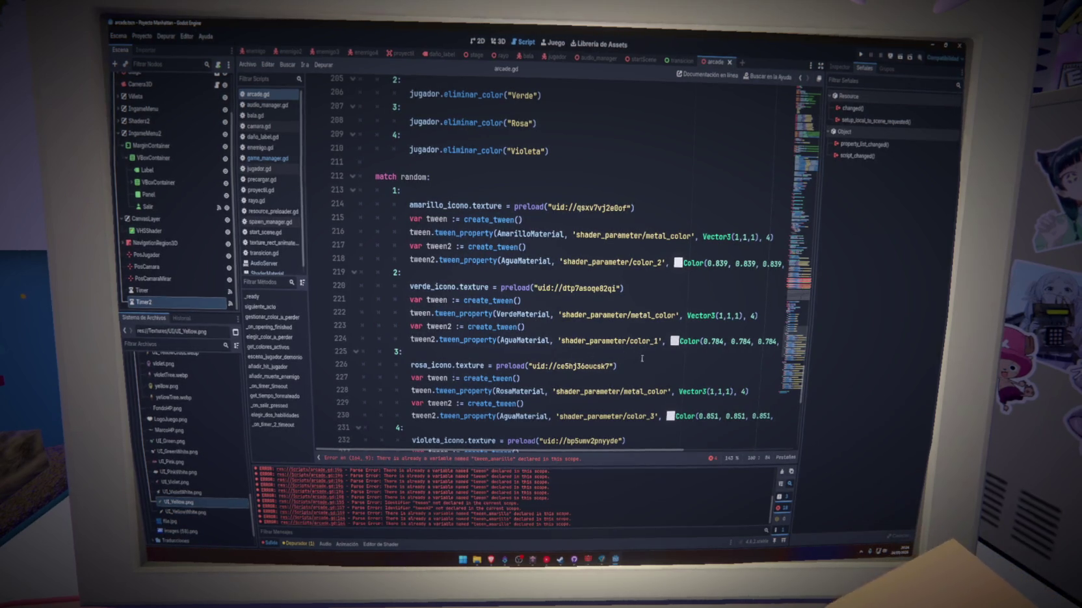
scroll(641, 358, "up", 15)
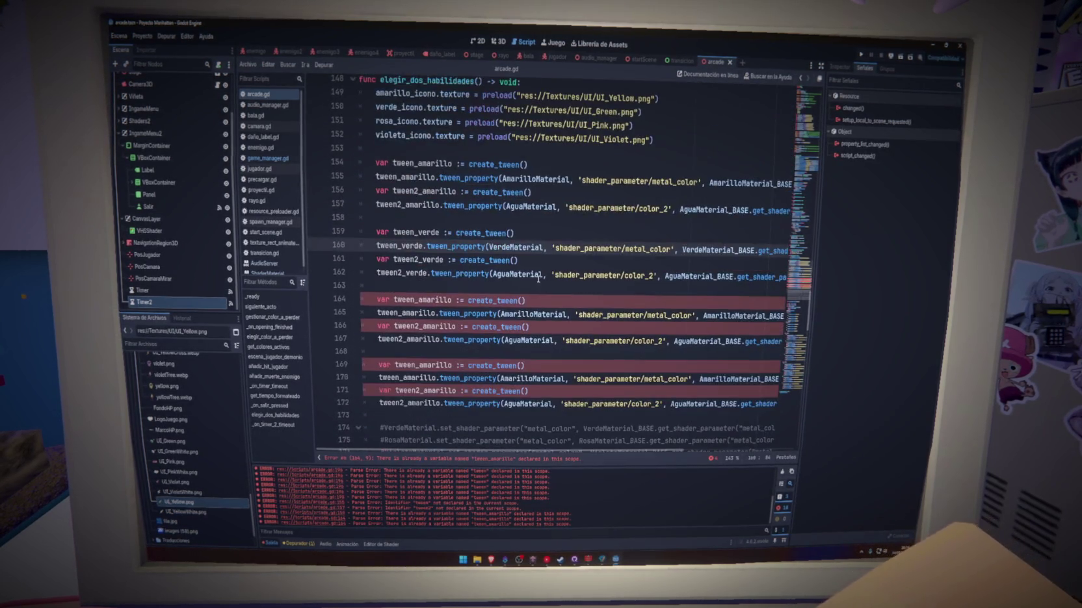
scroll(538, 278, "up", 1)
left_click(652, 315)
key("BackSpace")
type("1")
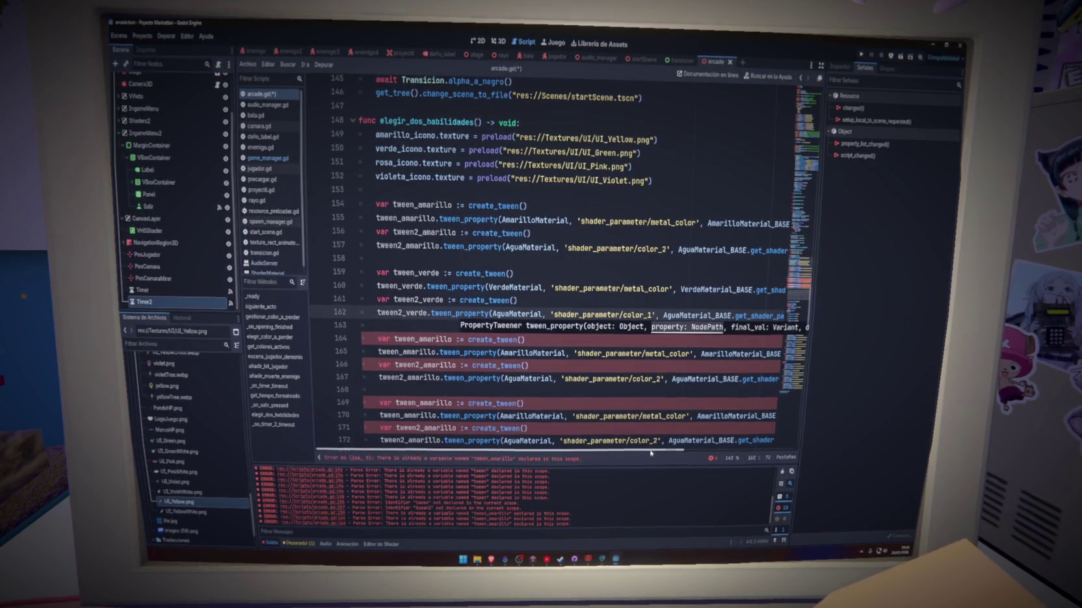
scroll(722, 358, "right", 3)
left_click(745, 316)
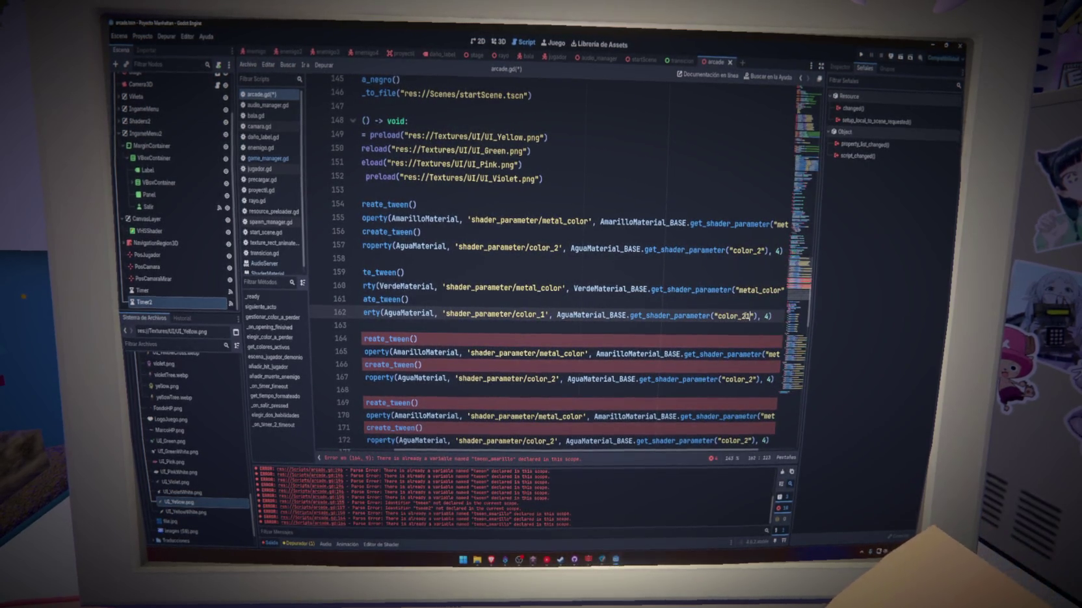
type("1")
key("Down")
key("ctrl+s")
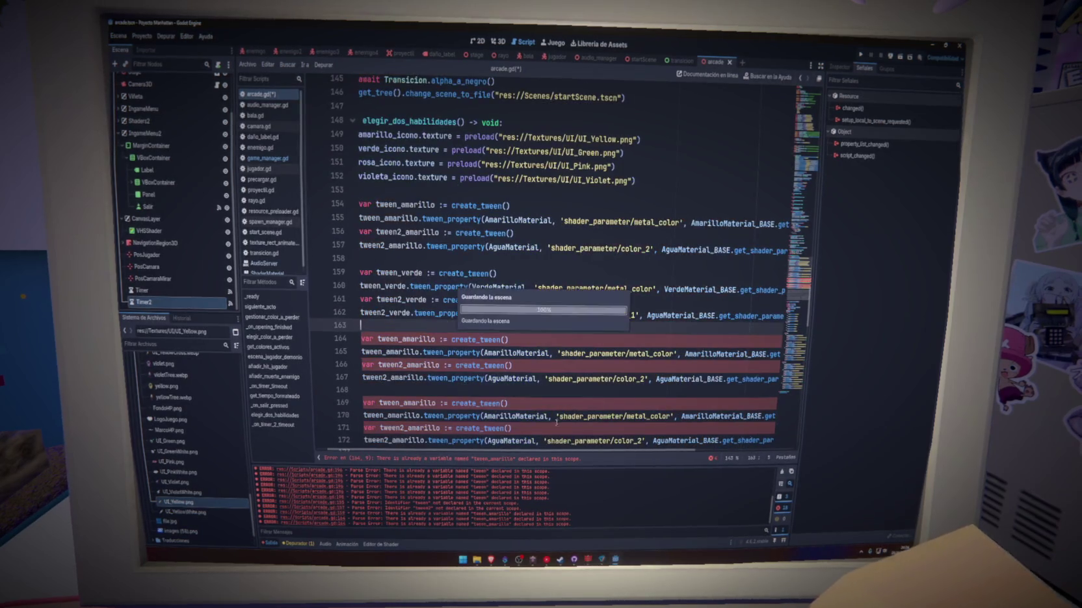
left_click_drag(550, 449, 438, 444)
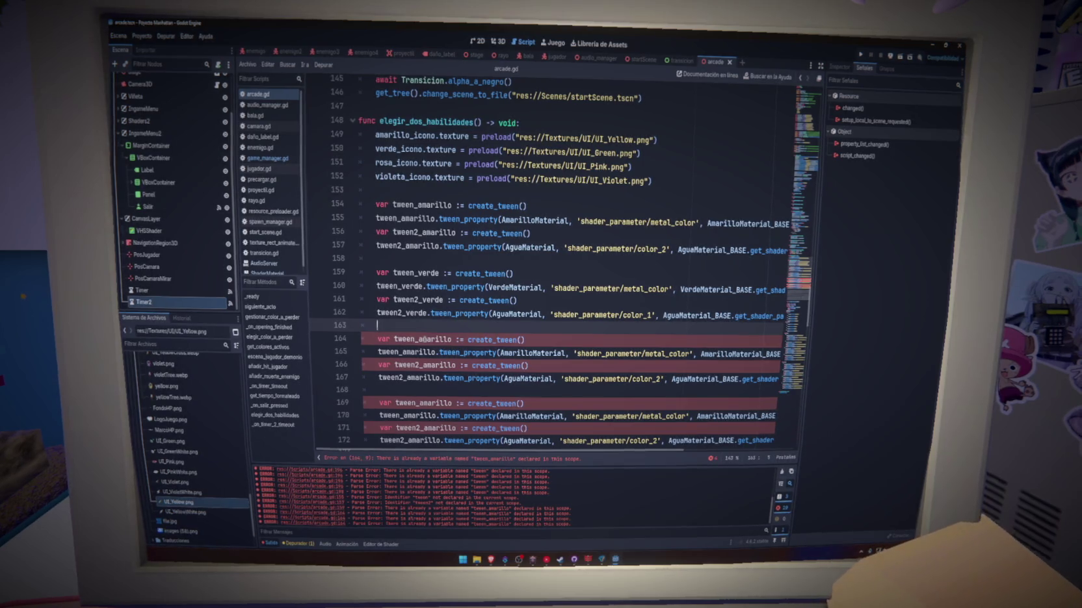
Rename the second copy to tween_rosa/tween2_rosa using RosaMaterial, and save
scroll(424, 339, "down", 15)
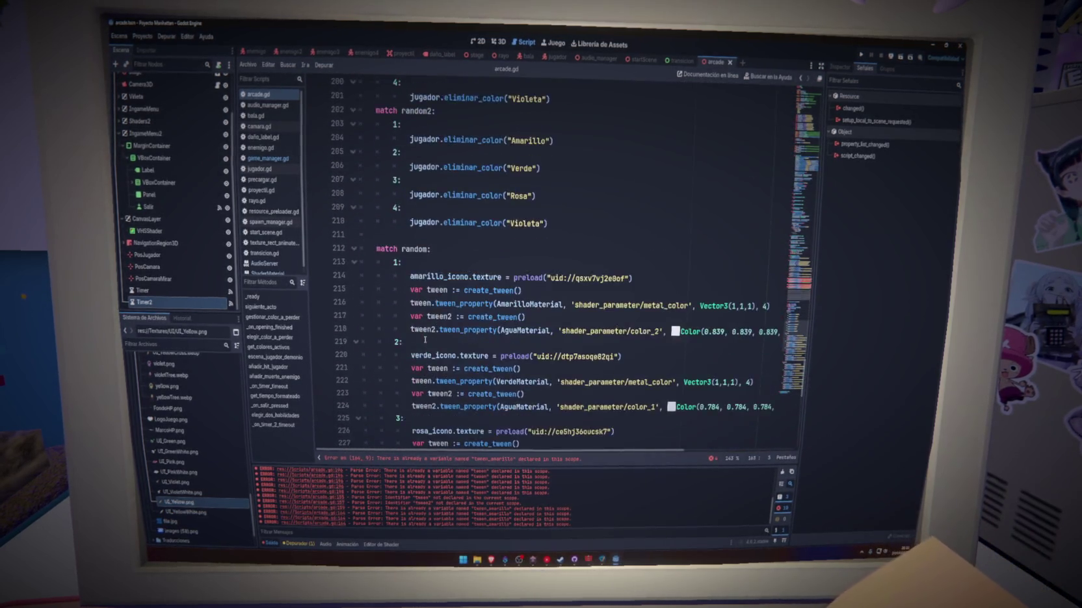
scroll(424, 339, "down", 2)
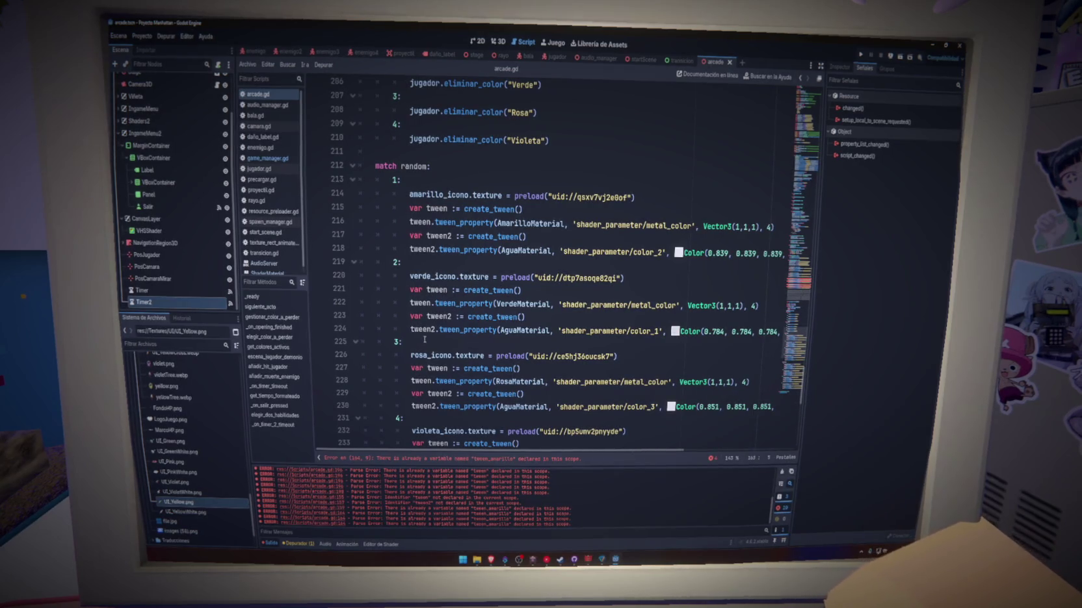
scroll(425, 339, "up", 15)
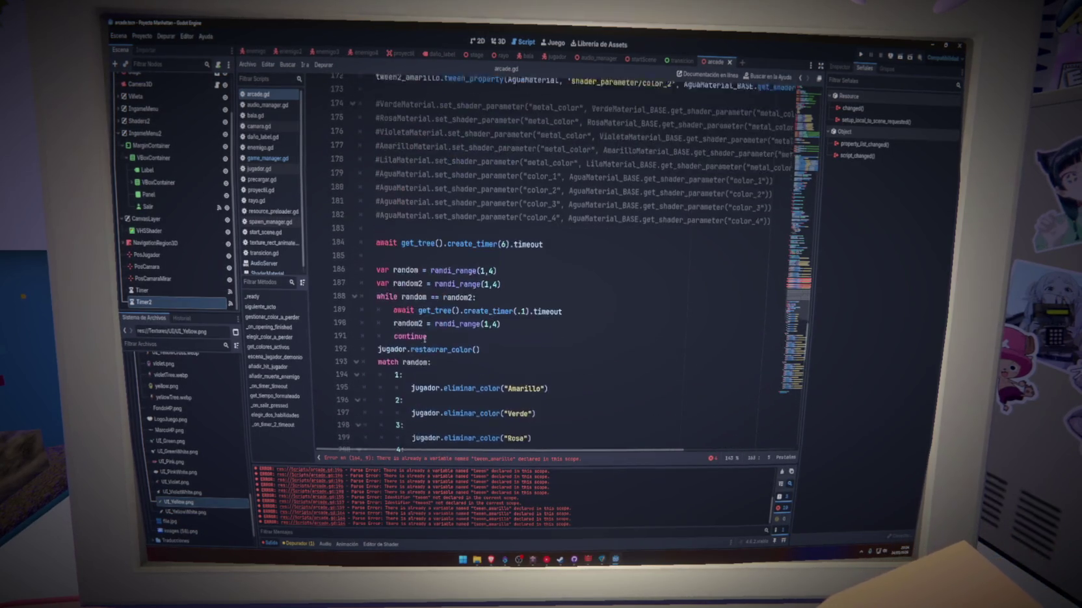
mouse_move(450, 249)
left_mouse_down()
mouse_move(417, 249)
mouse_move(403, 264)
left_mouse_up()
type("sa")
type("rosa")
left_click(425, 275)
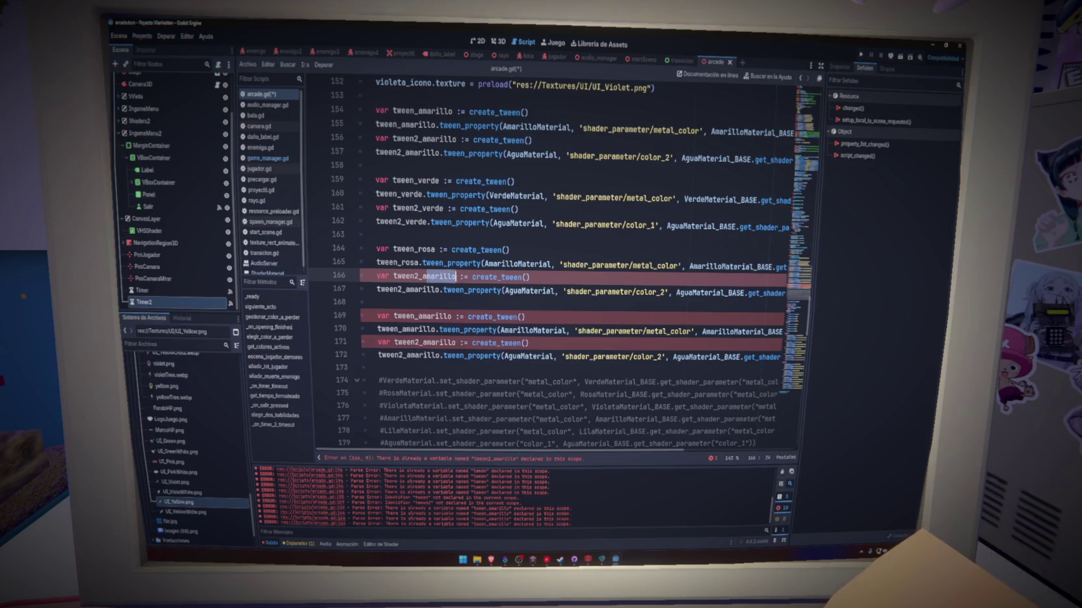
type("rosa")
key("BackSpace")
left_click_drag(434, 289, 406, 289)
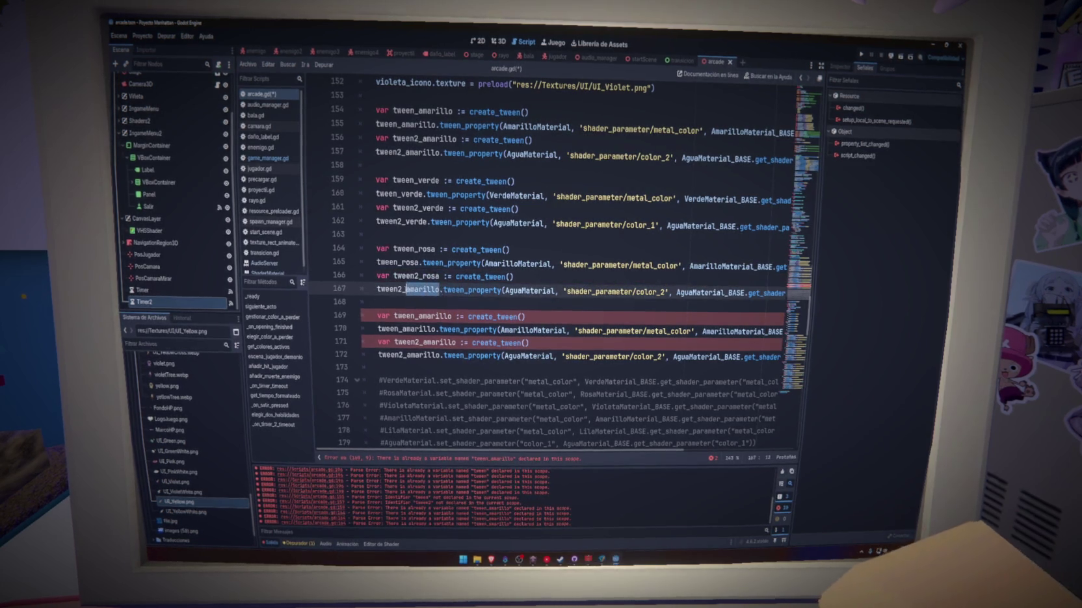
left_click(518, 263)
left_click_drag(518, 263, 486, 264)
key("BackSpace")
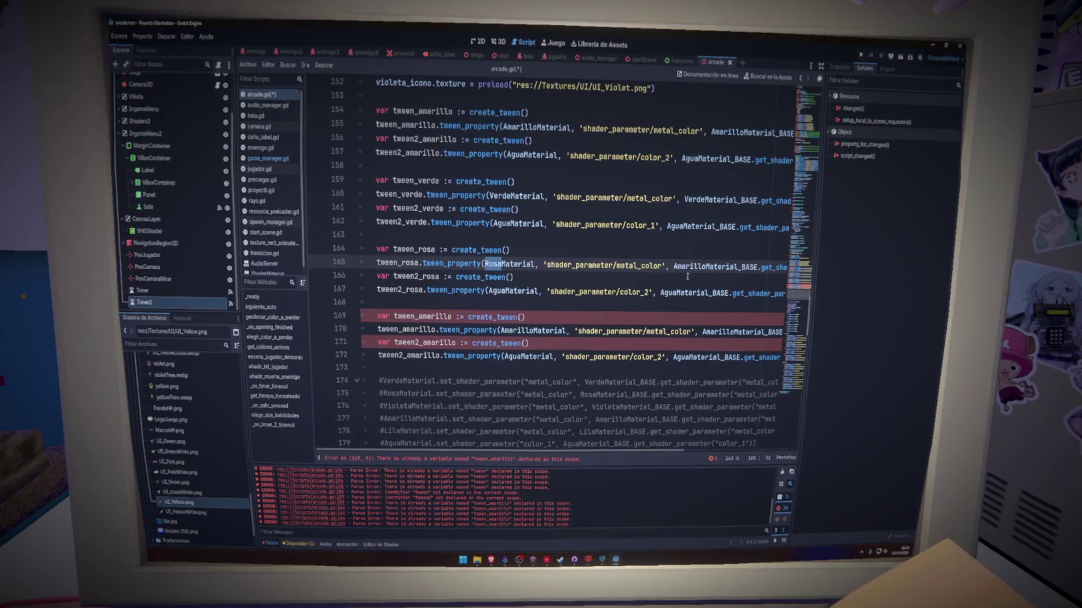
key("ctrl+s")
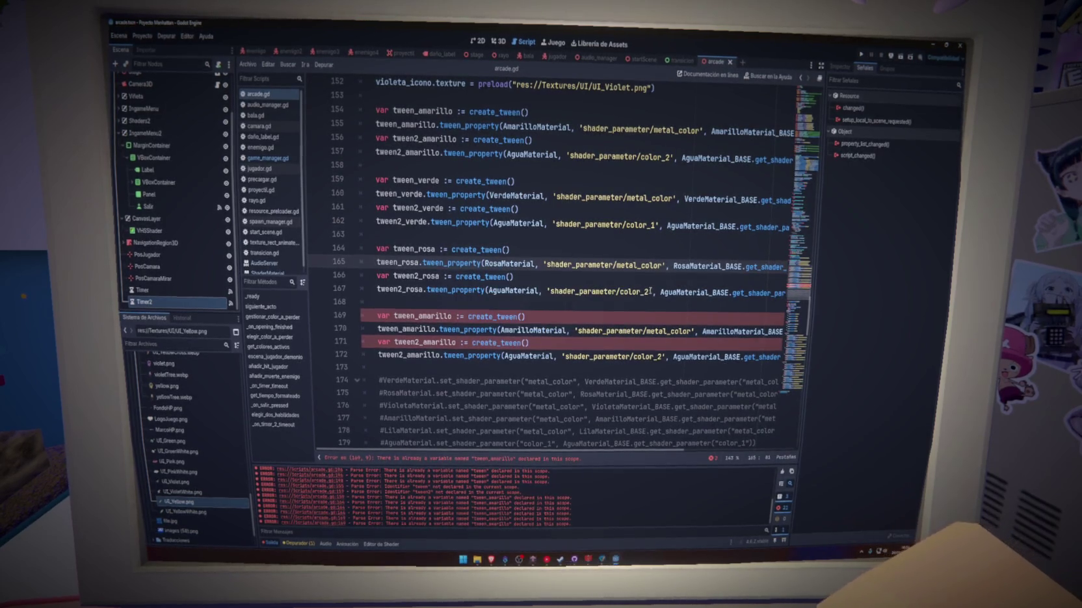
Change line 167's shader parameter from color_2 to color_3 and save arcade.gd
scroll(536, 312, "down", 15)
scroll(536, 312, "down", 6)
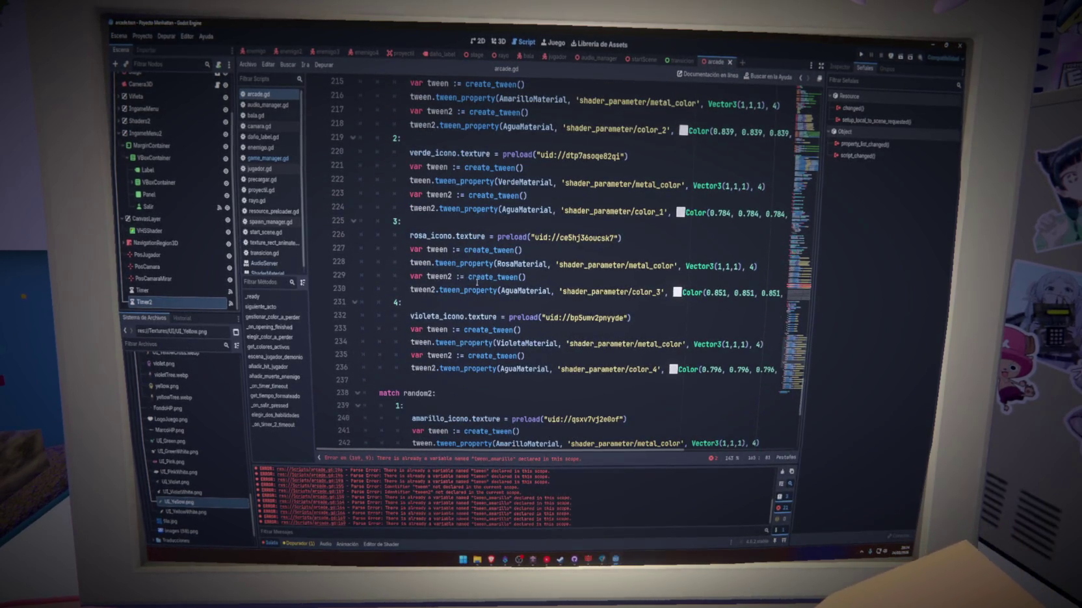
scroll(477, 281, "up", 19)
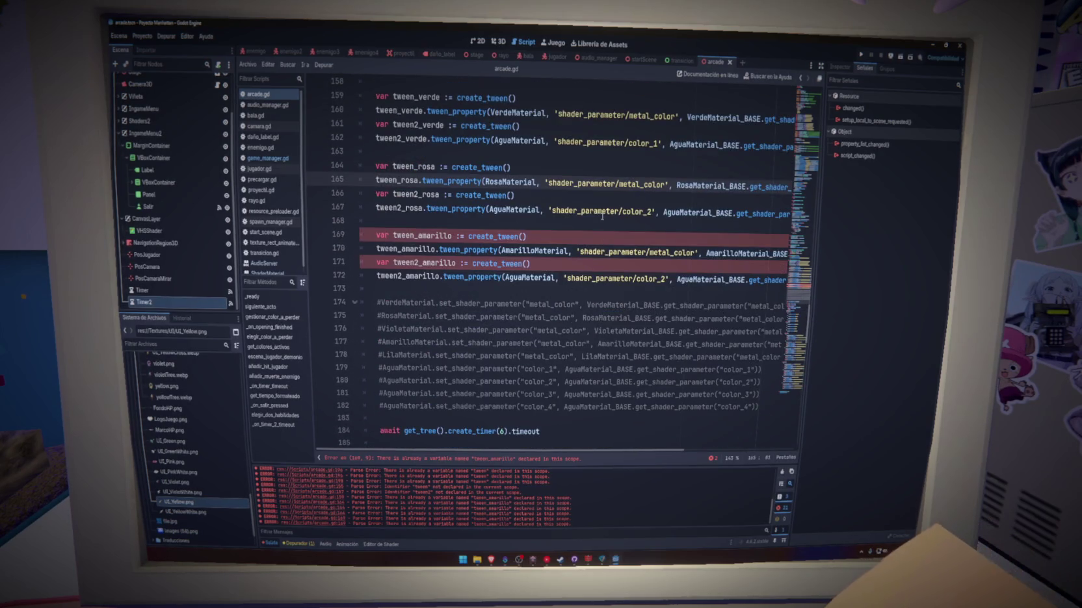
scroll(608, 231, "up", 1)
left_click(647, 253)
key("BackSpace")
type("3")
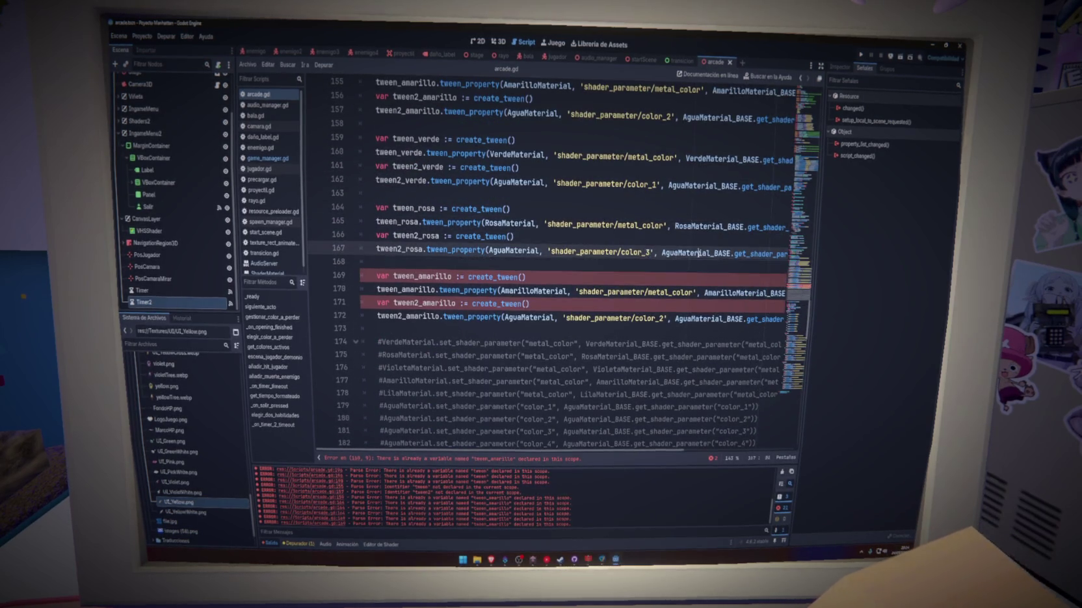
scroll(650, 253, "right", 3)
left_click(755, 253)
key("Up")
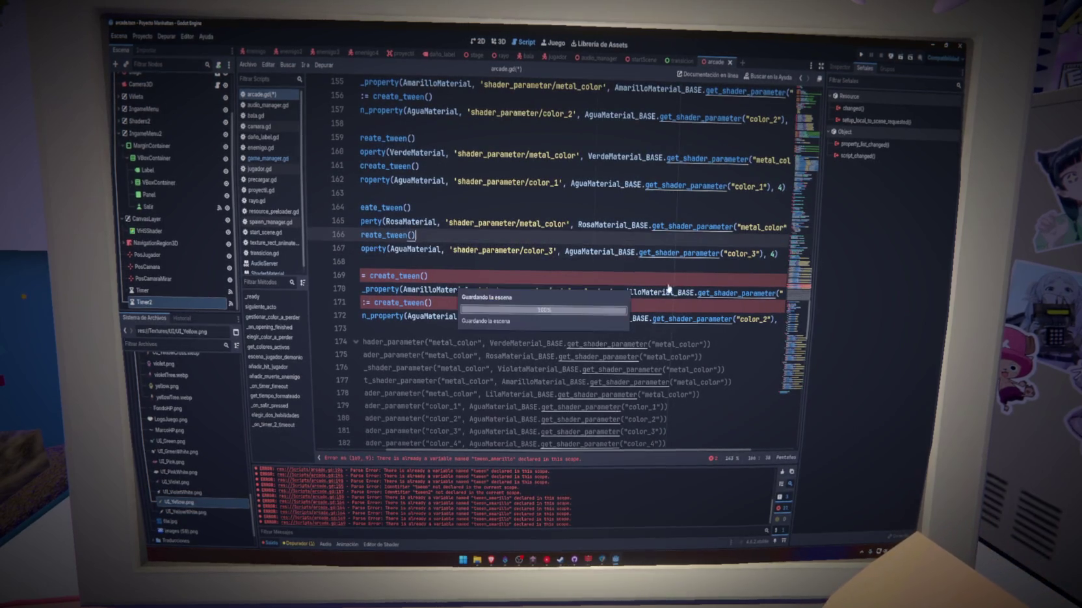
key("ctrl+s")
left_click_drag(563, 450, 494, 451)
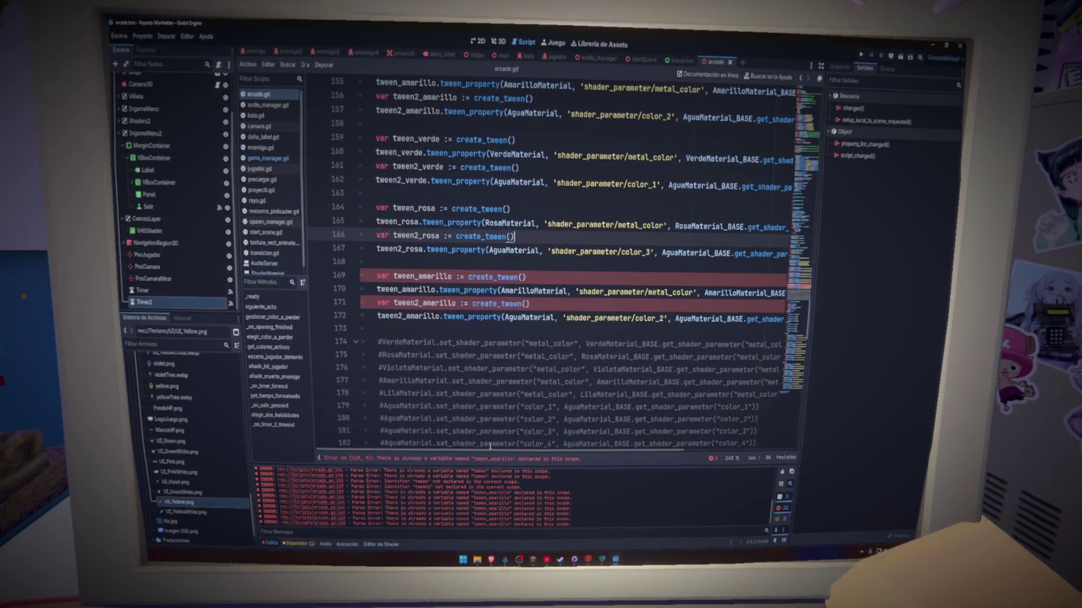
left_click_drag(451, 276, 418, 277)
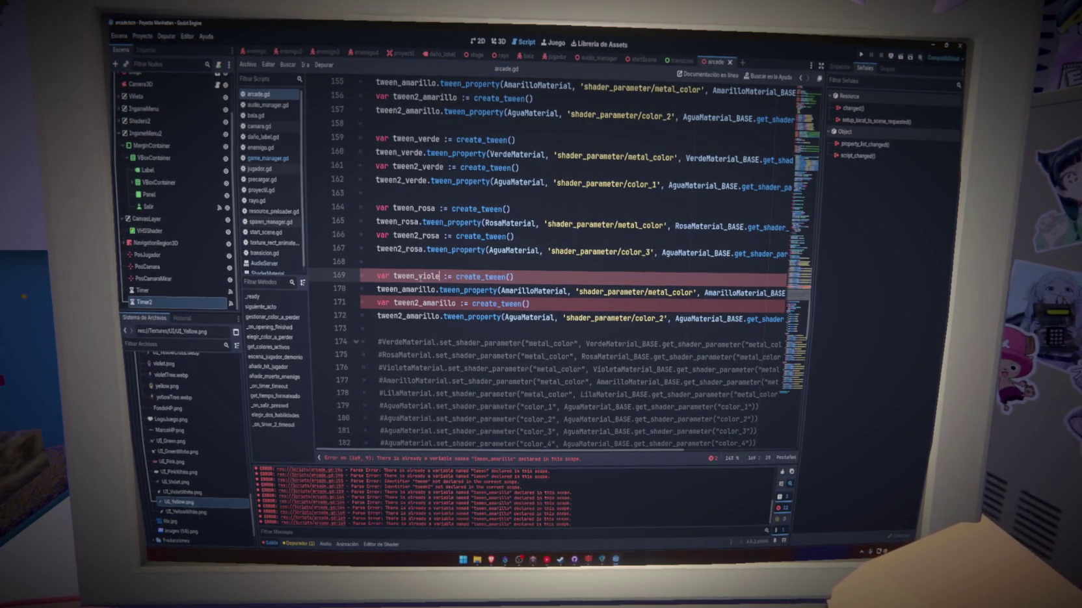
Rename the last copy to tween_violeta/tween2_violeta, tweening VioletaMaterial toward VioletaMaterial_BASE
double_click(416, 290)
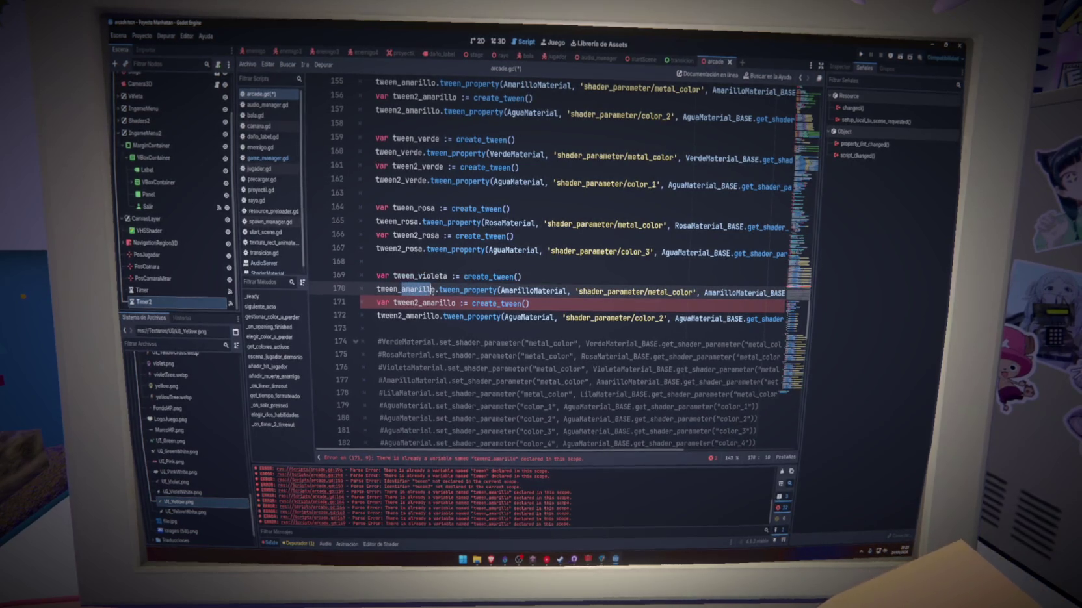
double_click(424, 303)
type("violeta")
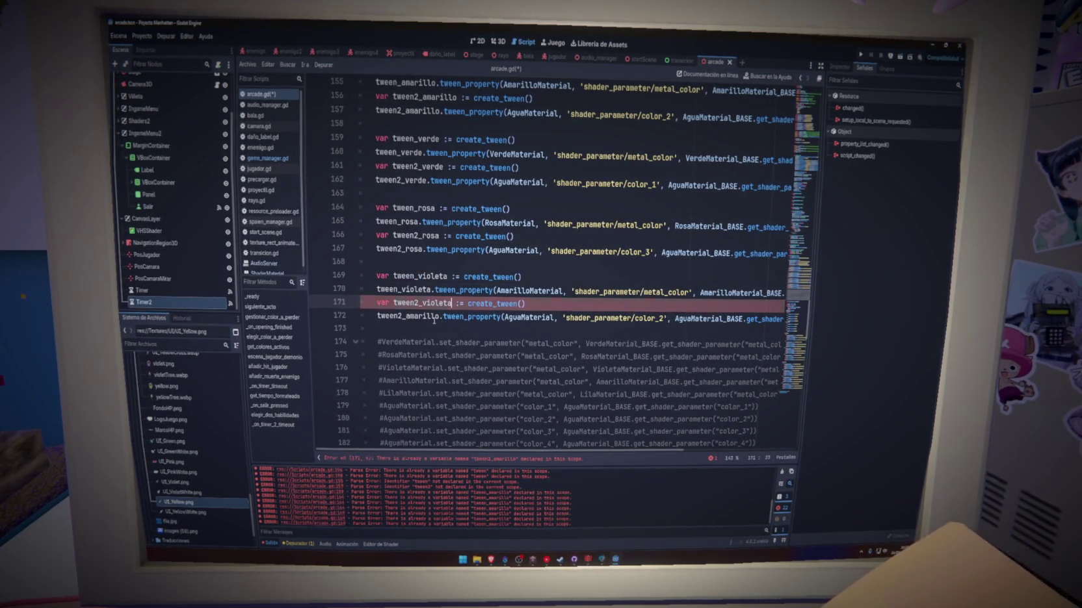
left_click_drag(406, 316, 420, 317)
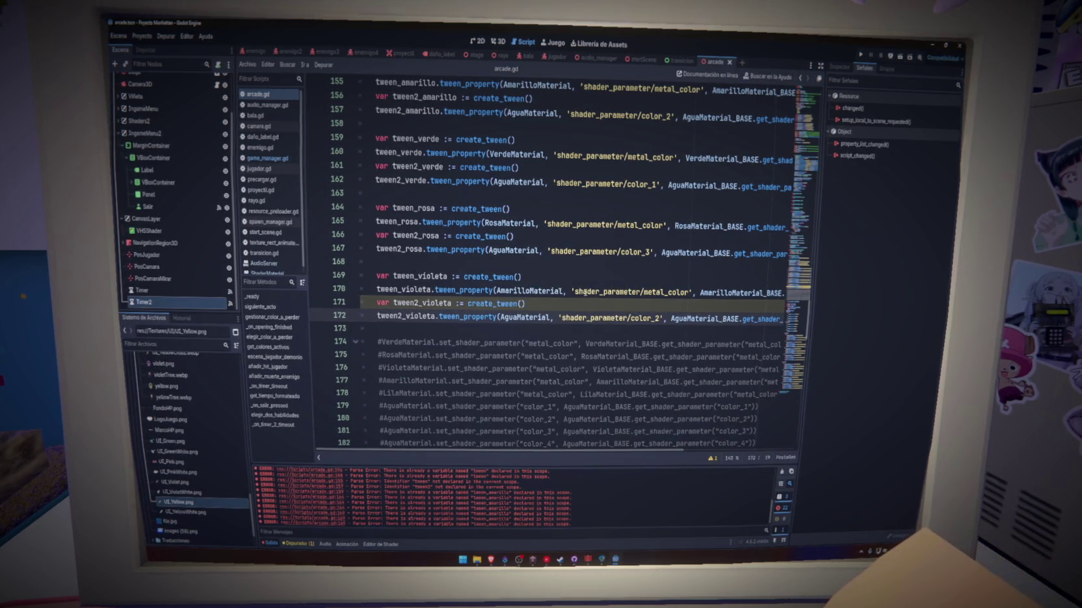
left_click(526, 291)
left_click_drag(527, 290, 496, 291)
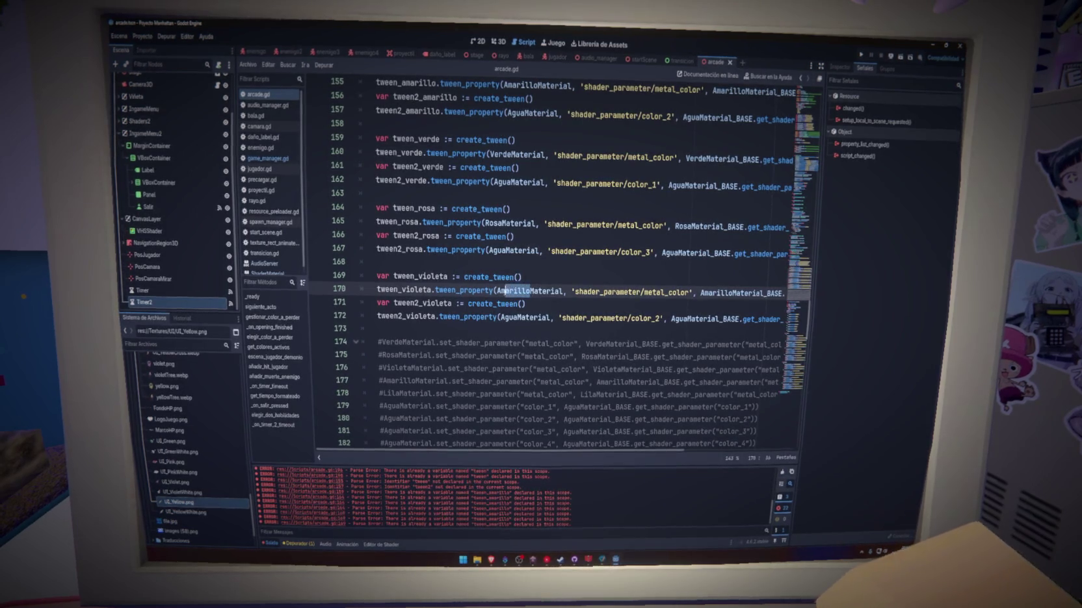
type("ioleta")
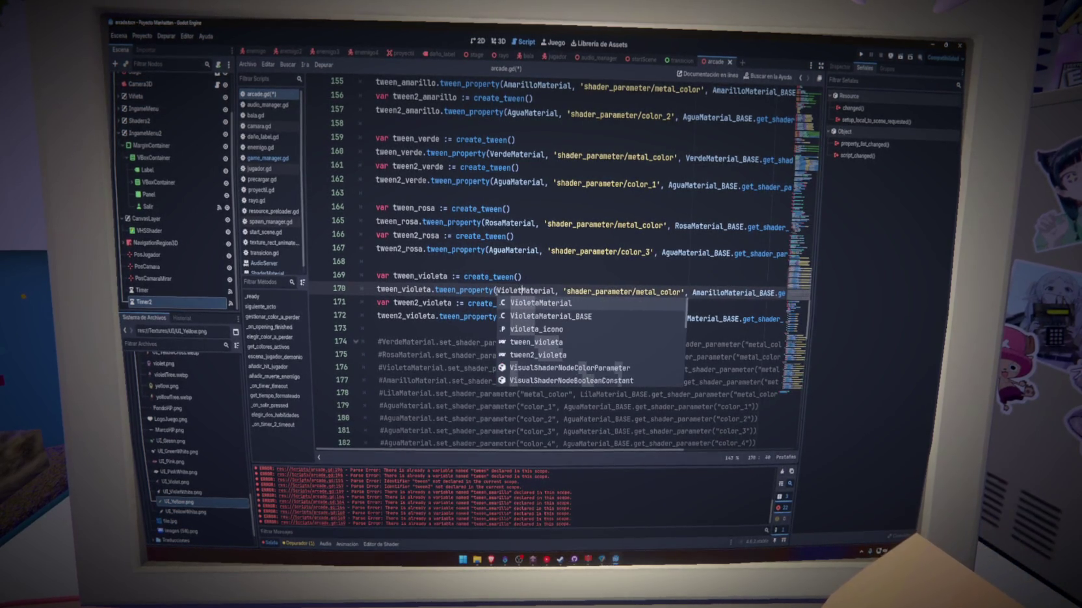
key("Escape")
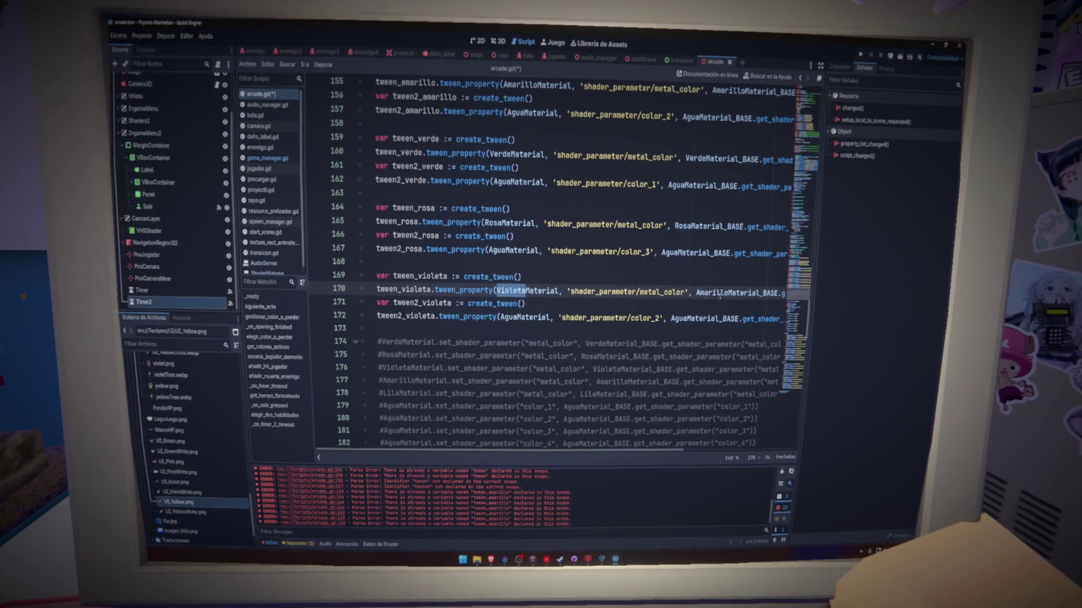
type("Violeta")
key("Escape")
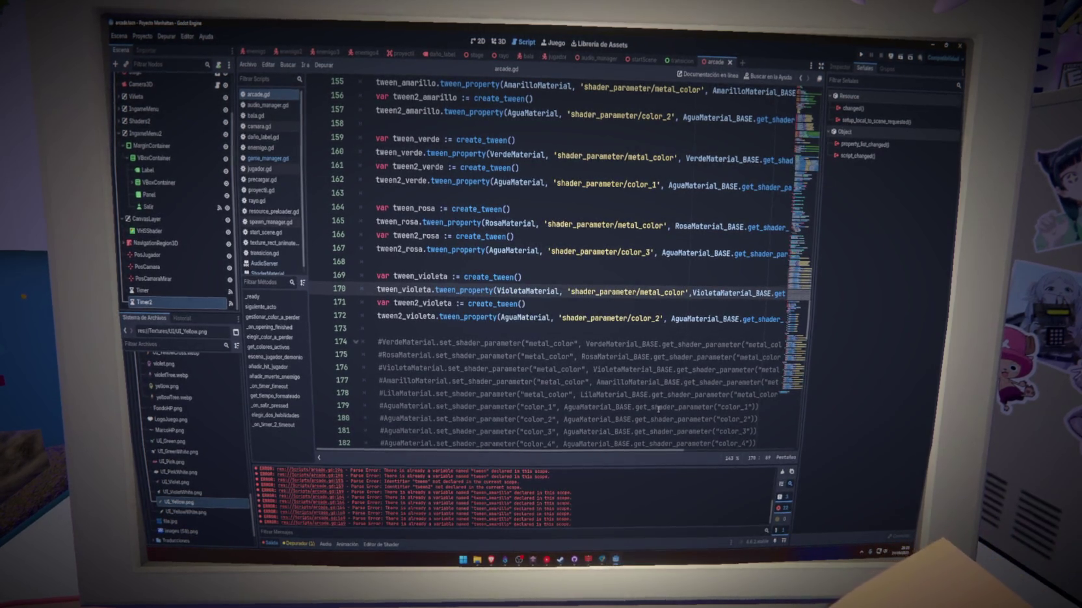
Set line 172 to color_4, check the tween_property help, and run the game
scroll(658, 455, "right", 3)
left_click(768, 319)
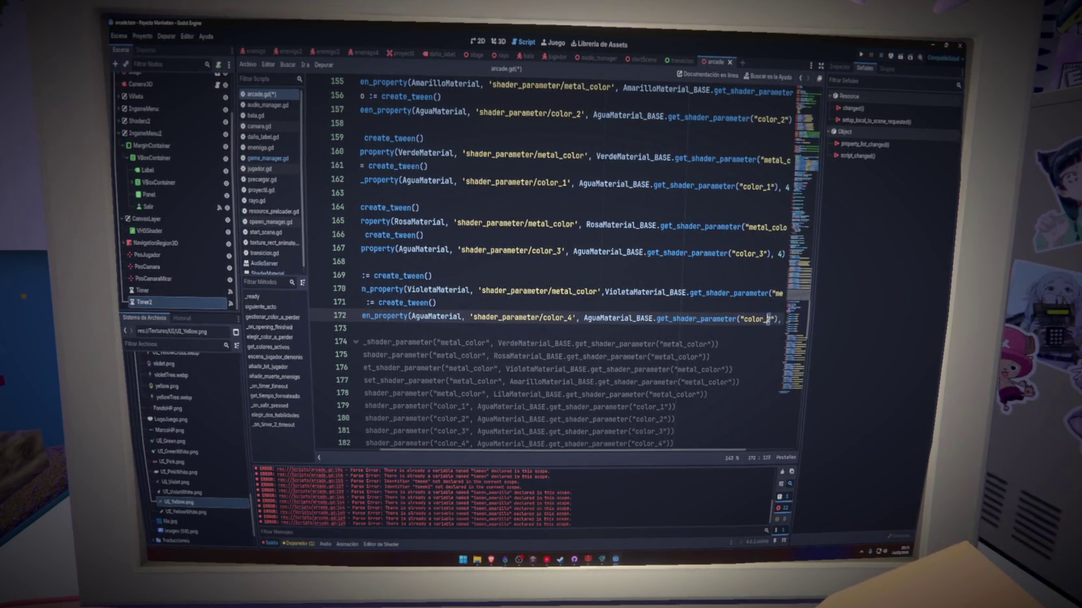
scroll(628, 446, "left", 3)
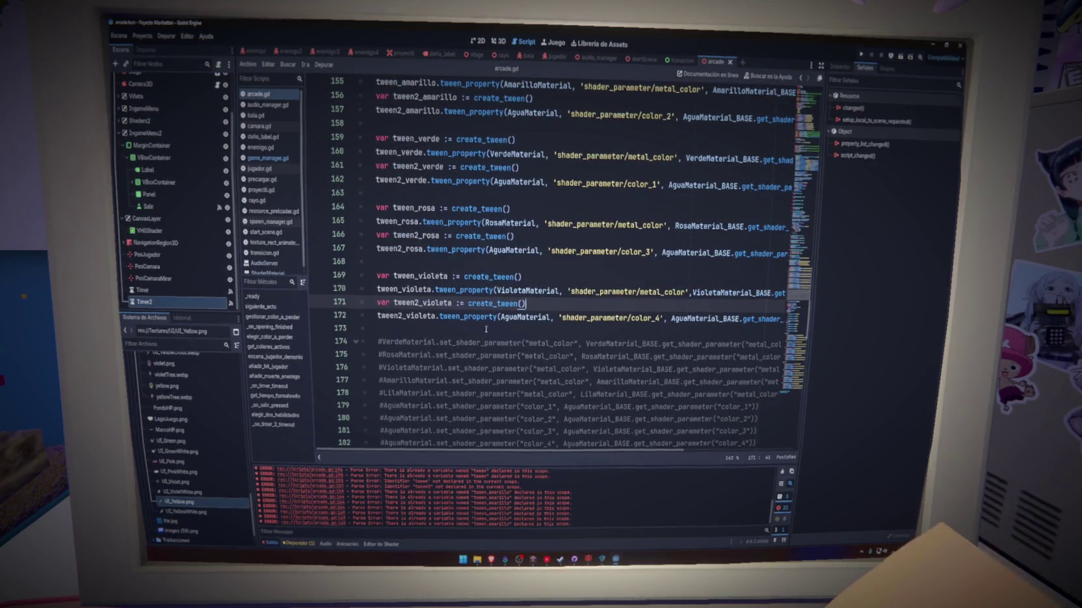
left_click(487, 319, "ctrl")
key("alt+Left")
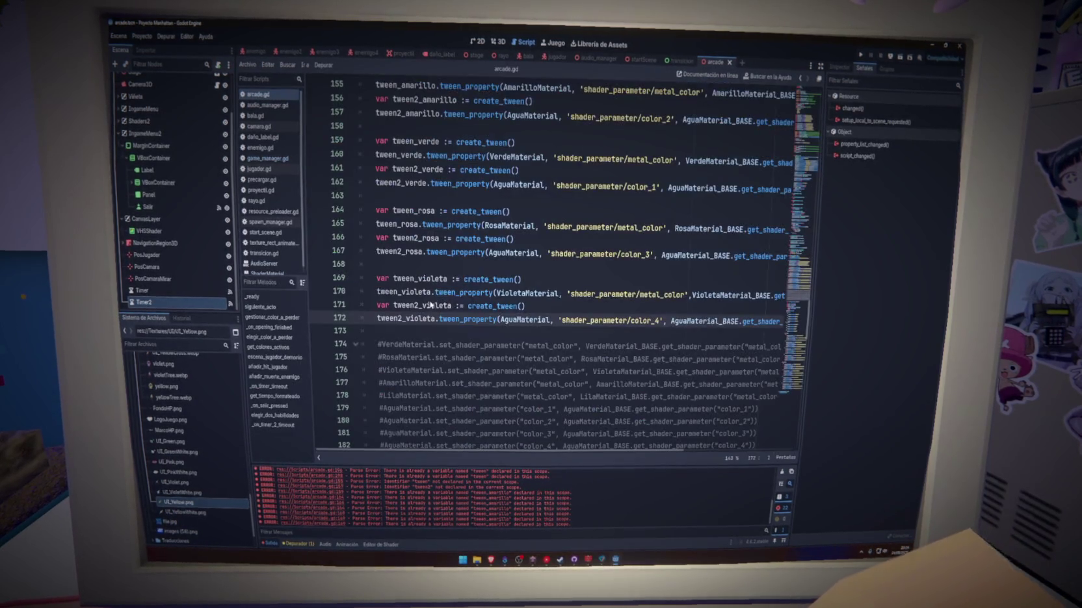
key("F5")
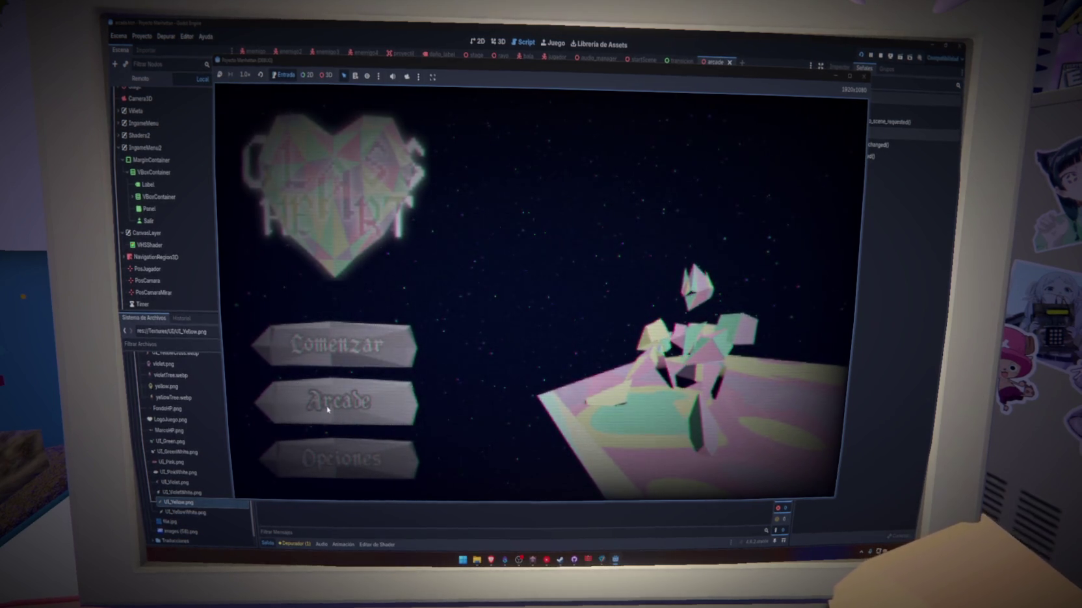
Start Arcade mode from the main menu and land a first attack on nearby enemies
left_click(328, 409)
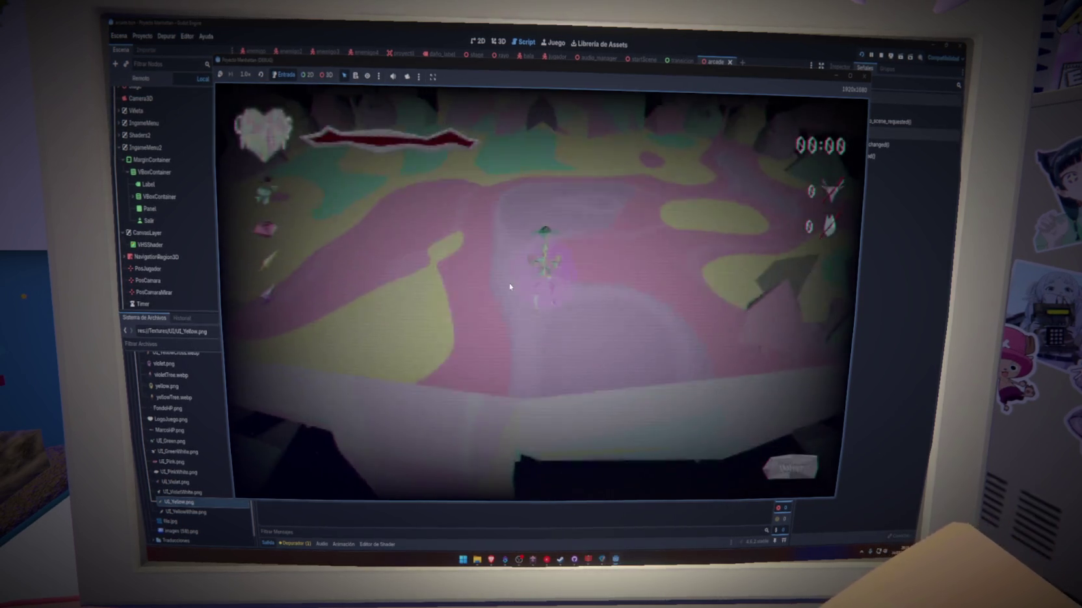
key("w")
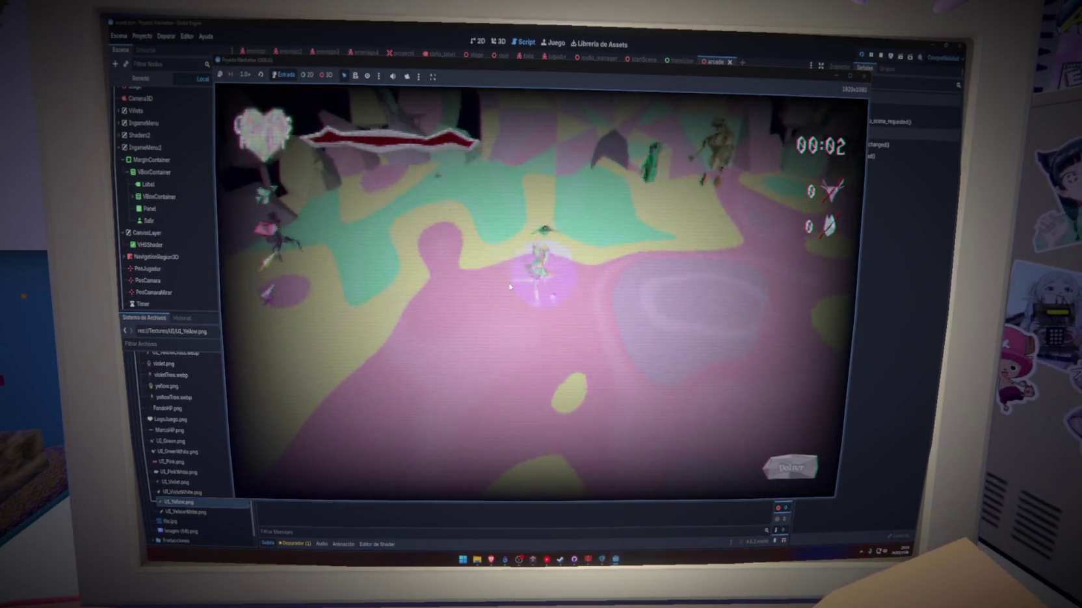
key("w")
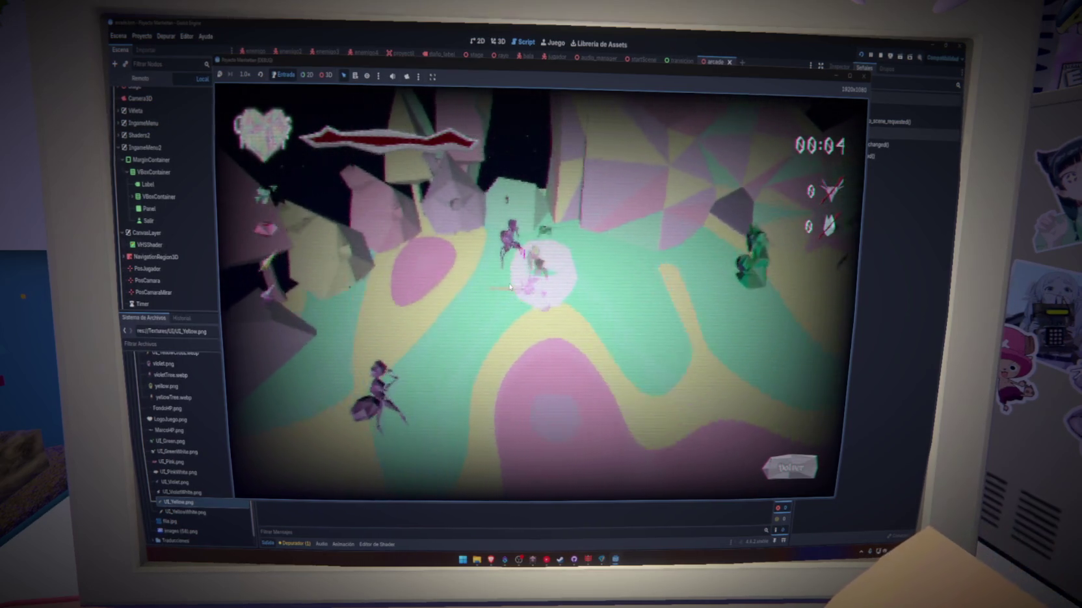
left_click(510, 286)
Roam the arena with WASD, slashing at the enemies along the way
key("s")
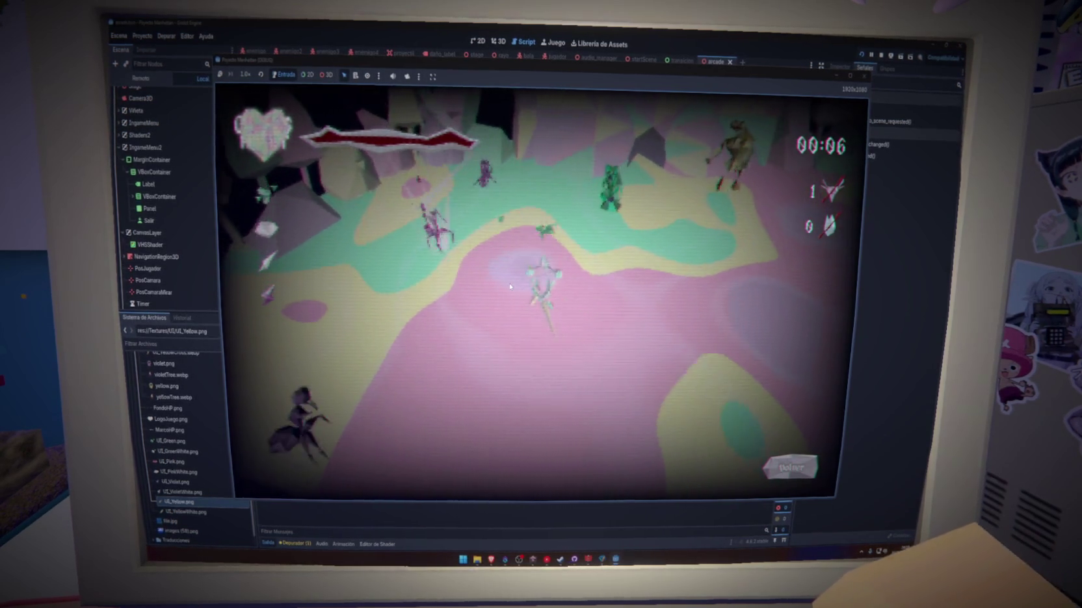
key("w")
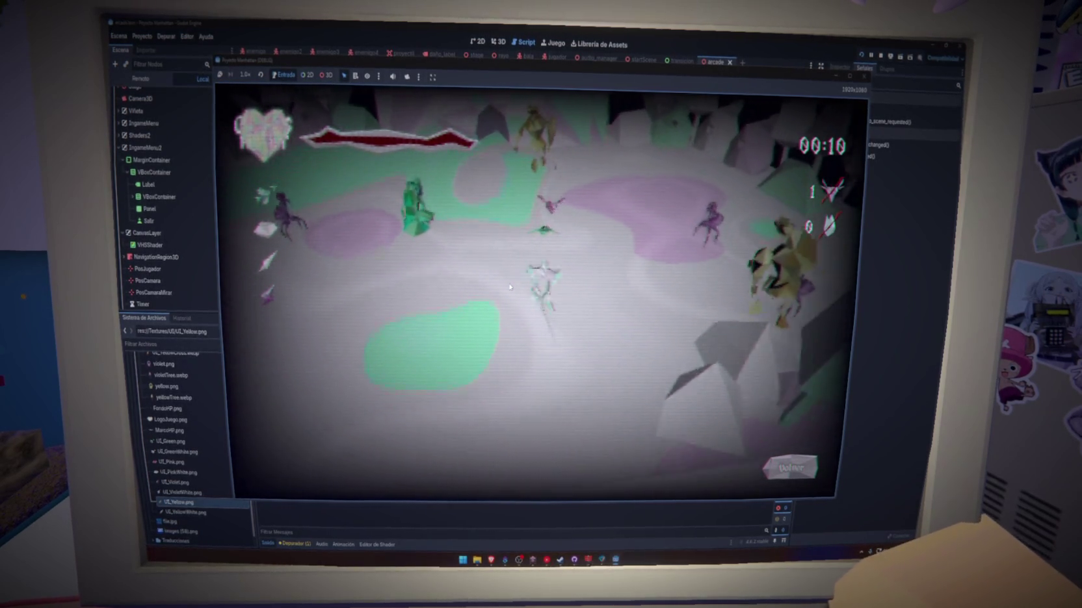
key("a")
left_click(510, 287)
key("s")
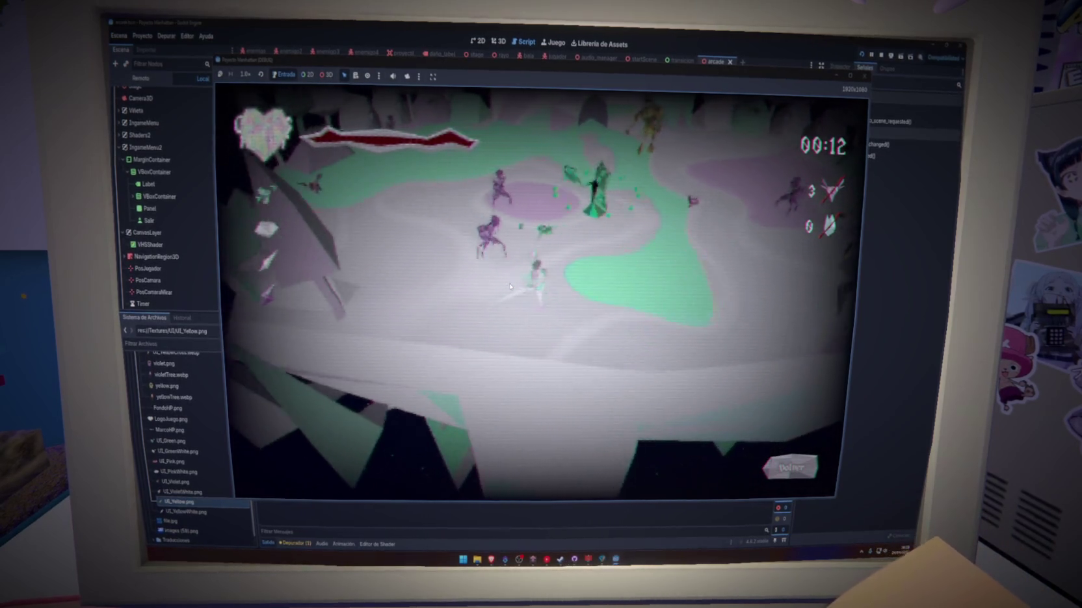
left_click(510, 287)
key("w")
left_click(510, 287)
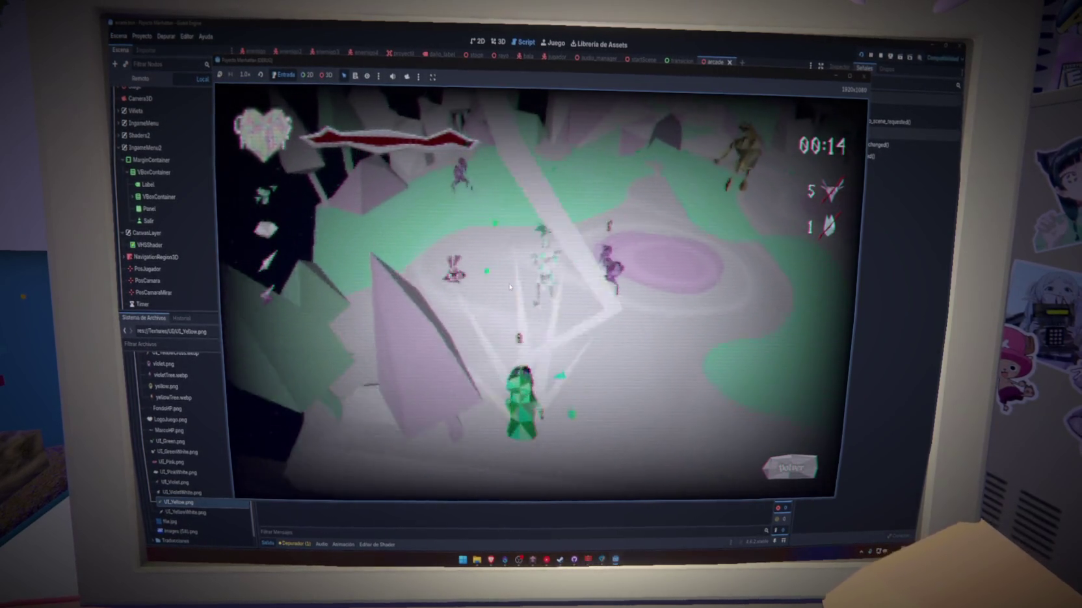
key("d")
left_click(510, 287)
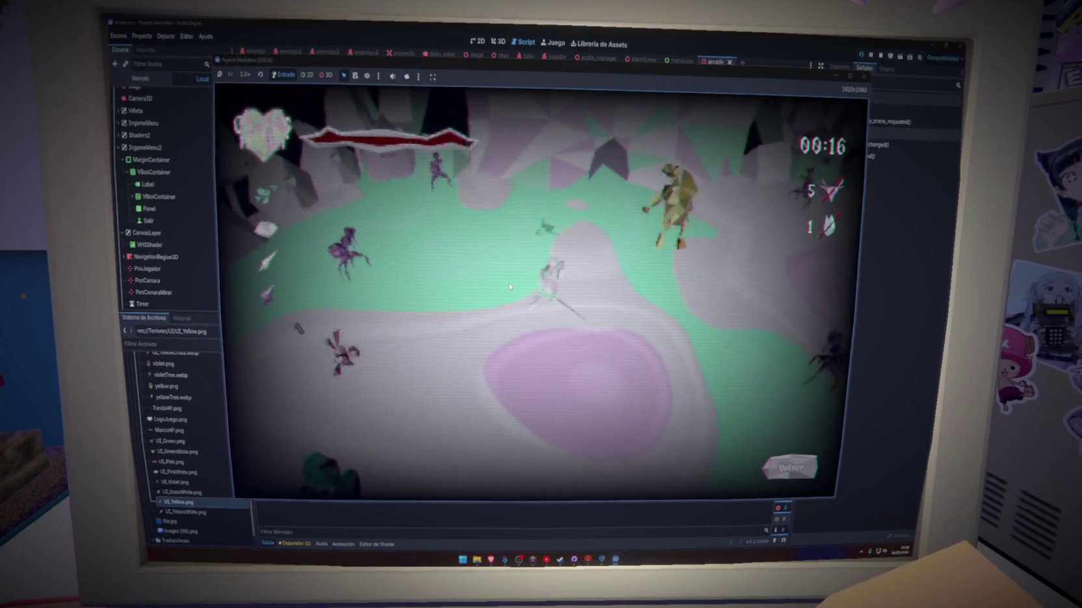
key("s")
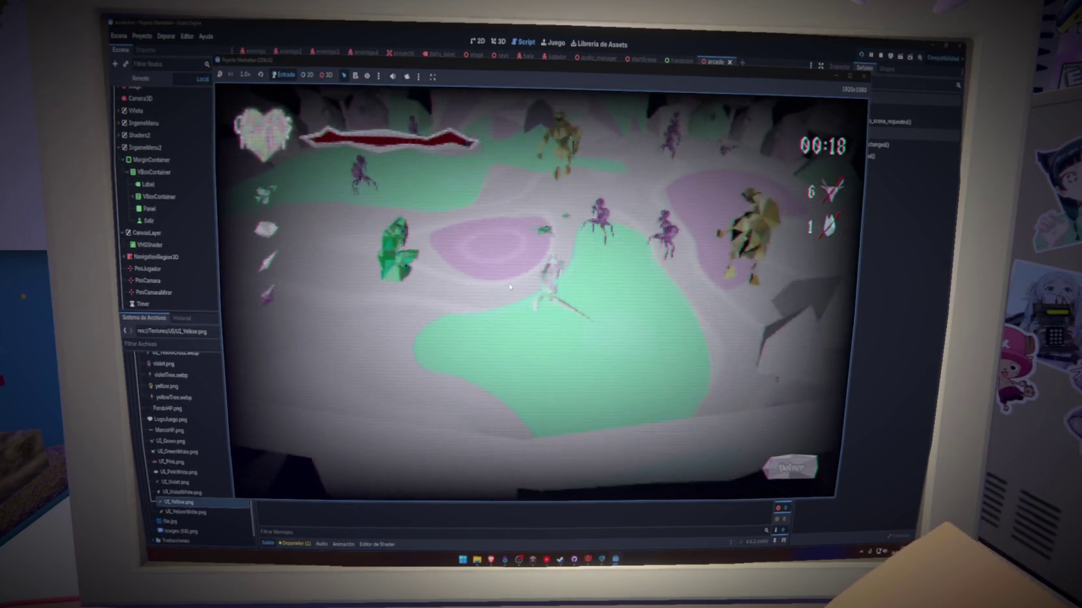
left_click(510, 287)
Keep attacking enemy groups until the round reaches 00:30 with 11 kills
key("w")
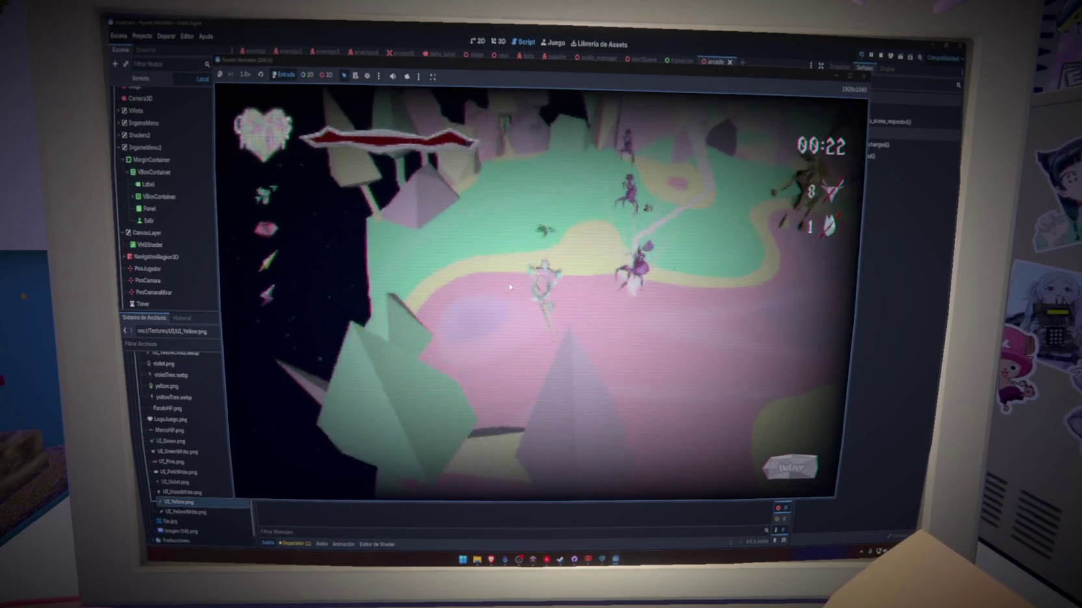
left_click(509, 287)
key("w")
left_click(509, 287)
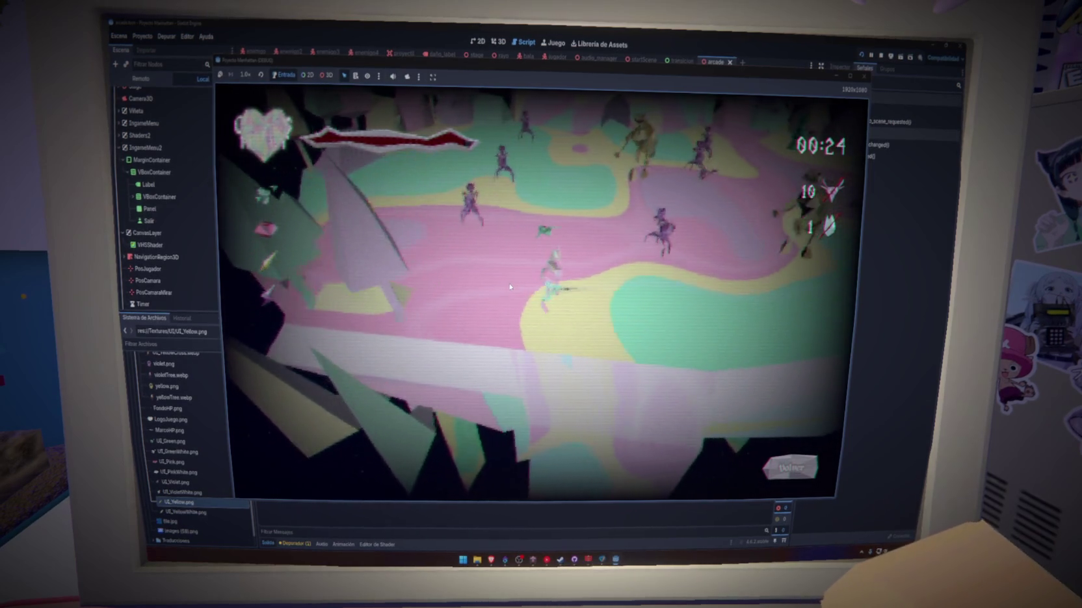
key("w")
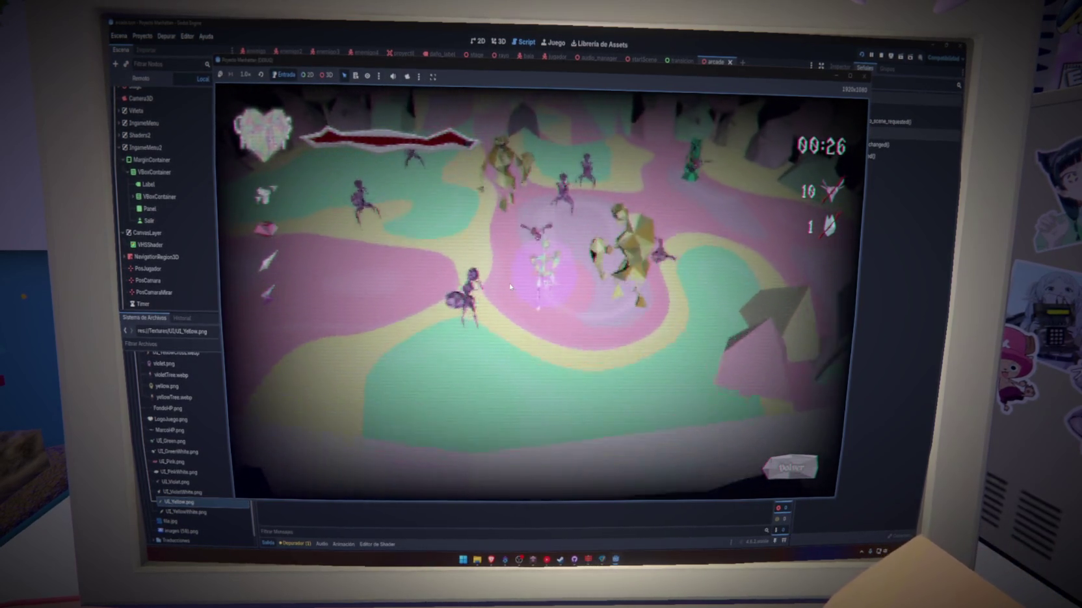
left_click(509, 287)
key("w")
left_click(510, 286)
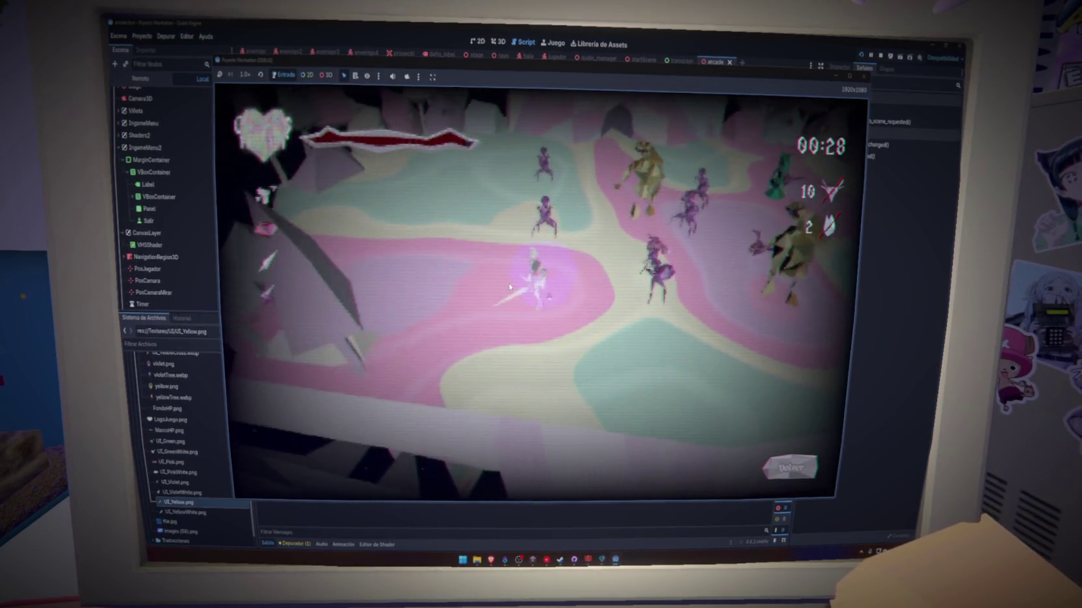
key("w")
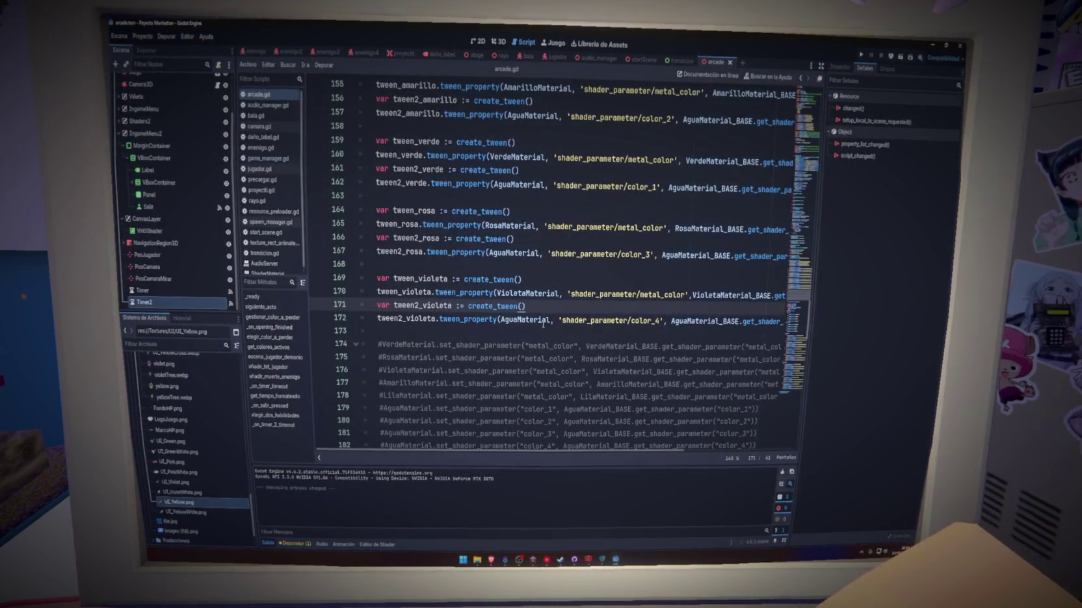
Change create_timer(6) to create_timer(4), delete commented-out lines 173–183, and save
scroll(506, 277, "down", 10)
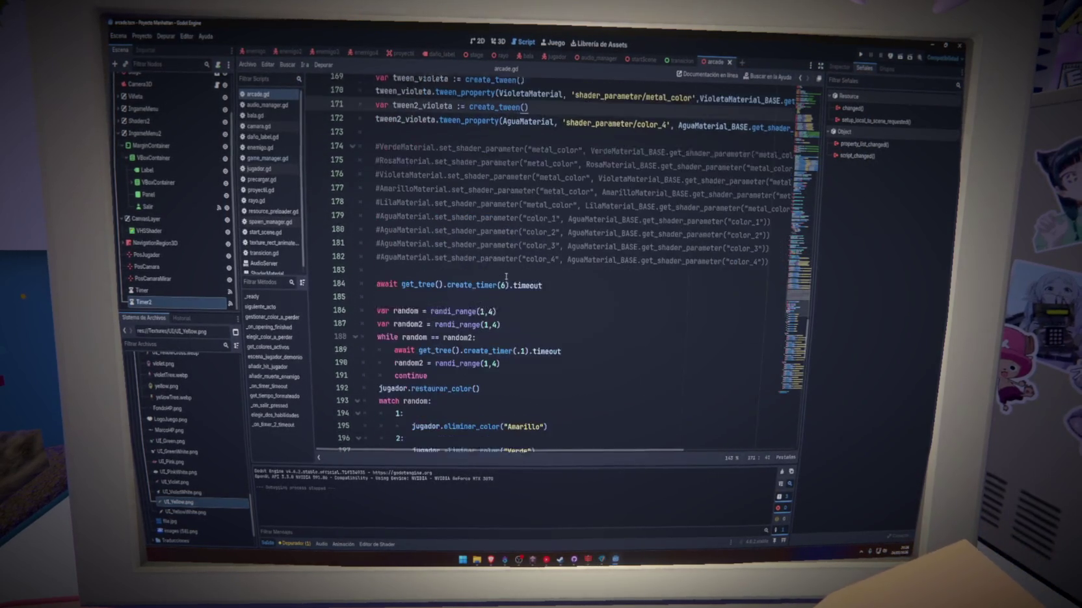
double_click(502, 279)
type("4")
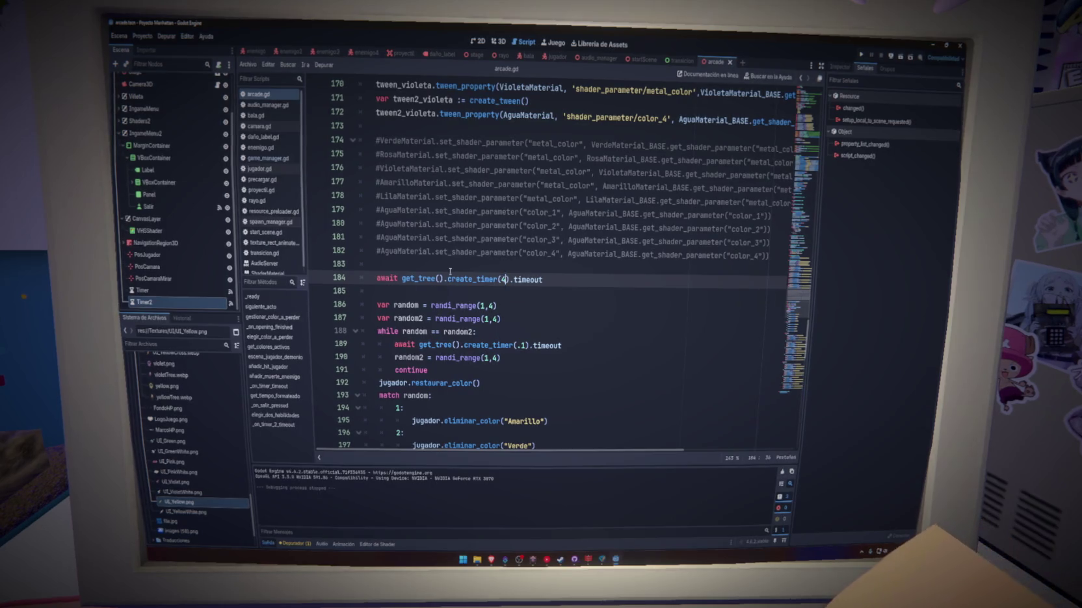
left_click_drag(364, 278, 333, 134)
key("BackSpace")
key("ctrl+s")
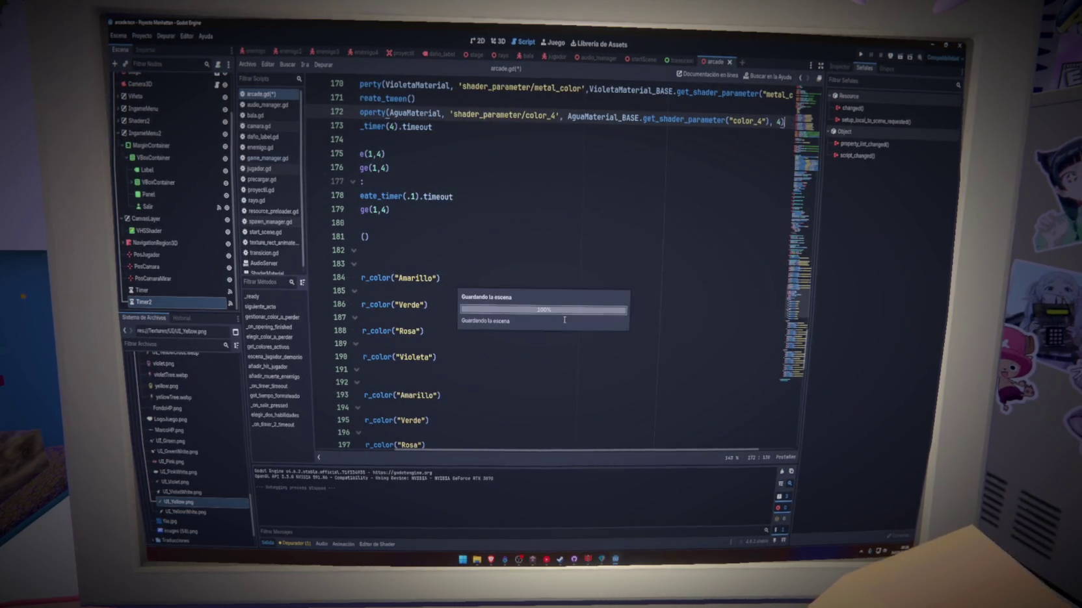
Run the project, stop it, and launch it again
left_click(862, 57)
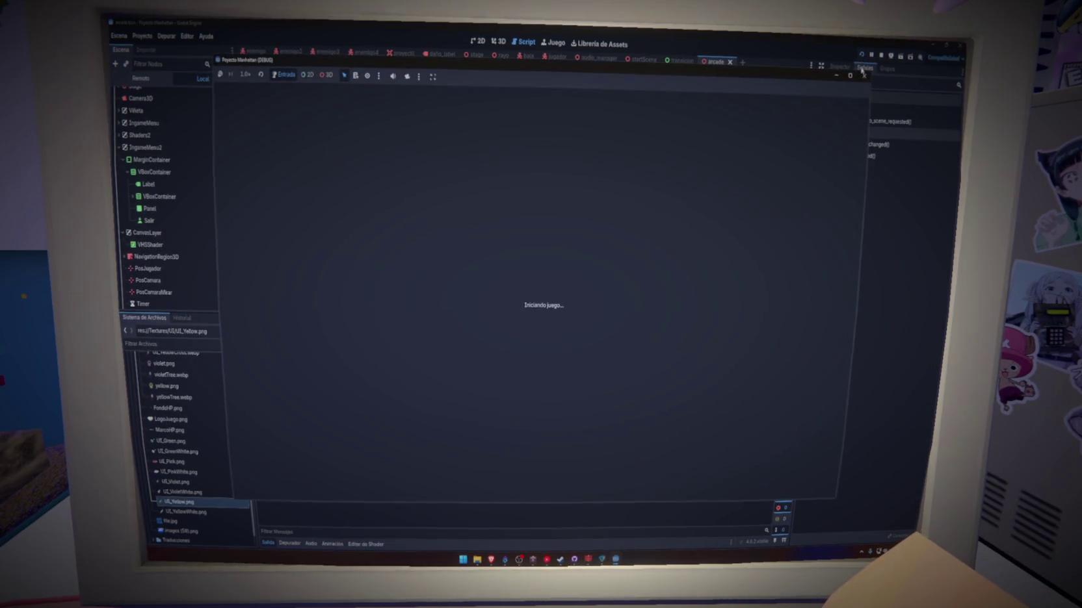
left_click(865, 77)
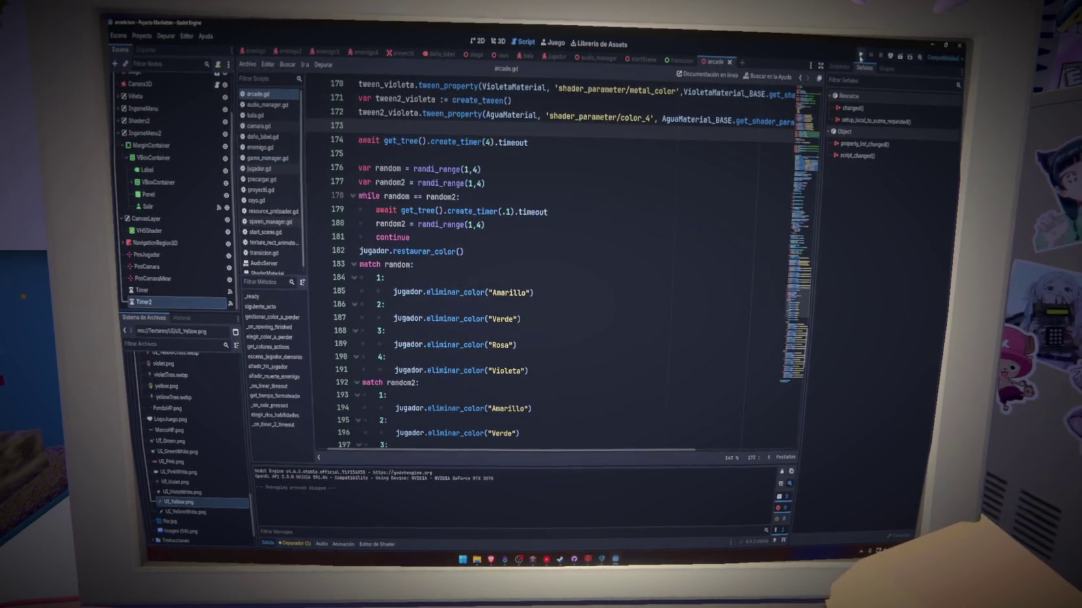
left_click(861, 57)
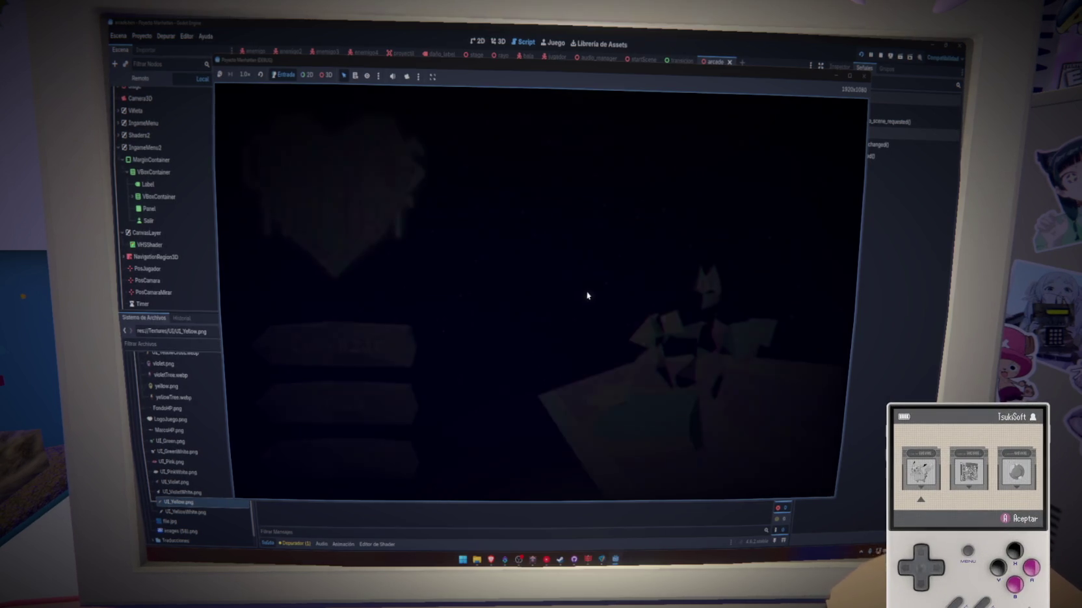
Start Arcade from the title menu, play to 00:53 with 18 kills, then close the game
left_click(348, 392)
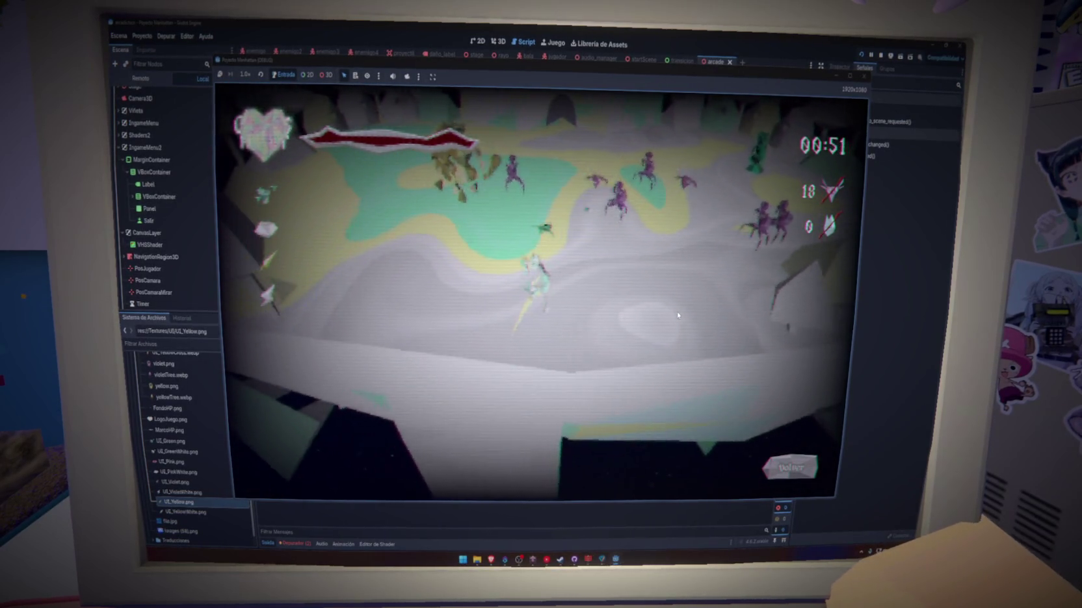
left_click(862, 76)
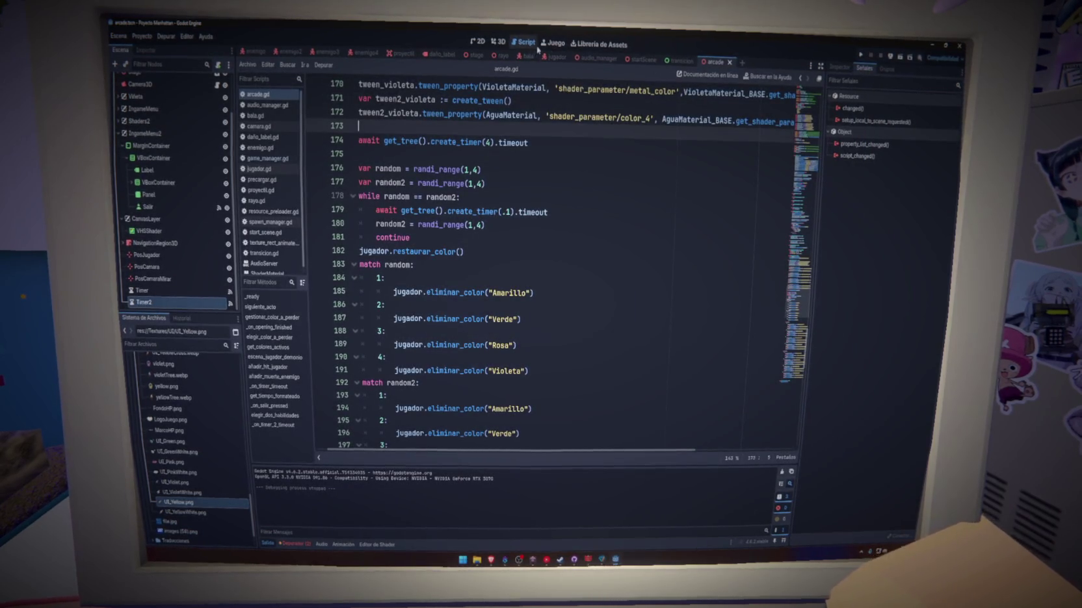
In the 2D view, select the HUD timer Label and widen its Custom Minimum Size
left_click(483, 45)
left_click(560, 288)
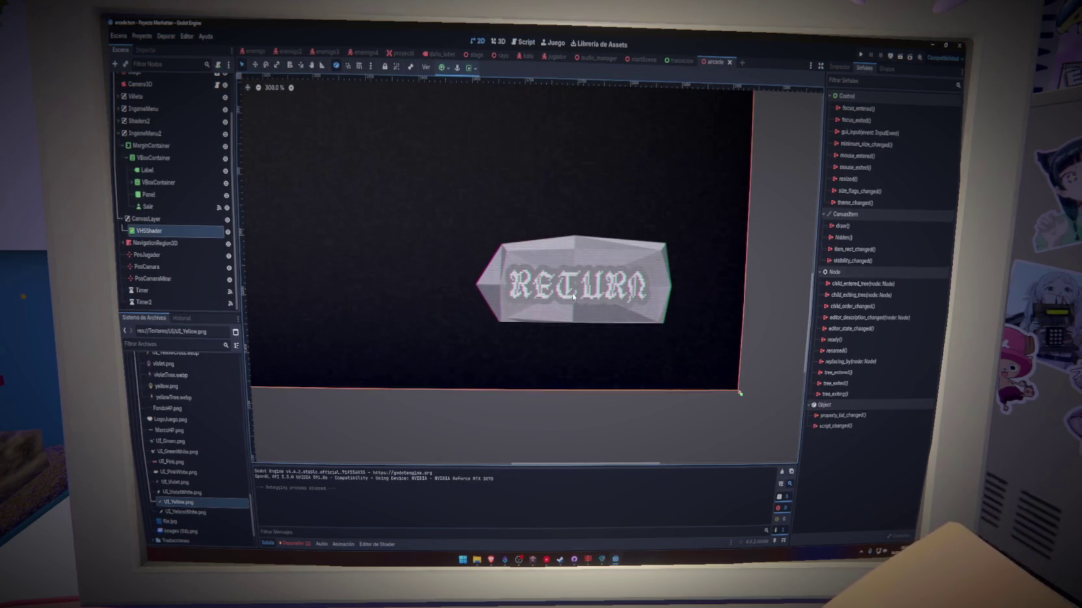
left_click(162, 208)
scroll(604, 368, "down", 6)
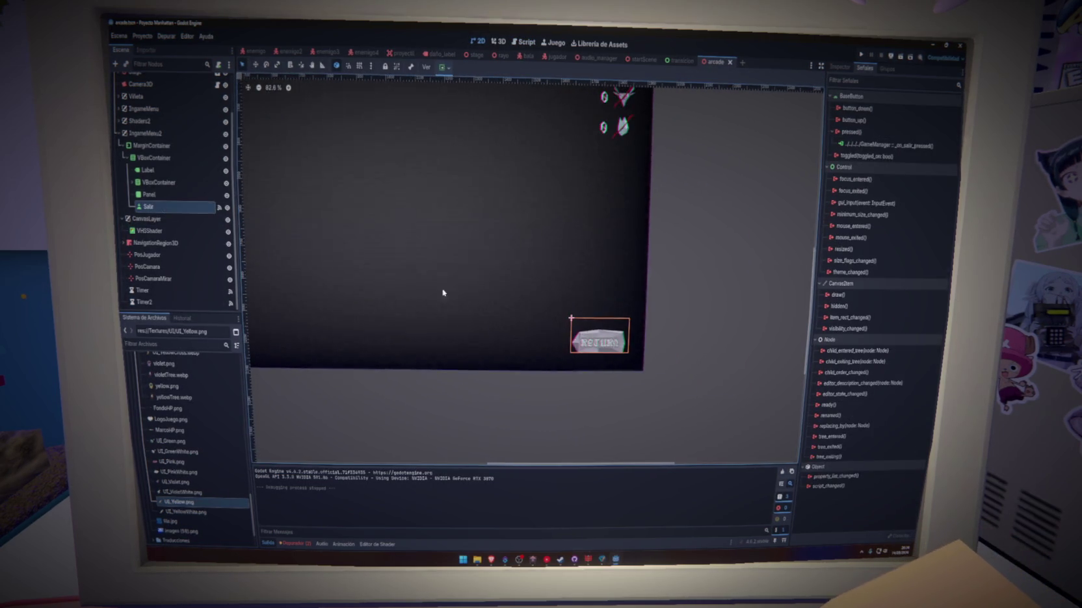
left_click(166, 165)
scroll(526, 258, "down", 2)
scroll(585, 247, "down", 2)
scroll(564, 164, "up", 2)
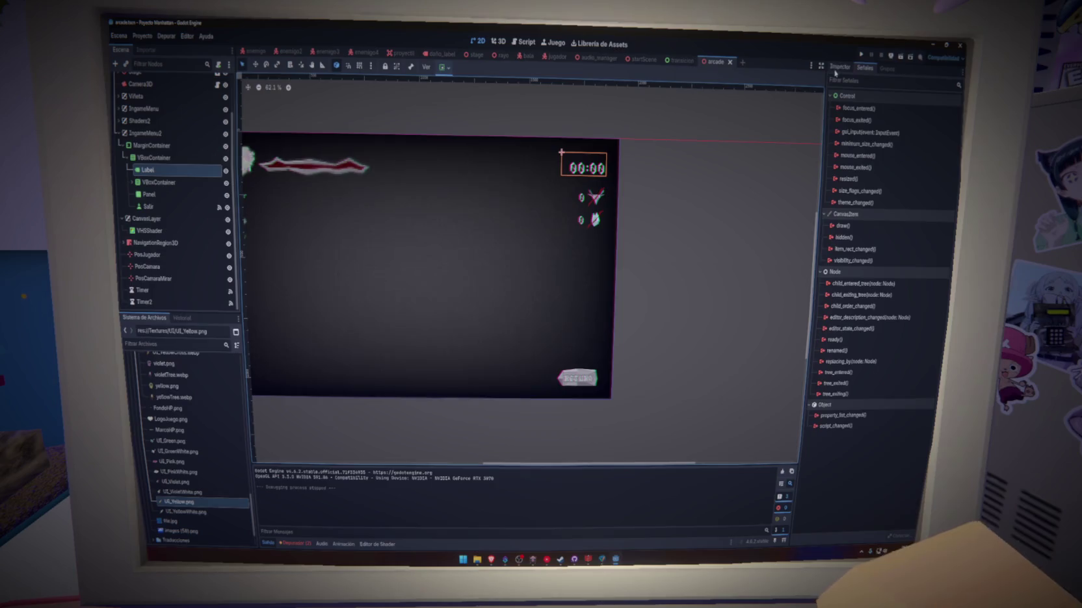
left_click(838, 67)
scroll(892, 347, "down", 2)
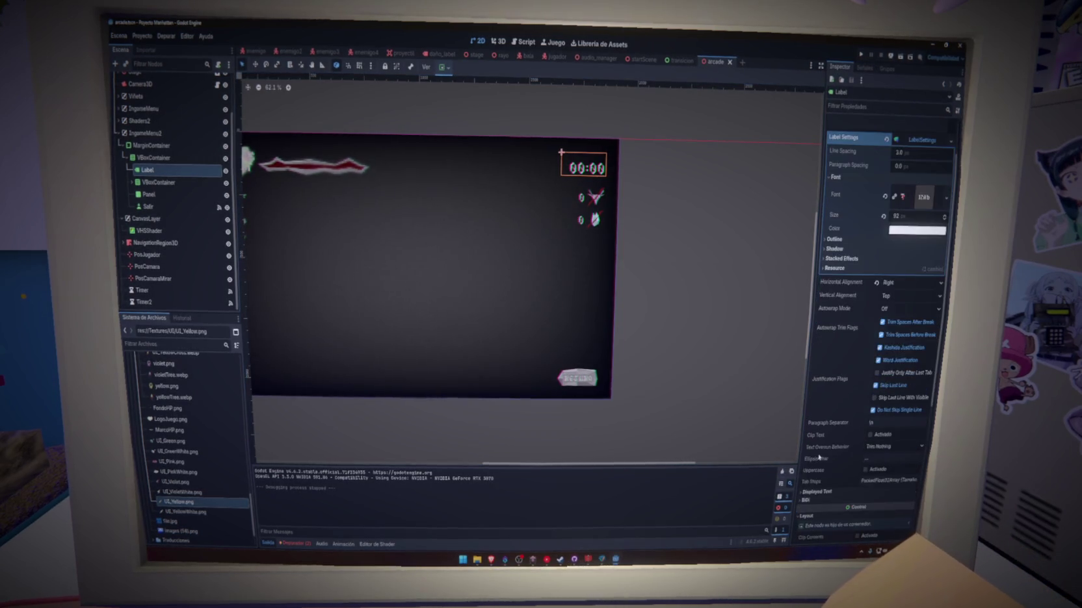
left_click(822, 495)
scroll(823, 484, "down", 5)
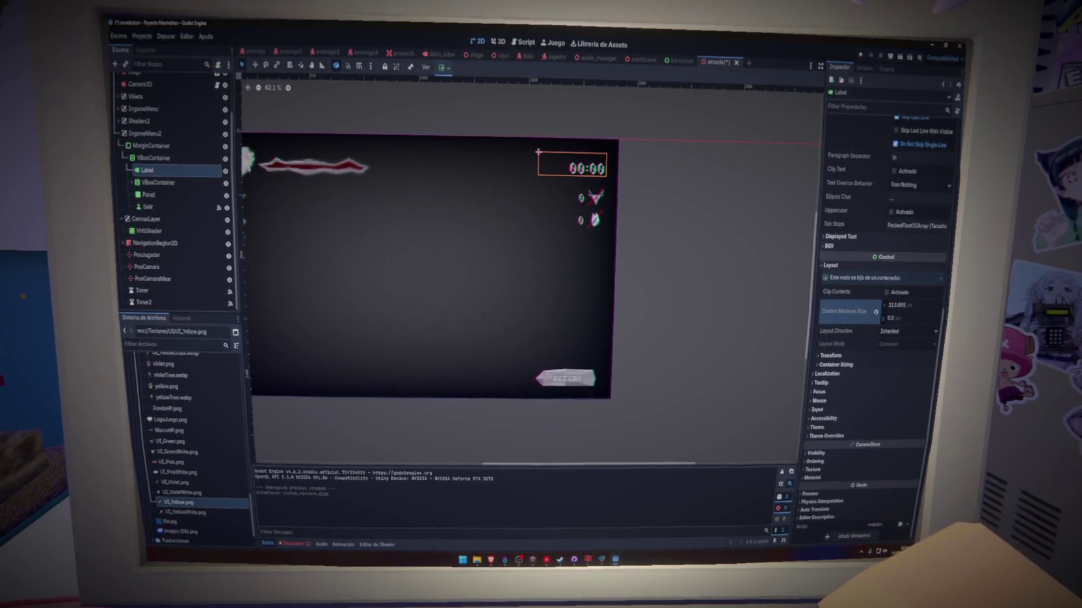
Change the Salir RETURN button's font size override and save the arcade scene
left_click(175, 208)
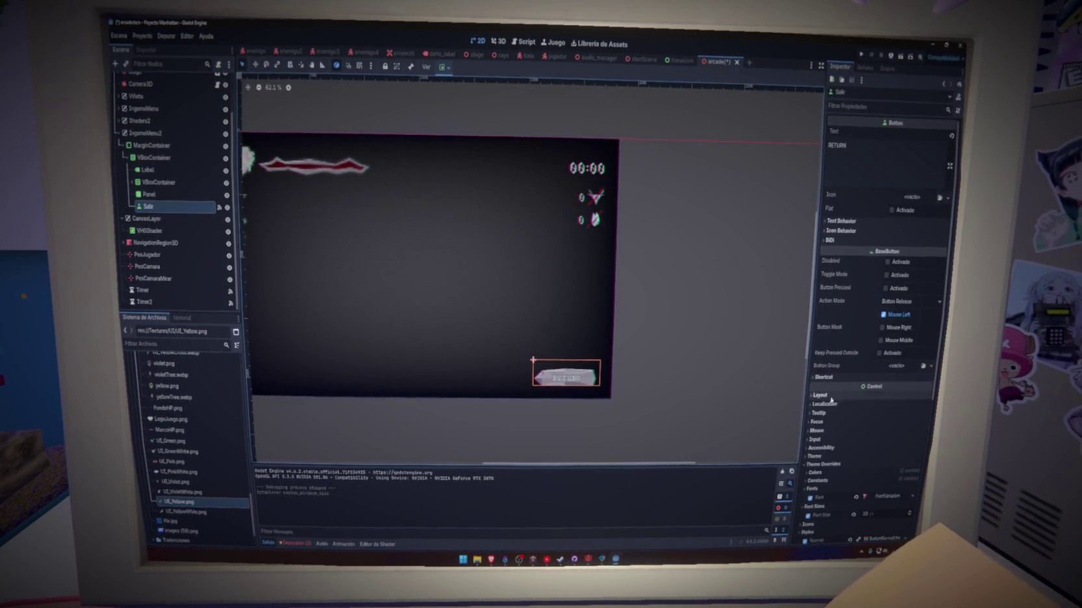
scroll(848, 480, "down", 3)
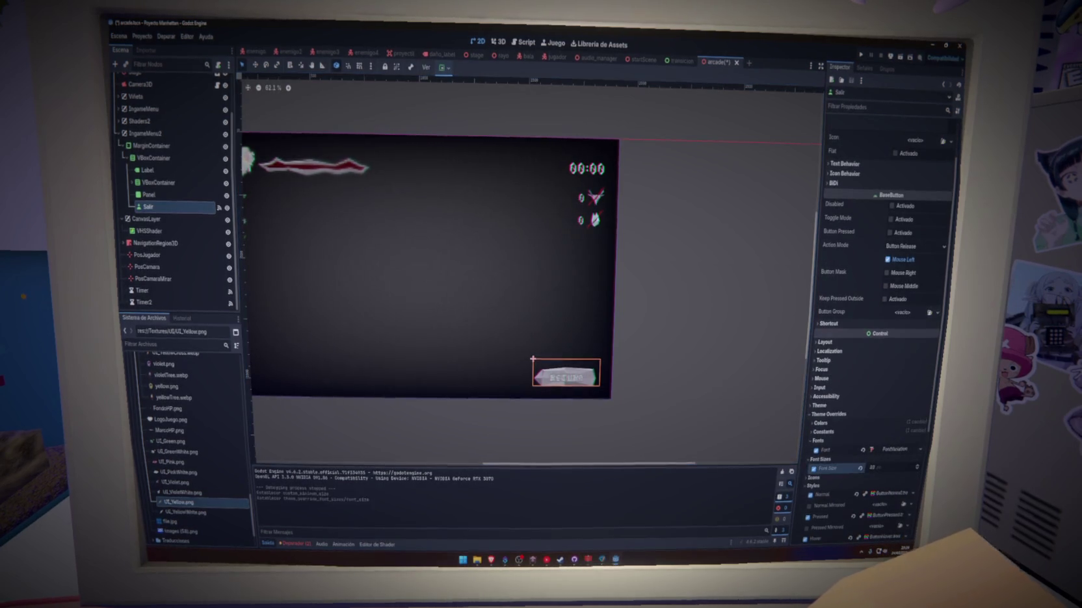
left_click(717, 427)
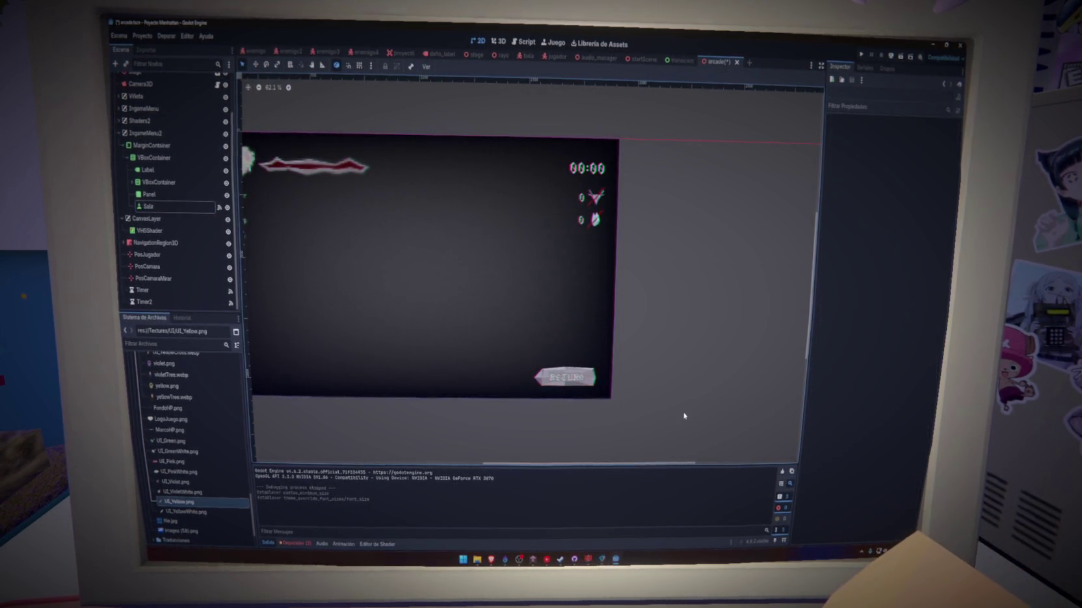
key("ctrl+s")
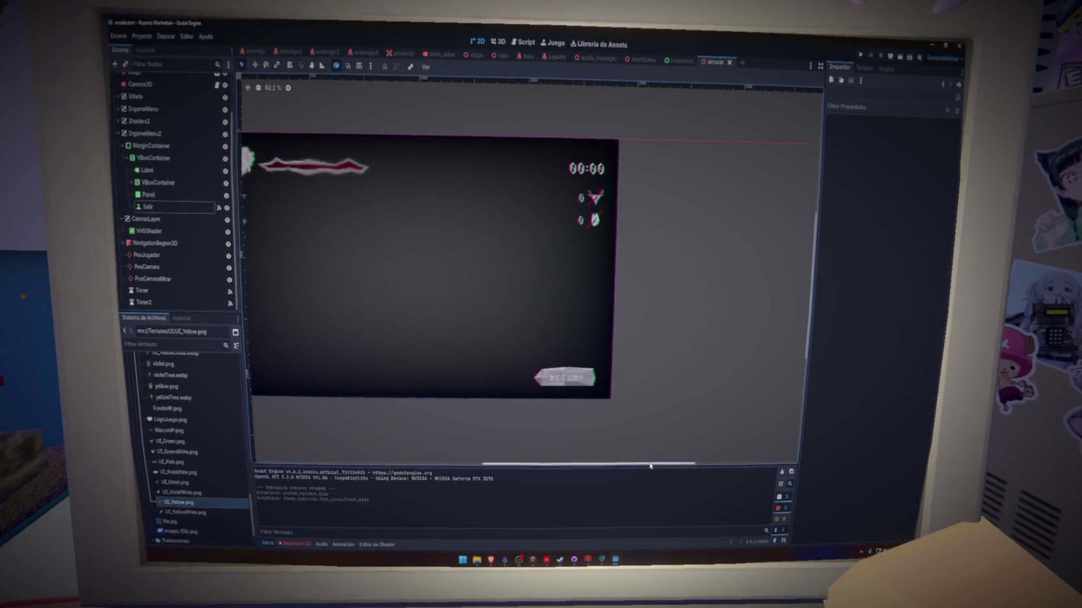
left_click_drag(641, 466, 455, 424)
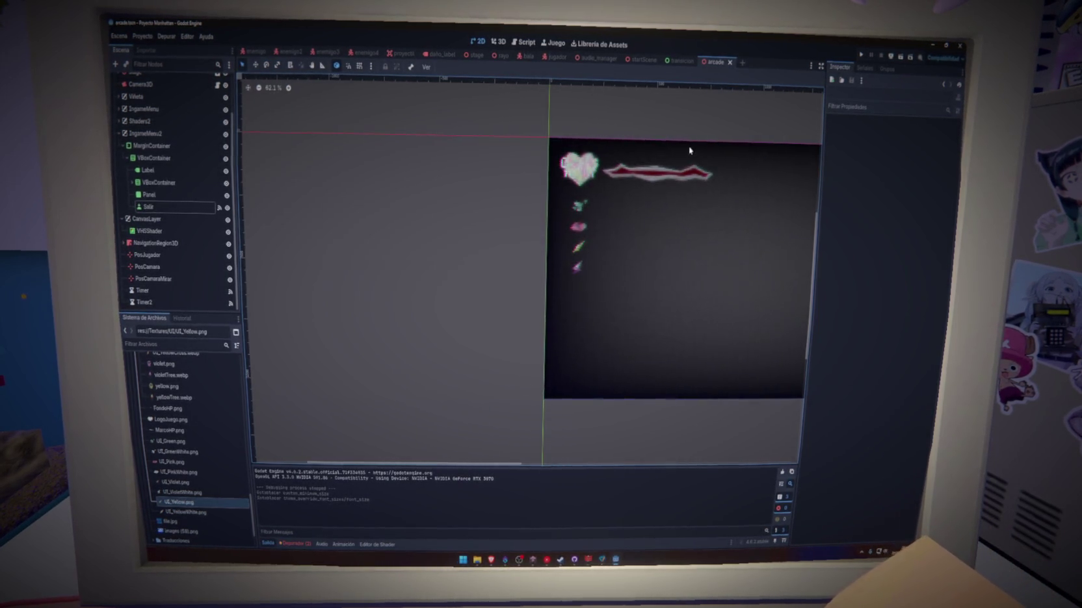
scroll(389, 260, "down", 3)
scroll(564, 251, "up", 3)
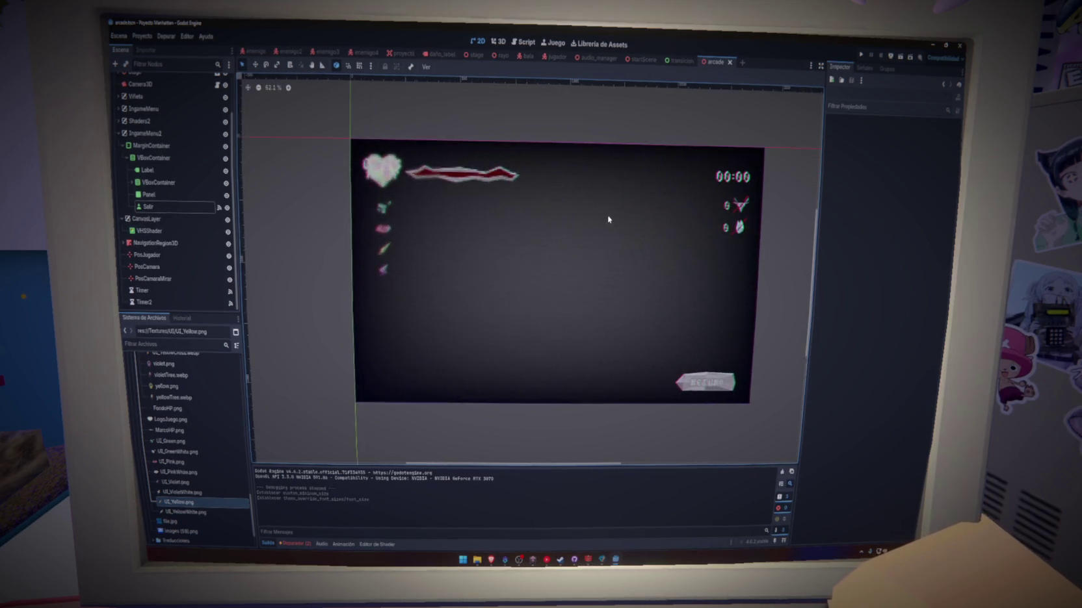
key("ctrl+s")
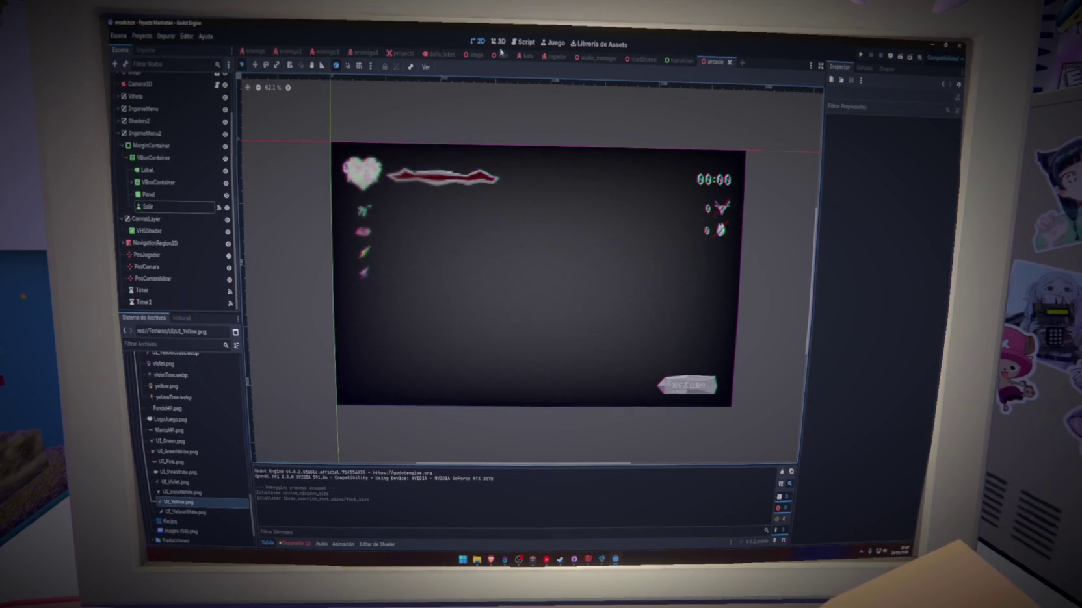
left_click(524, 42)
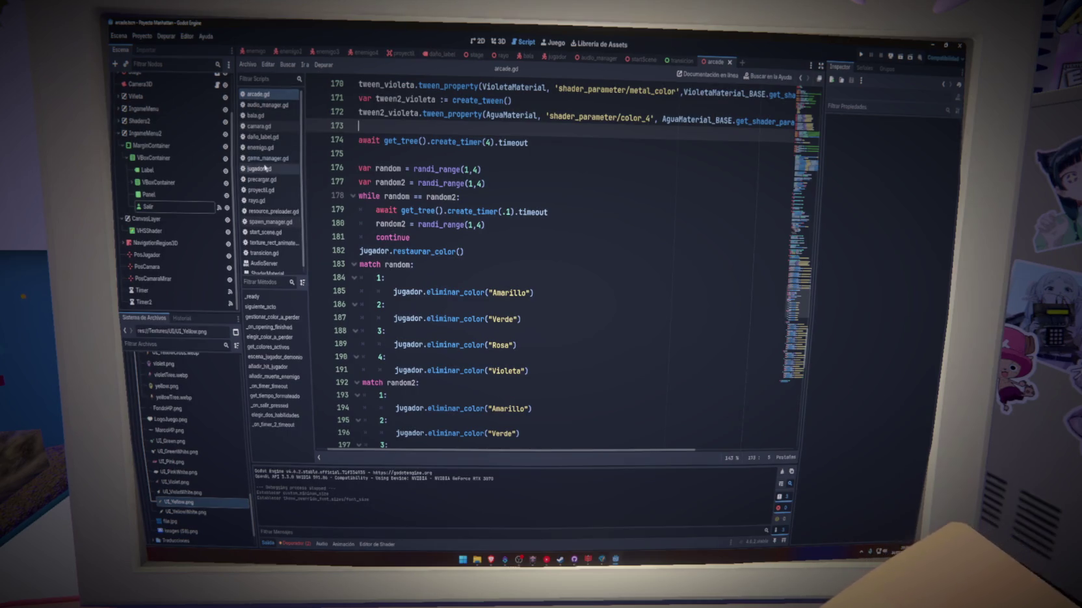
Open game_manager.gd and add a blank line after line 102 in siguiente_acto
left_click(267, 158)
left_click(635, 397)
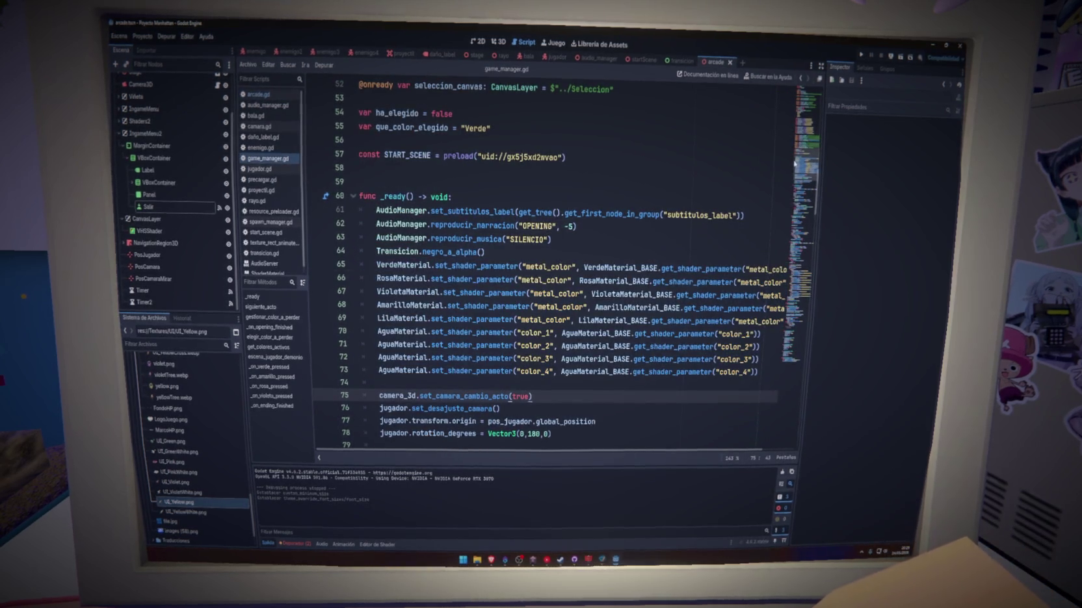
scroll(803, 192, "up", 5)
scroll(803, 193, "down", 10)
scroll(804, 192, "down", 3)
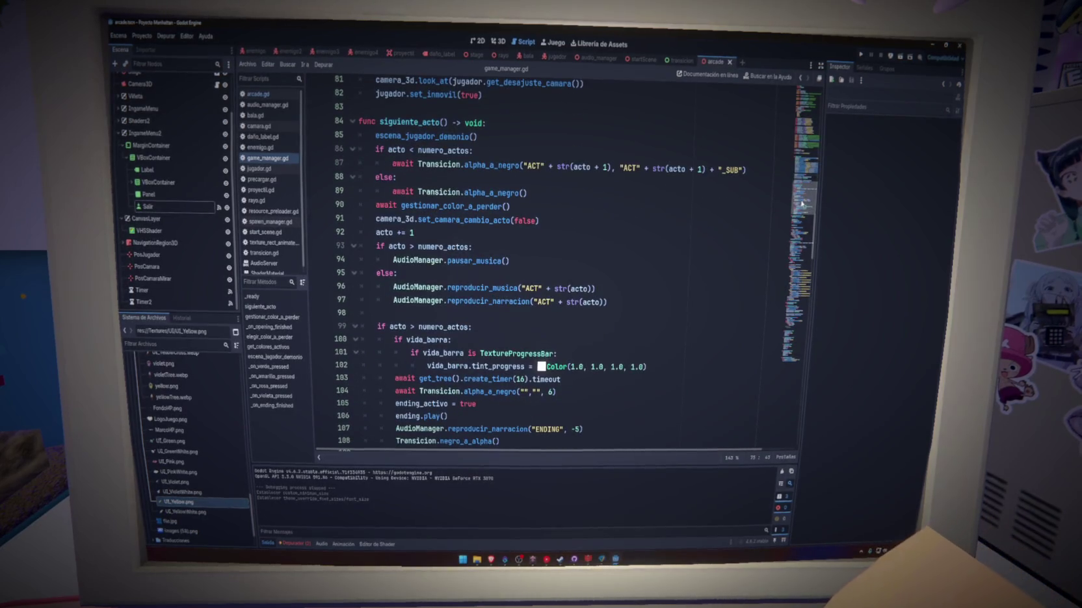
scroll(801, 204, "down", 2)
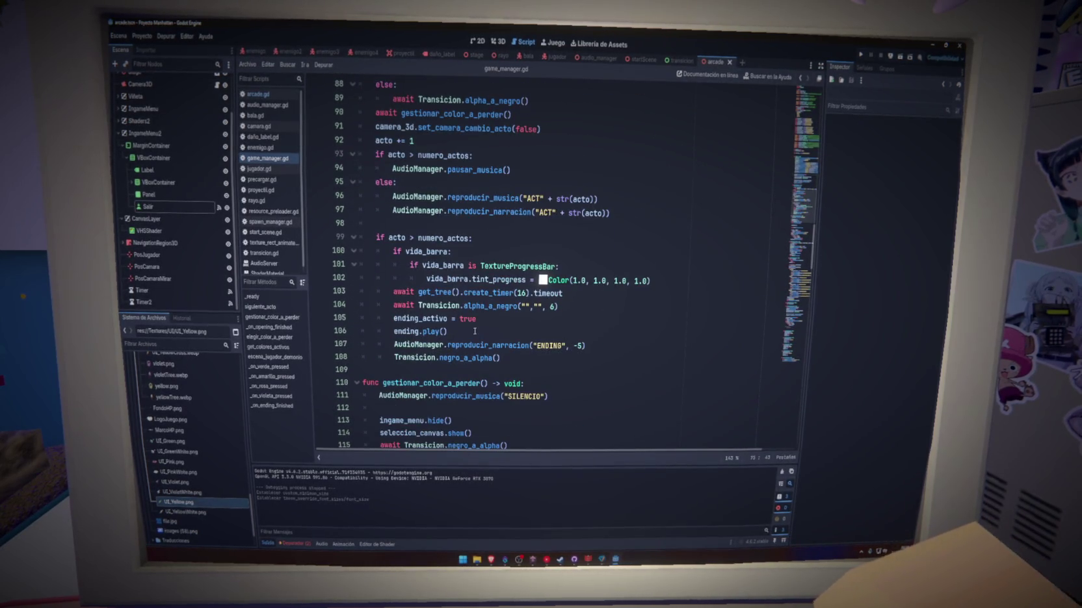
key("Return")
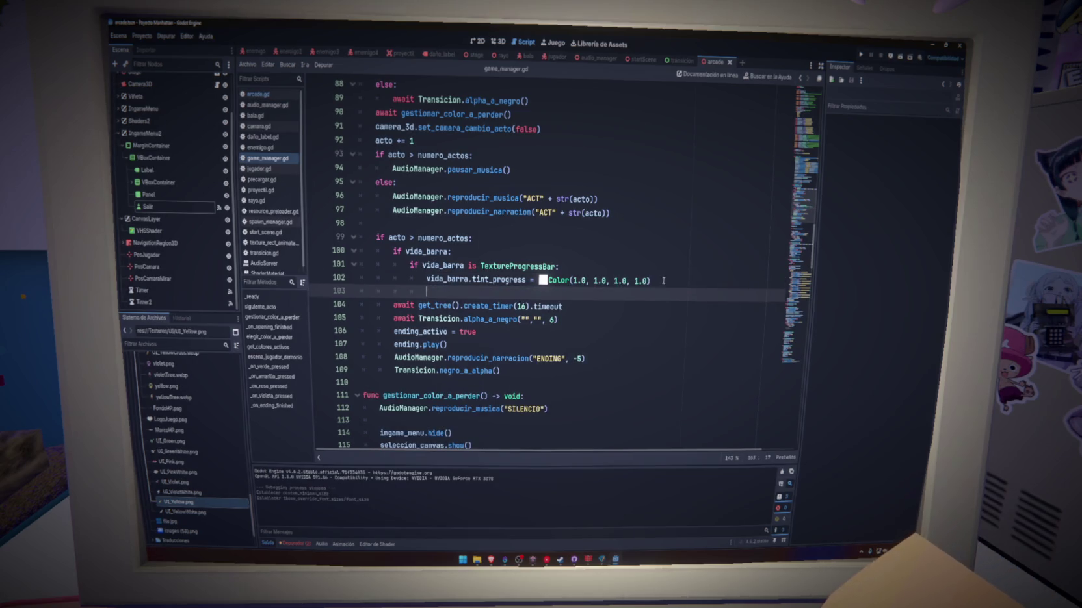
Inspect the LilaMaterial_BASE and LilaMaterial preload constants on lines 37 and 32
scroll(780, 239, "up", 15)
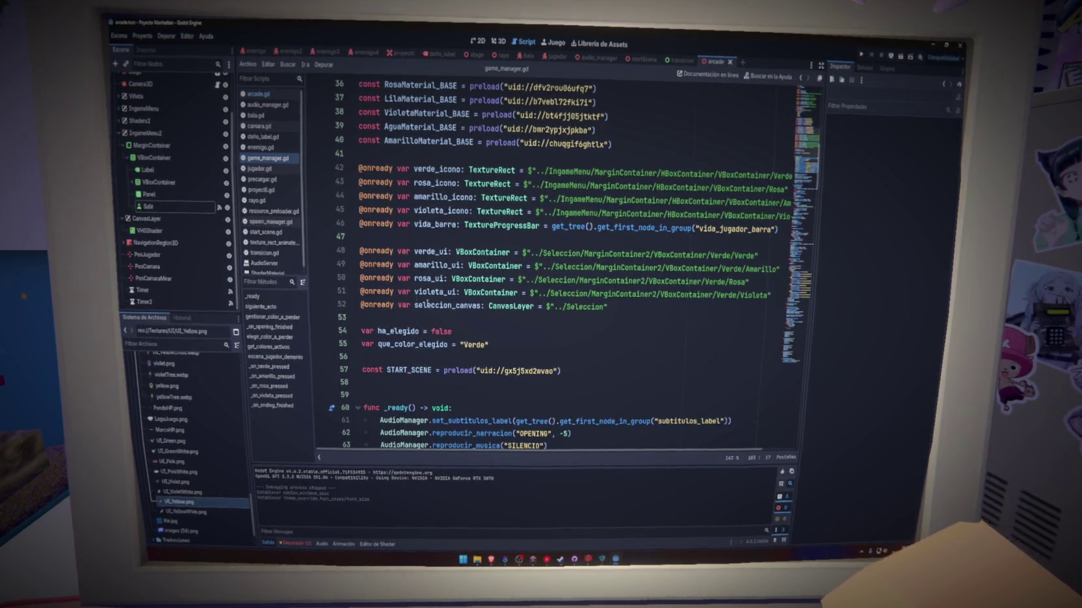
scroll(427, 303, "up", 5)
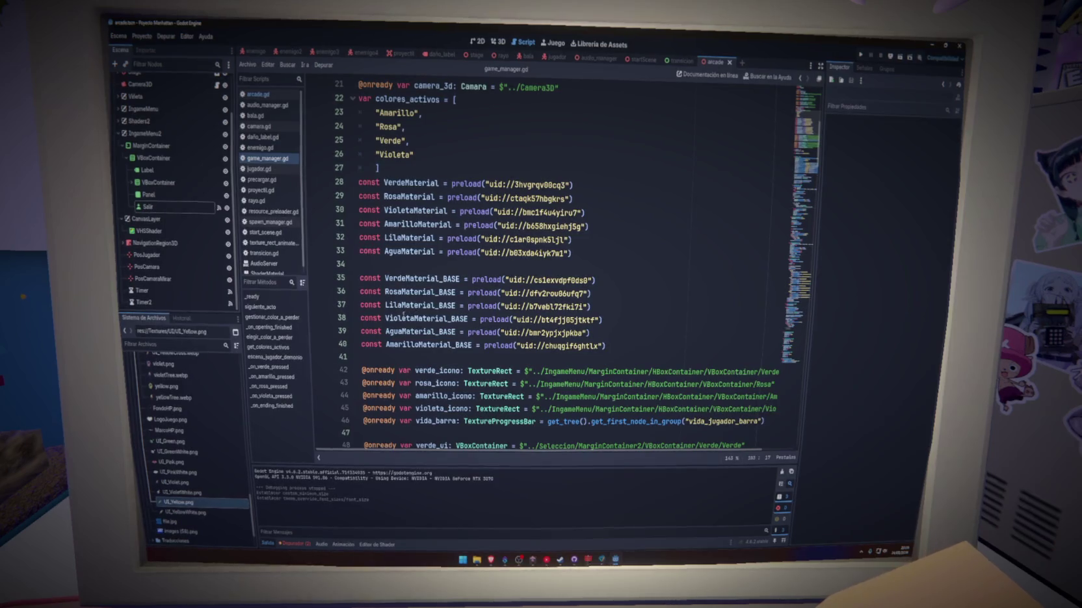
double_click(403, 307)
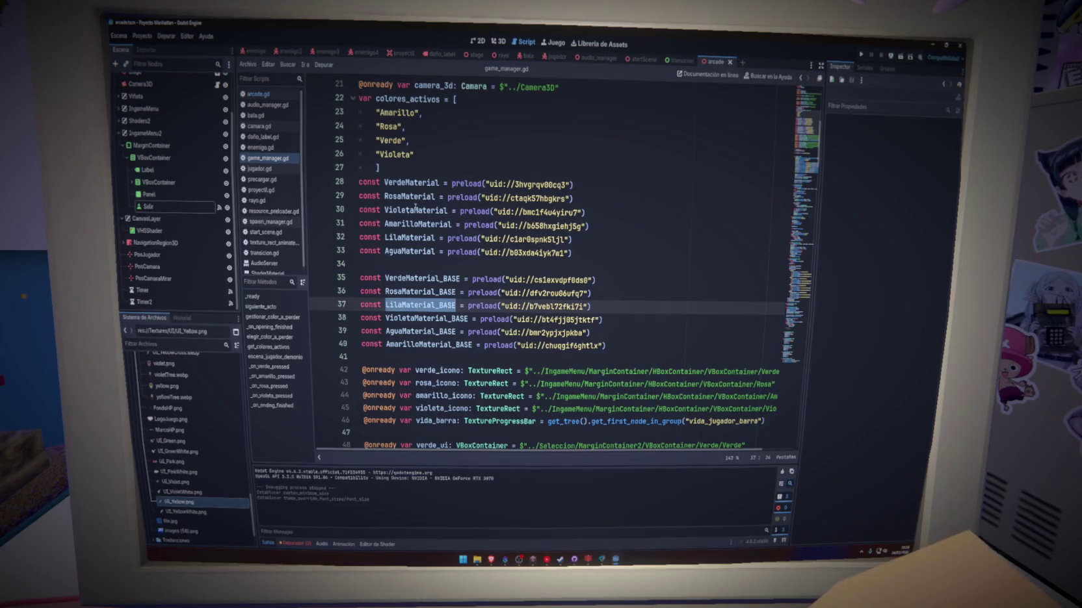
double_click(409, 238)
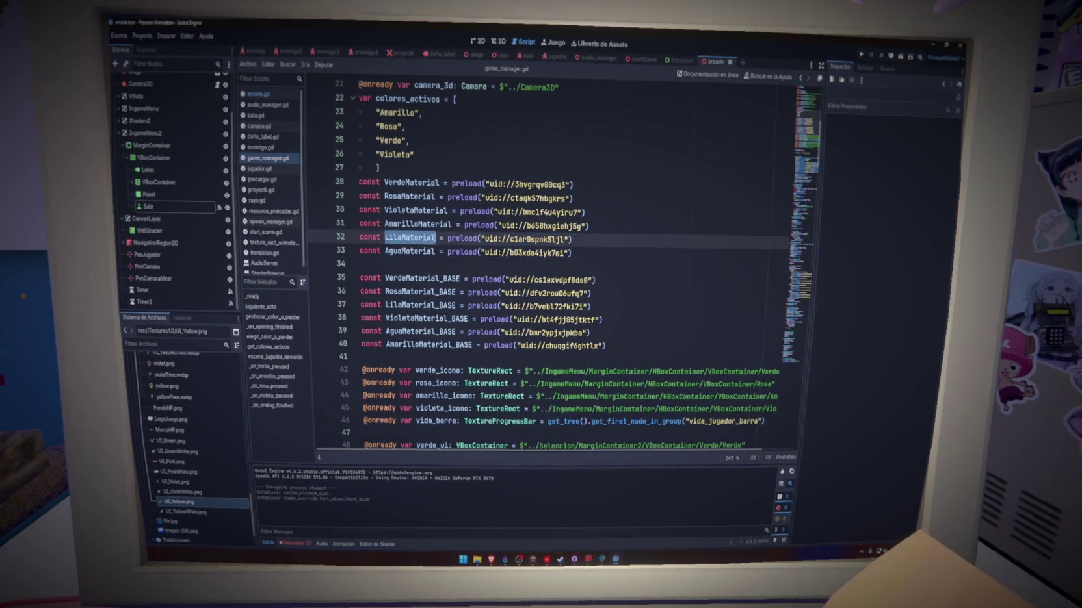
On line 103, write LilaMaterial.set_shader_parameter("metal_color", Color()) using autocomplete
scroll(803, 168, "down", 20)
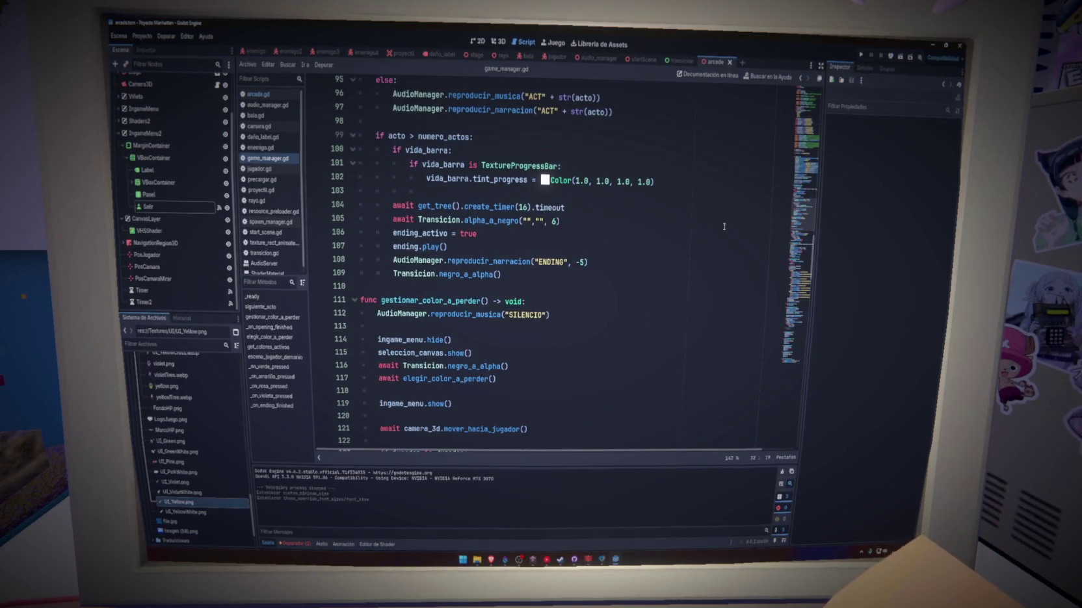
left_click(490, 192)
type("LilaMaterial.")
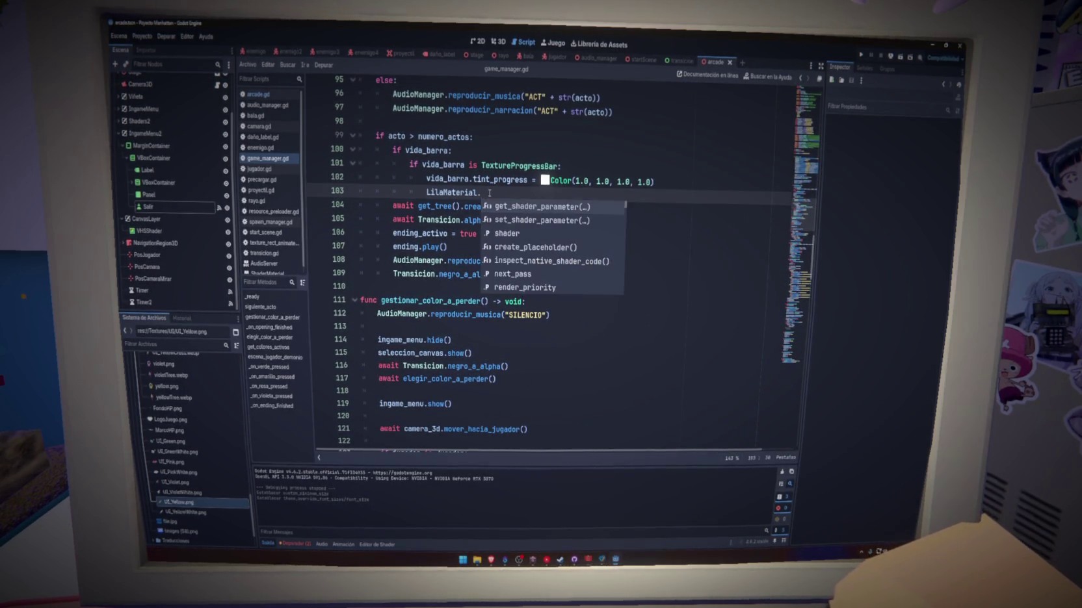
key("Down")
key("Return")
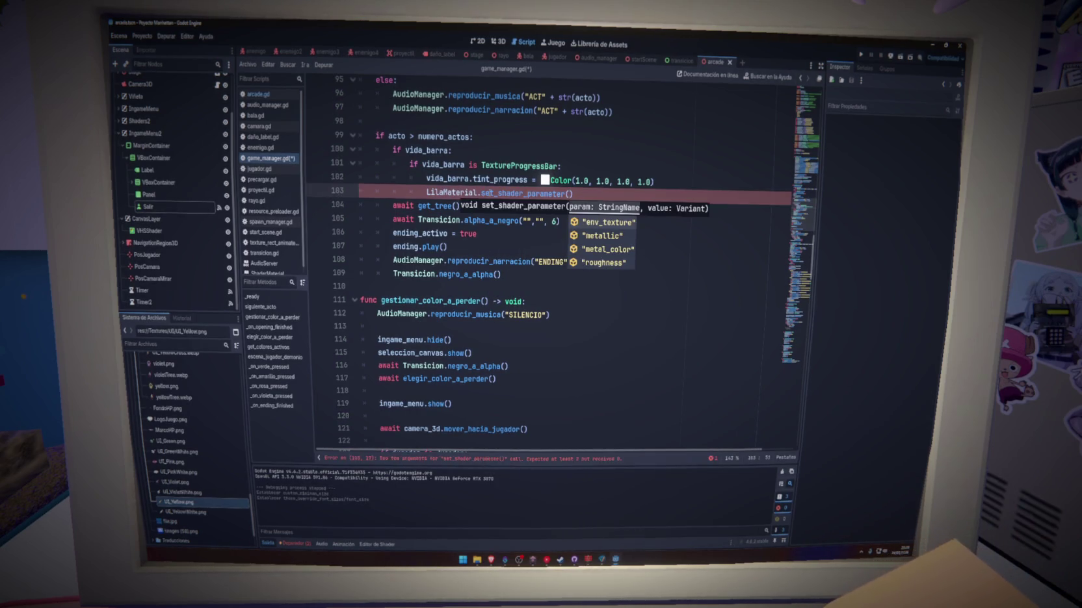
key("Down")
key("Down")
key("Return")
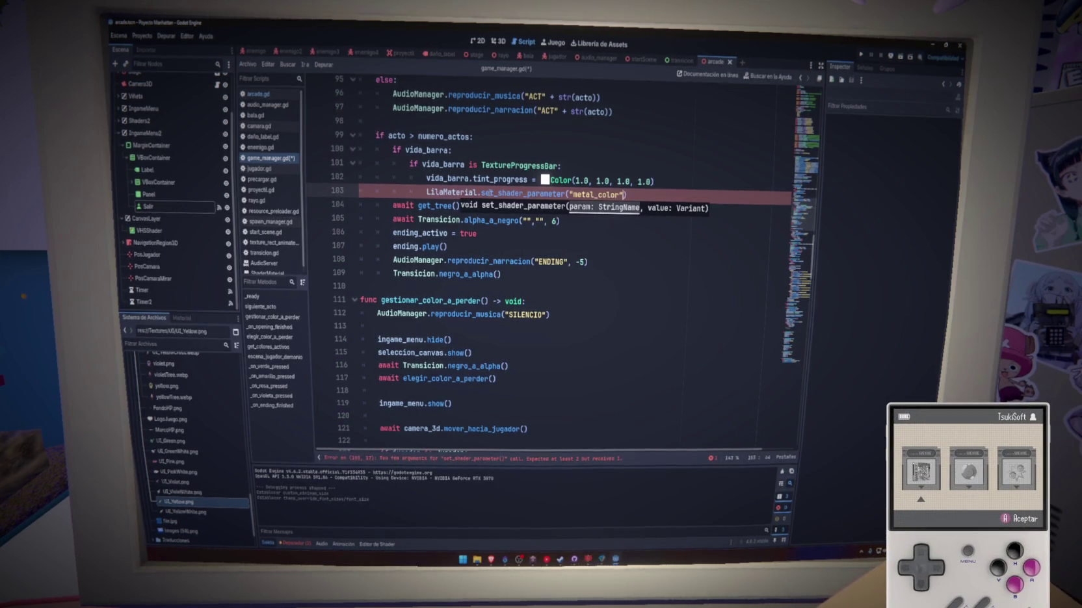
type(", V")
key("BackSpace")
type("Color")
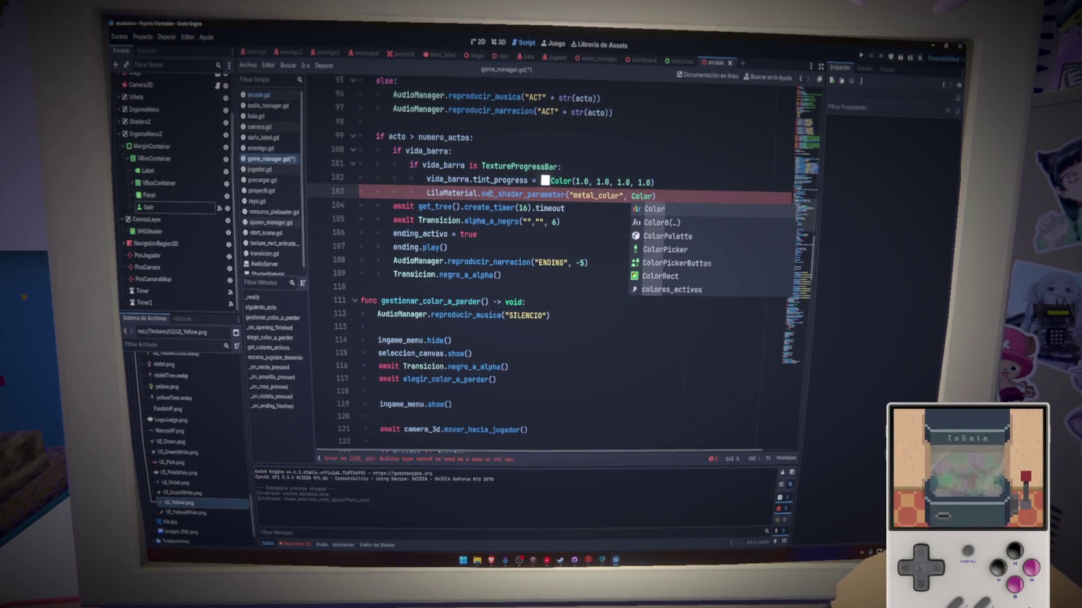
key("Return")
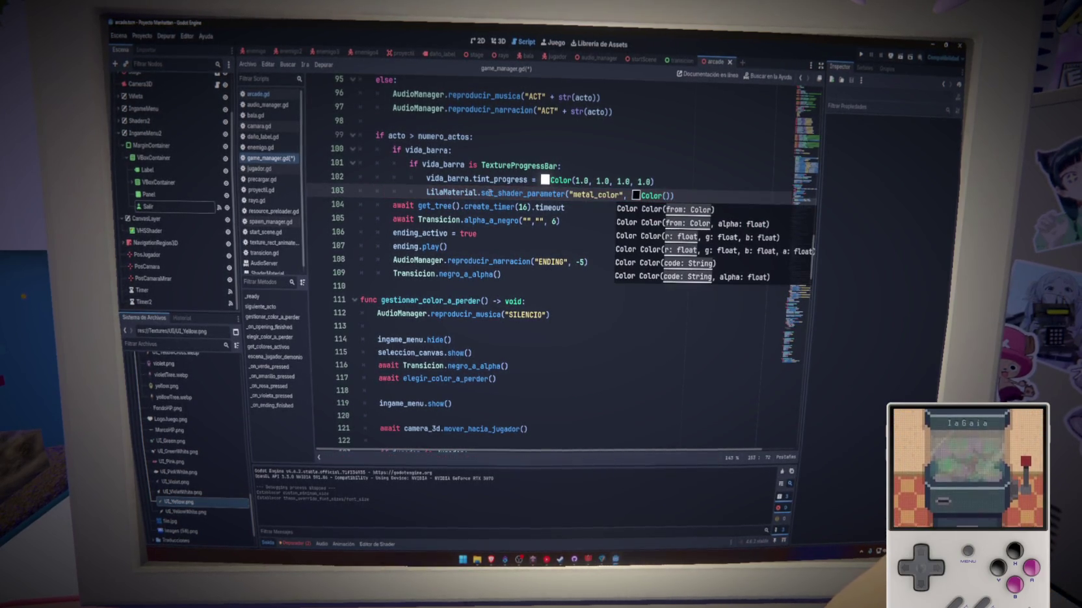
Set the Color value to white, Color(1.0, 1.0, 1.0, 1.0), and save the script
left_click(635, 196)
mouse_move(717, 306)
left_mouse_down()
mouse_move(717, 205)
mouse_move(438, 179)
left_mouse_up()
left_click(741, 162)
key("ctrl+s")
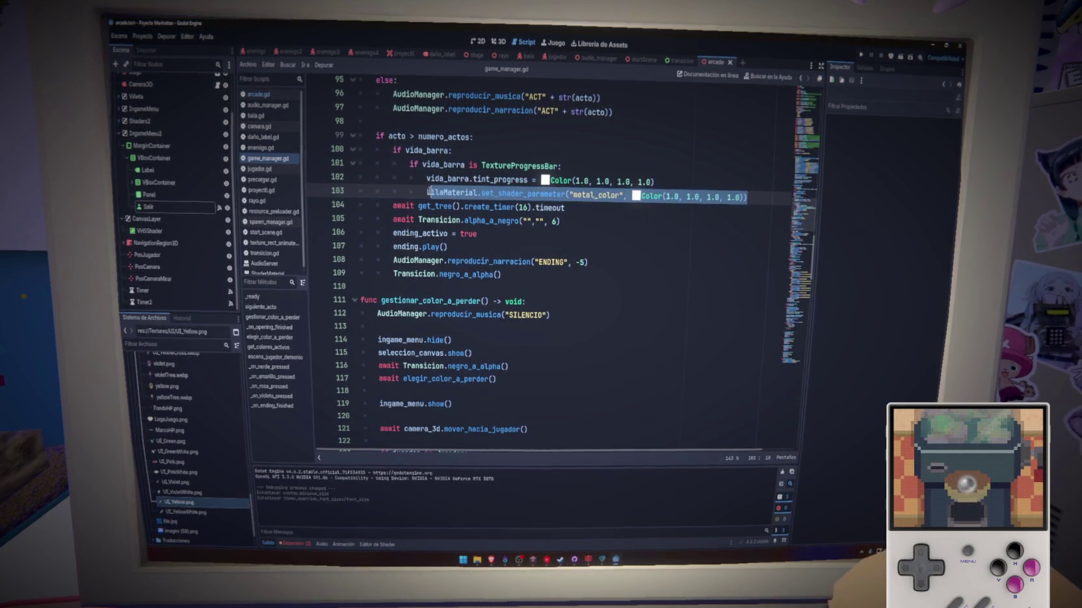
Go to the SILENCIO music line in _ready and run the project with F5
left_click(810, 168)
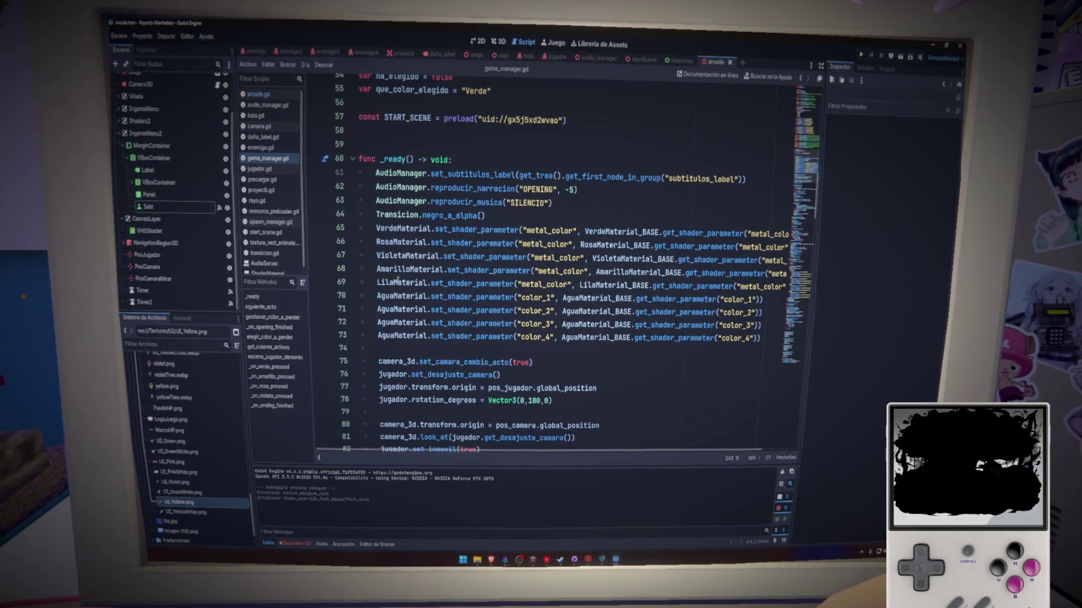
left_click(622, 202)
key("F5")
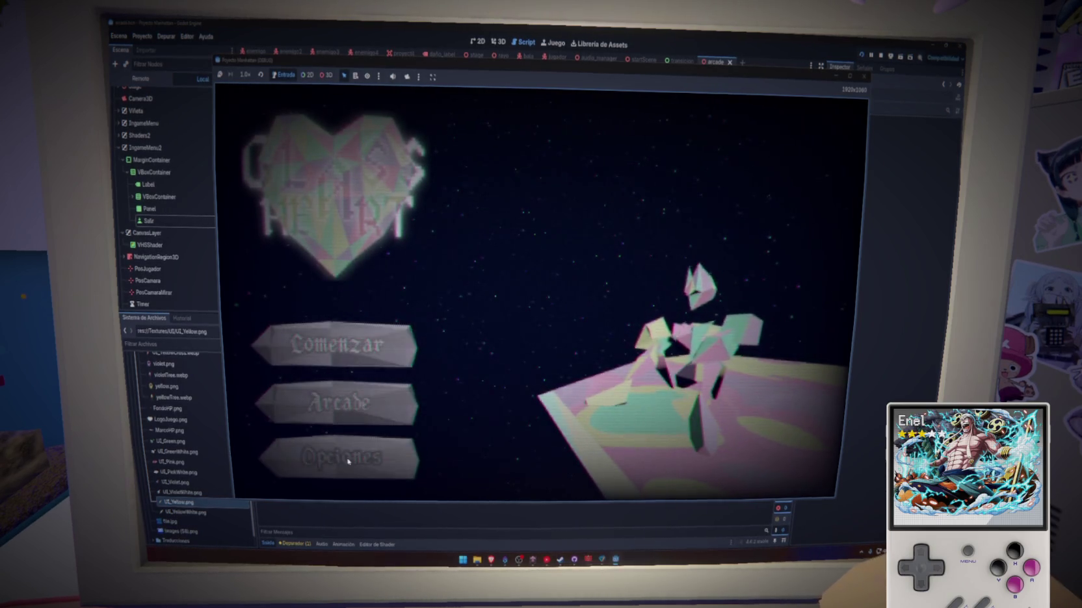
left_click(349, 453)
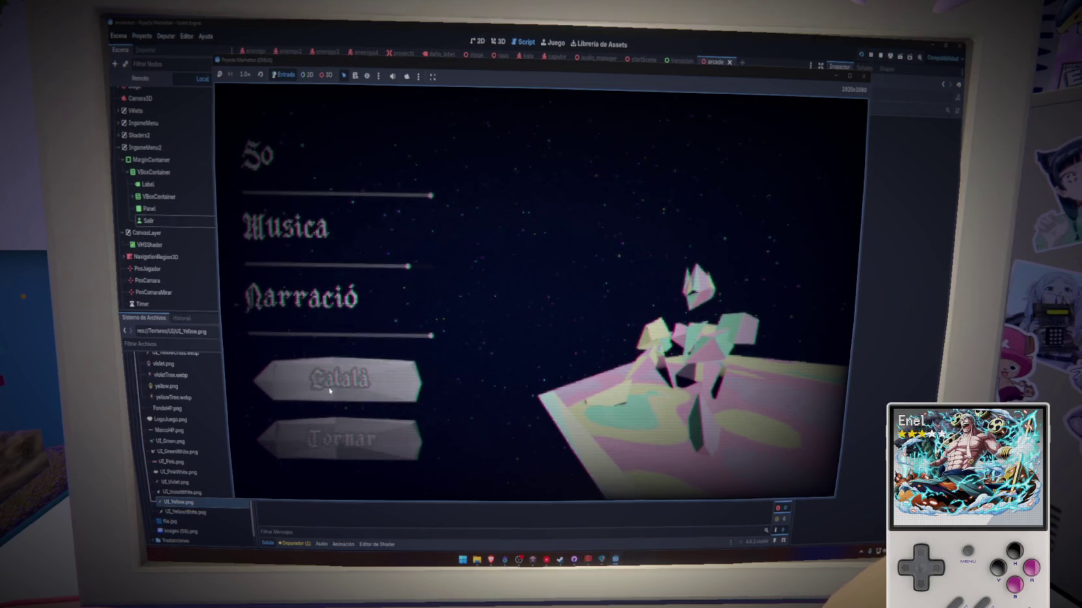
key("F8")
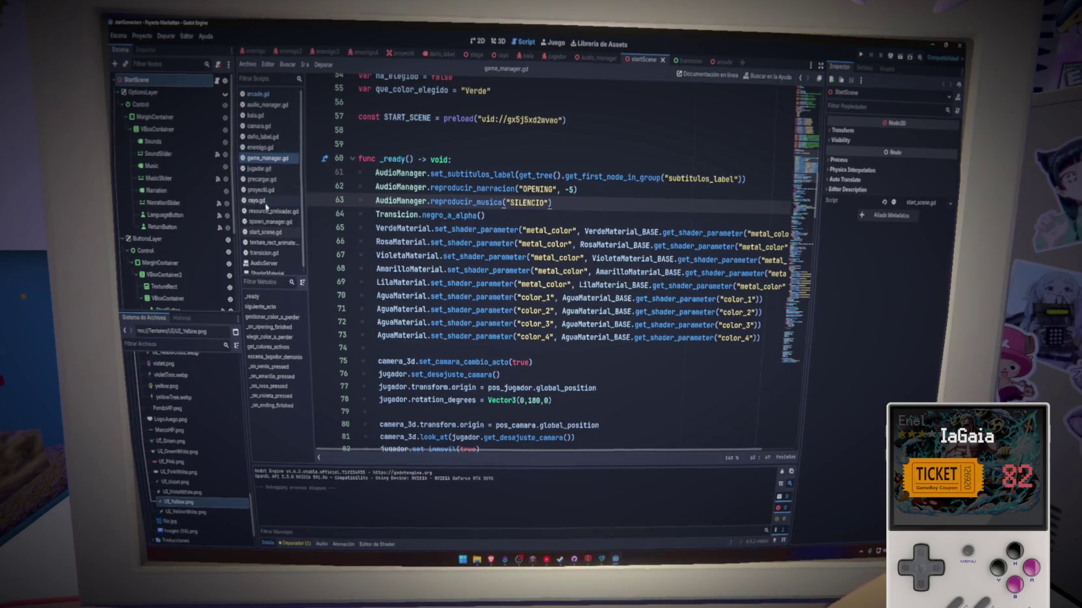
Open start_scene.gd and find the _on_language_button_pressed function
left_click(266, 233)
scroll(804, 173, "down", 10)
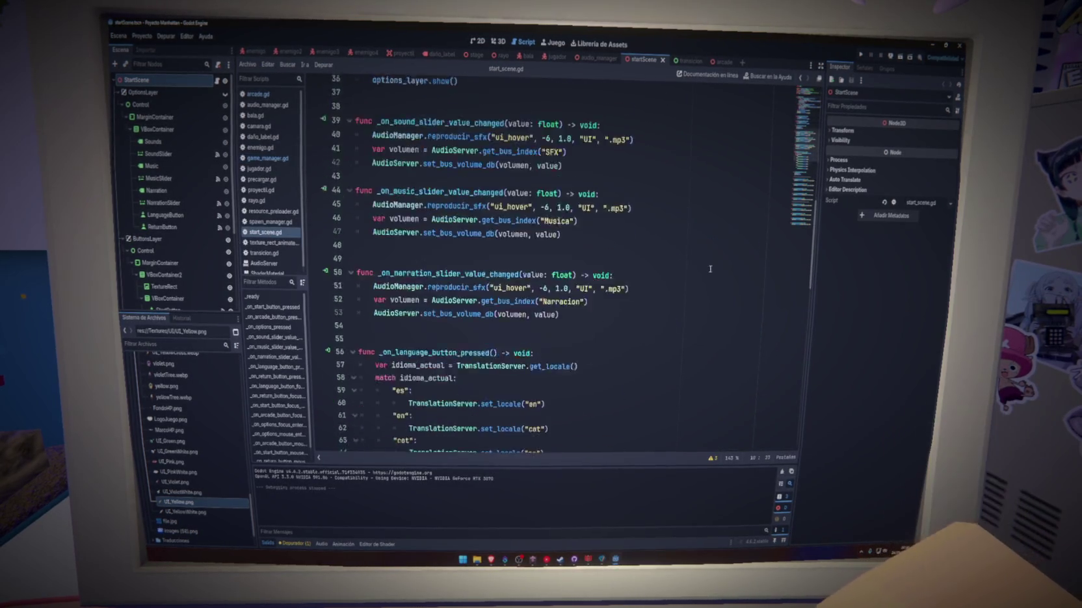
scroll(804, 172, "down", 10)
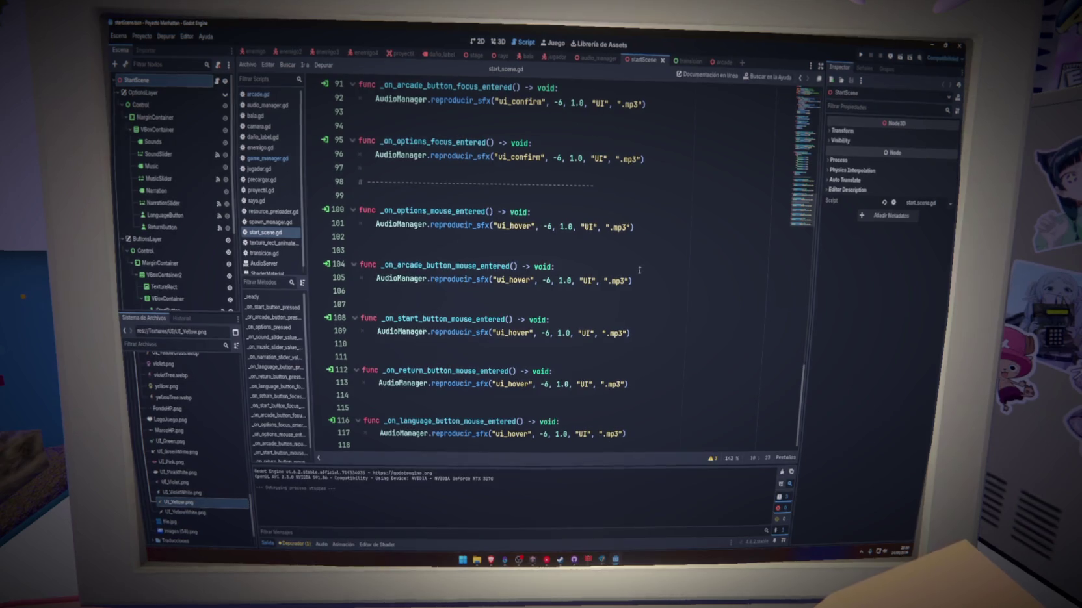
scroll(637, 275, "up", 2)
left_click_drag(631, 306, 375, 307)
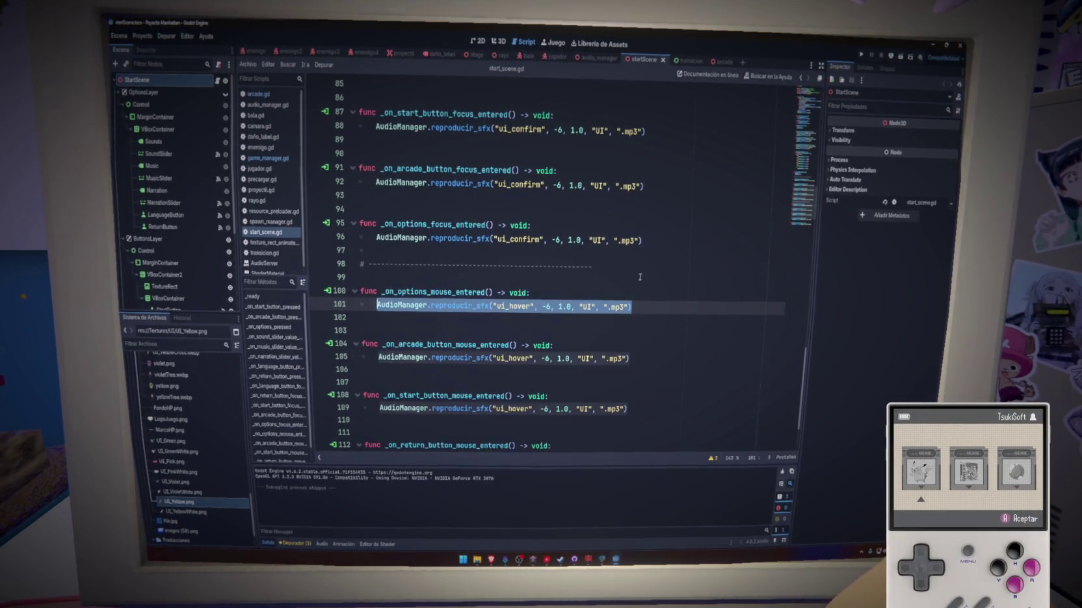
scroll(804, 193, "up", 5)
scroll(804, 193, "up", 14)
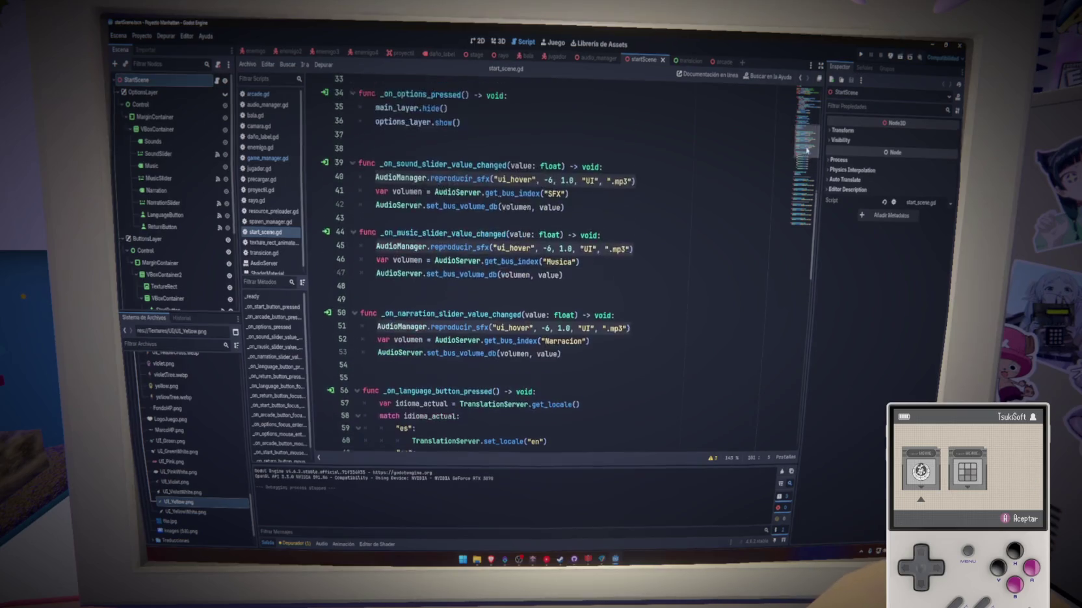
scroll(807, 144, "up", 9)
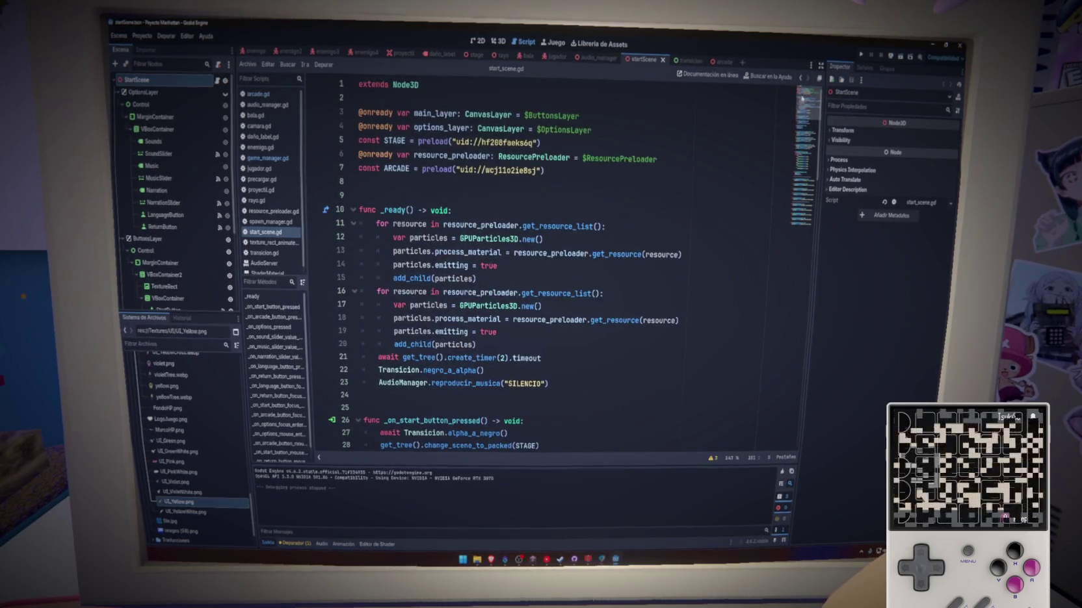
scroll(794, 192, "down", 20)
scroll(794, 192, "up", 5)
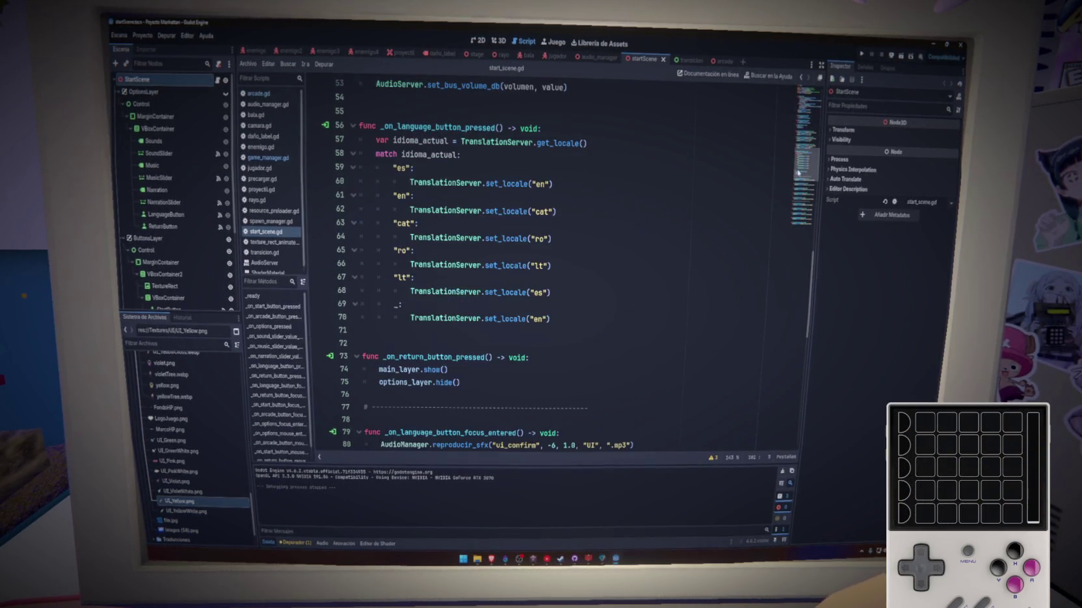
Paste the reproducir_sfx("ui_hover") line below line 56 and launch the game
left_click(561, 131)
key("Return")
type("AudioManager.reproducir_sfx(\"ui_hover\", -6, 1.0, \"UI\", \".mp3\")")
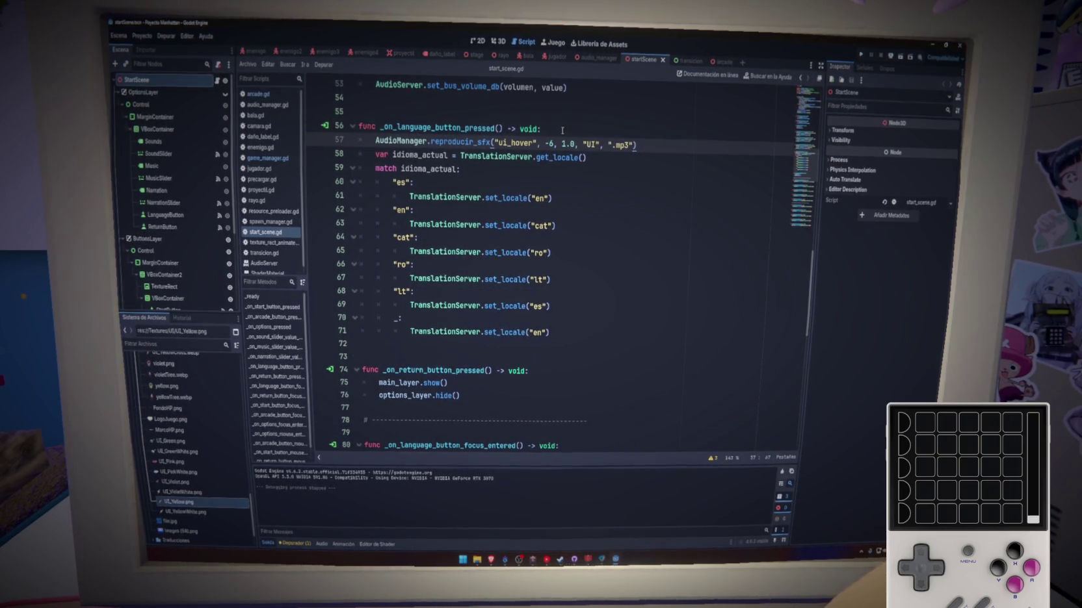
key("F5")
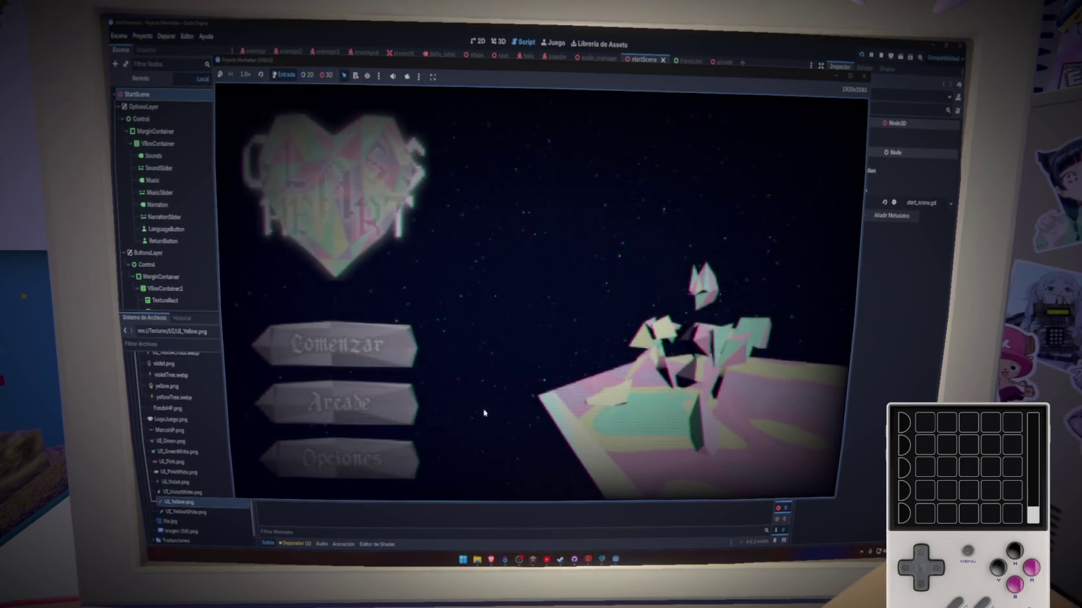
In Opciones, cycle the language button ten times, then return to the title menu
left_click(399, 429)
left_click(341, 382)
left_click(342, 382)
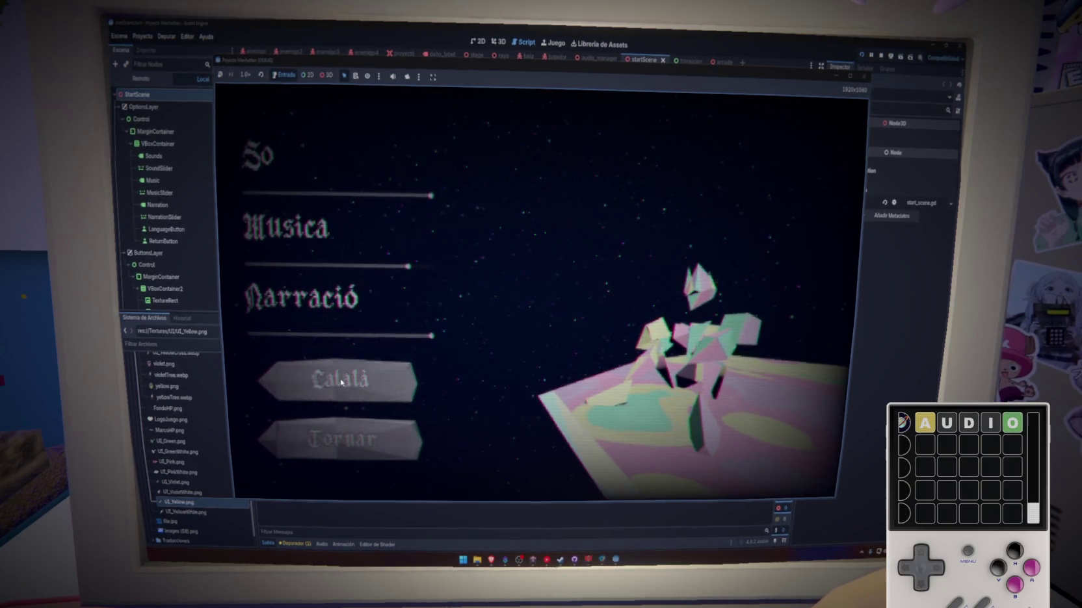
left_click(341, 382)
left_click(341, 383)
left_click(341, 382)
left_click(341, 382)
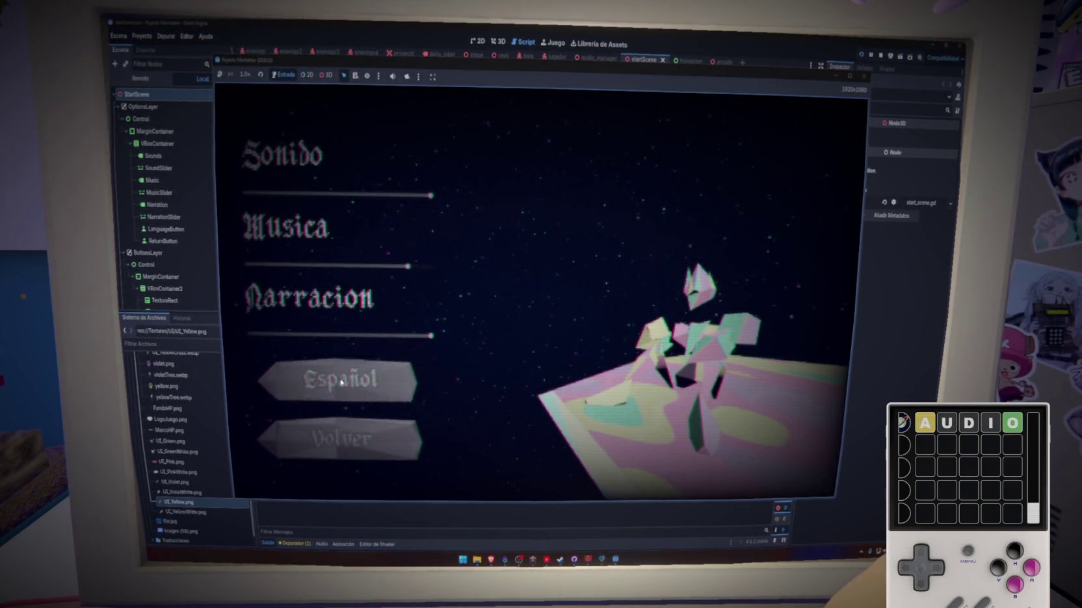
left_click(341, 382)
left_click(341, 382)
left_click(342, 382)
left_click(341, 383)
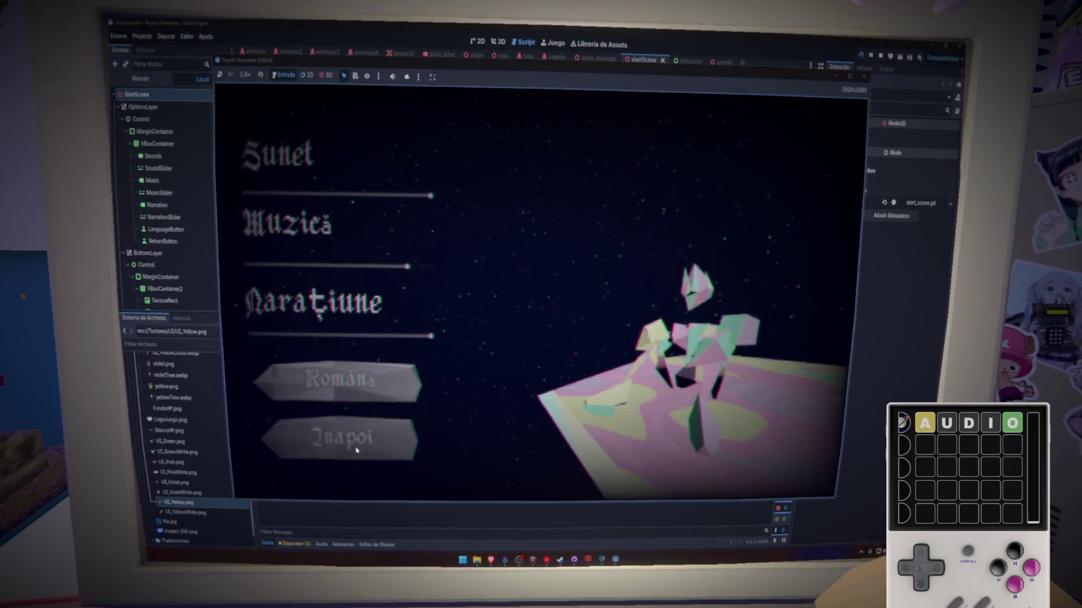
left_click(340, 437)
Reopen options in Romanian, cycle through Lithuanian and Español, then go back
left_click(359, 439)
left_click(342, 383)
left_click(342, 387)
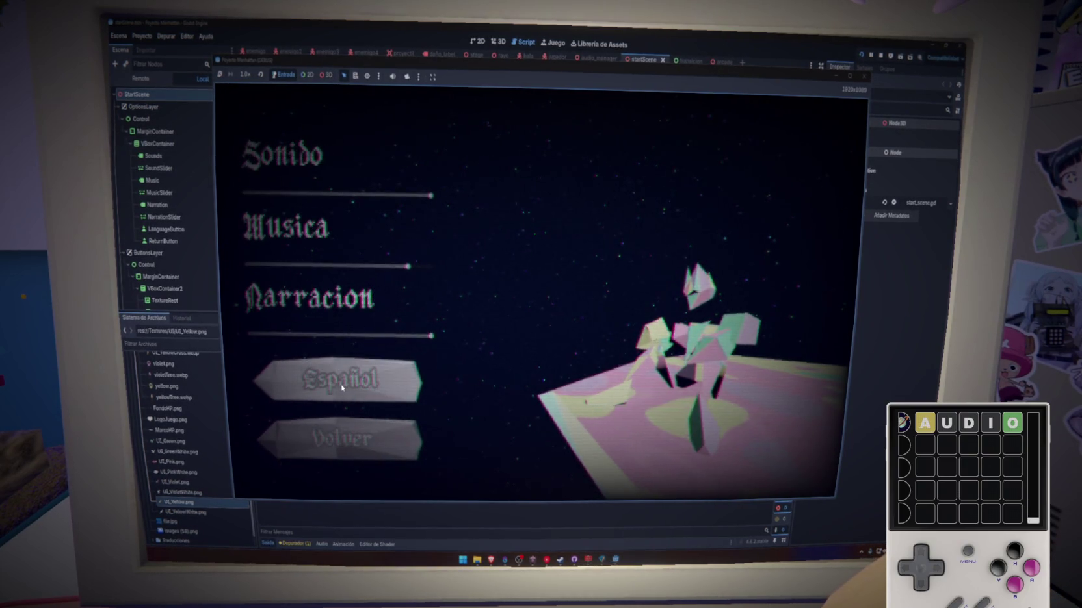
left_click(342, 384)
left_click(339, 437)
Stop the game, relaunch it with F5, and start Arcade mode
left_click(357, 448)
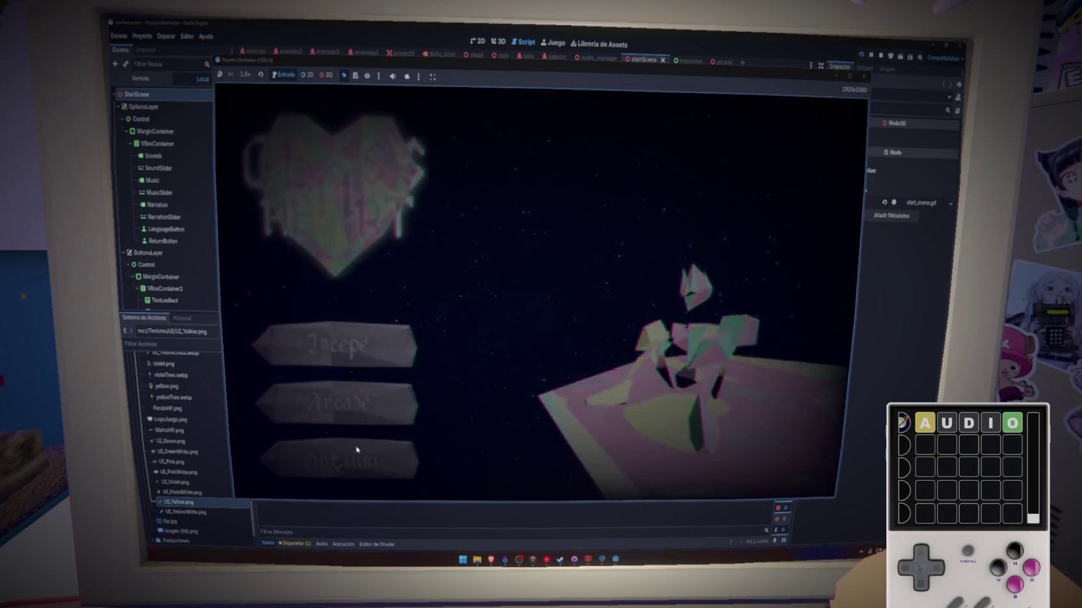
left_click(863, 77)
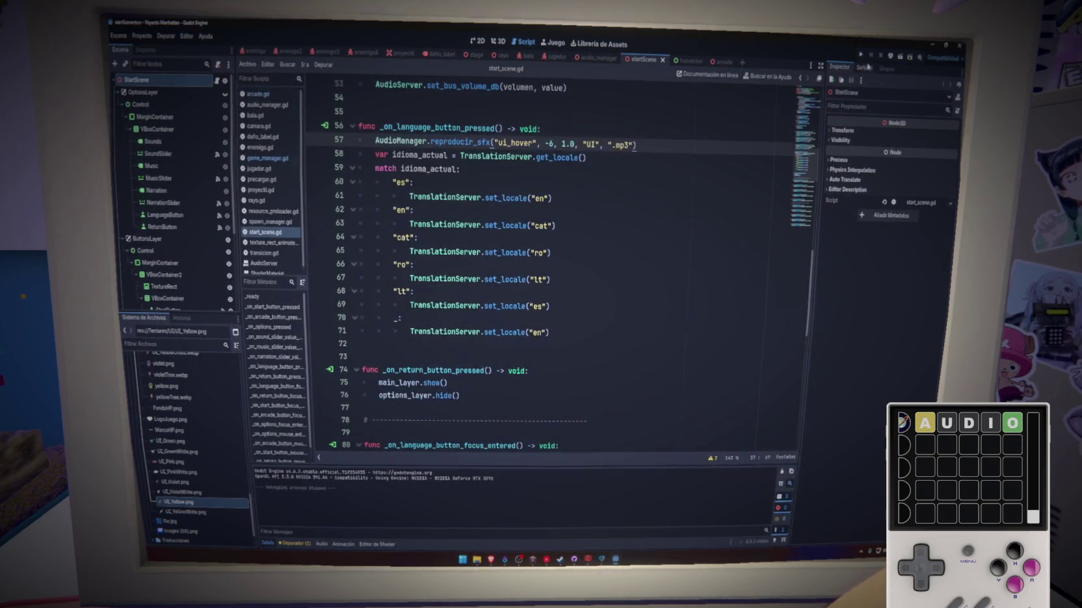
key("F5")
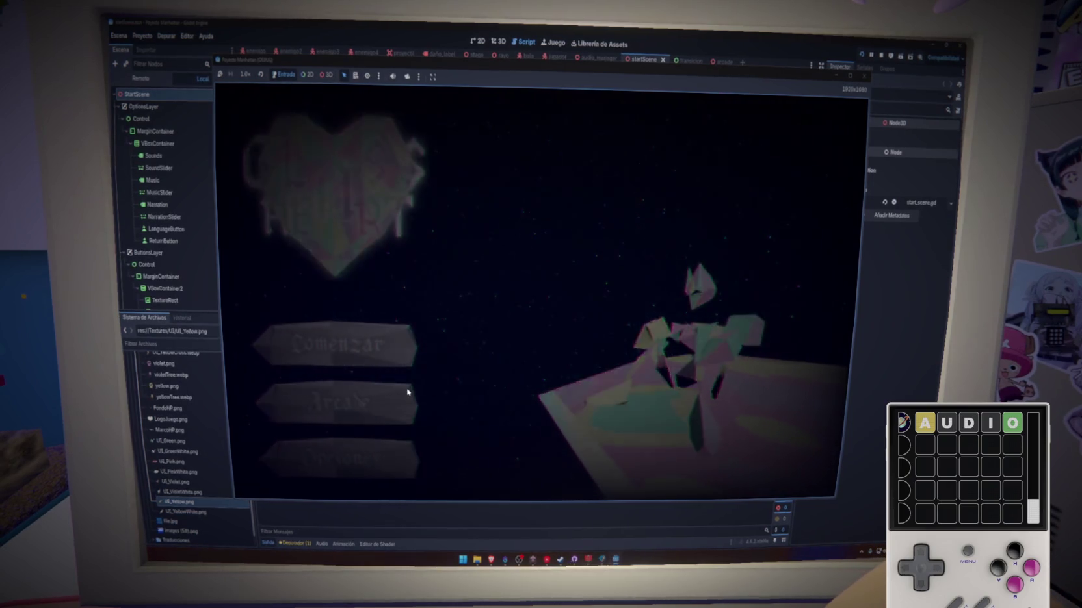
left_click(408, 392)
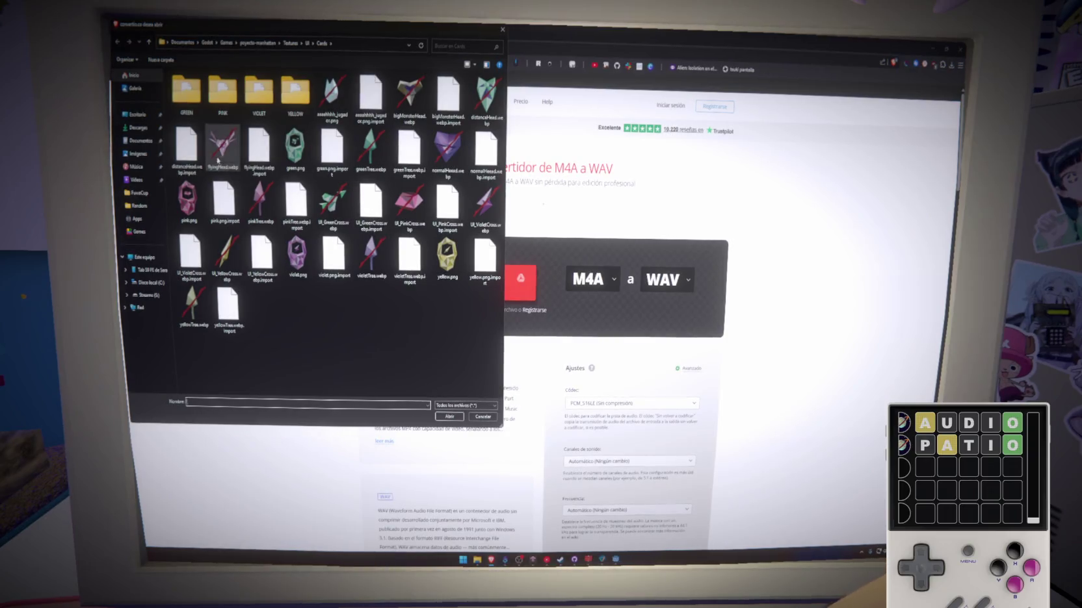
Upload ARCADE.m4a from Documentos\Godot\Games\proyecto-manhattan\Audio\Music to Convertio
left_click(138, 128)
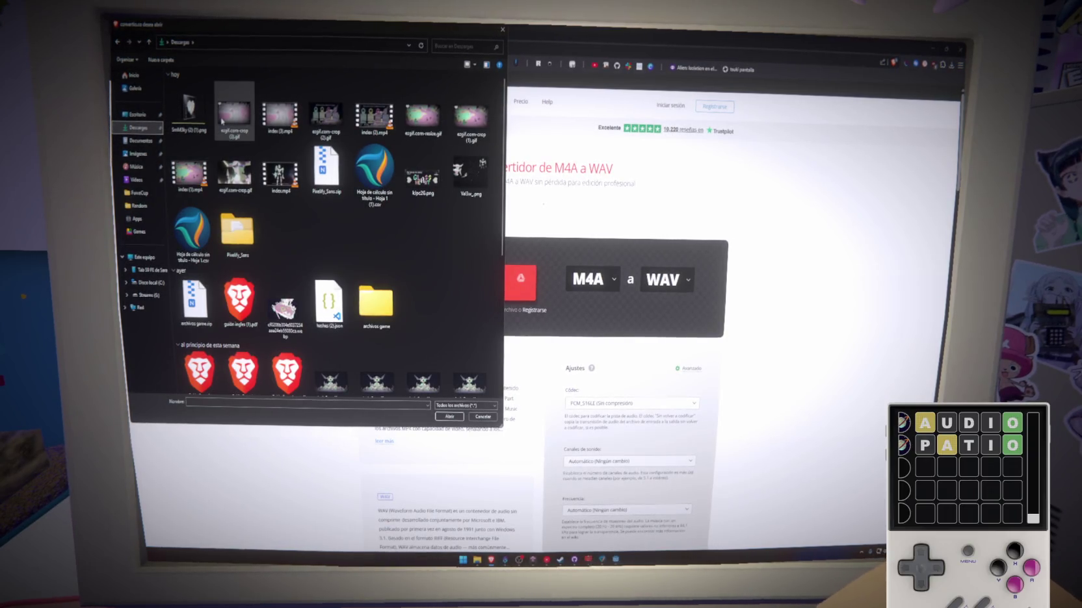
left_click(147, 142)
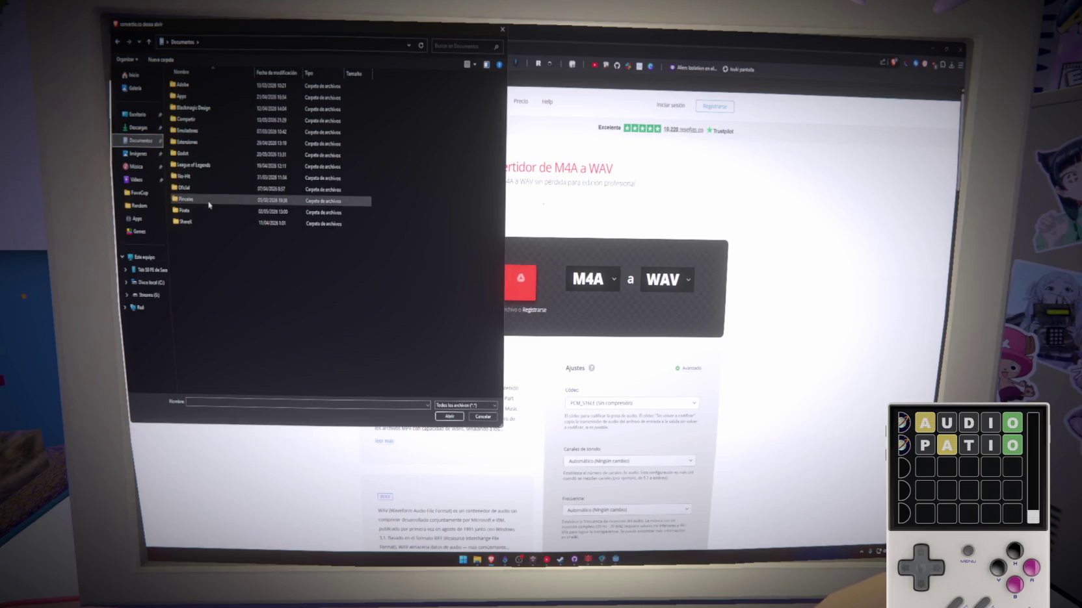
double_click(193, 161)
double_click(183, 107)
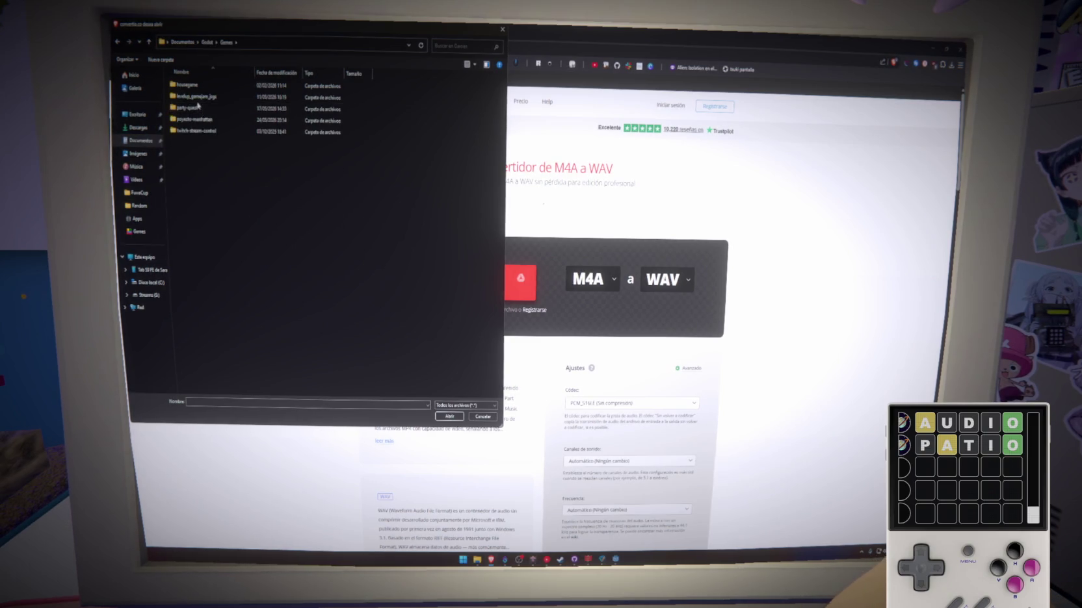
double_click(189, 120)
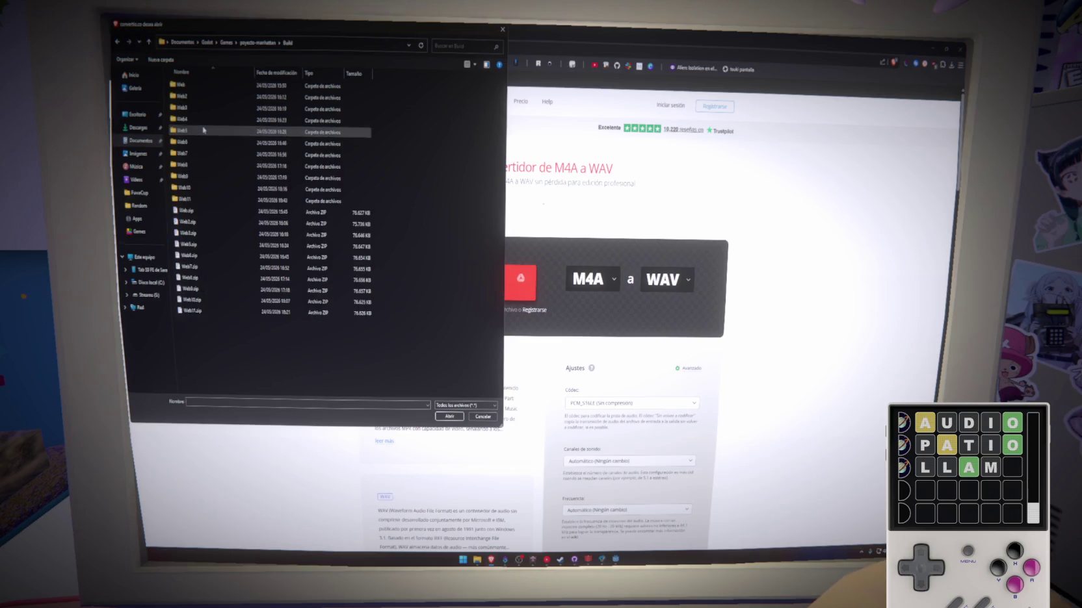
double_click(194, 120)
double_click(182, 86)
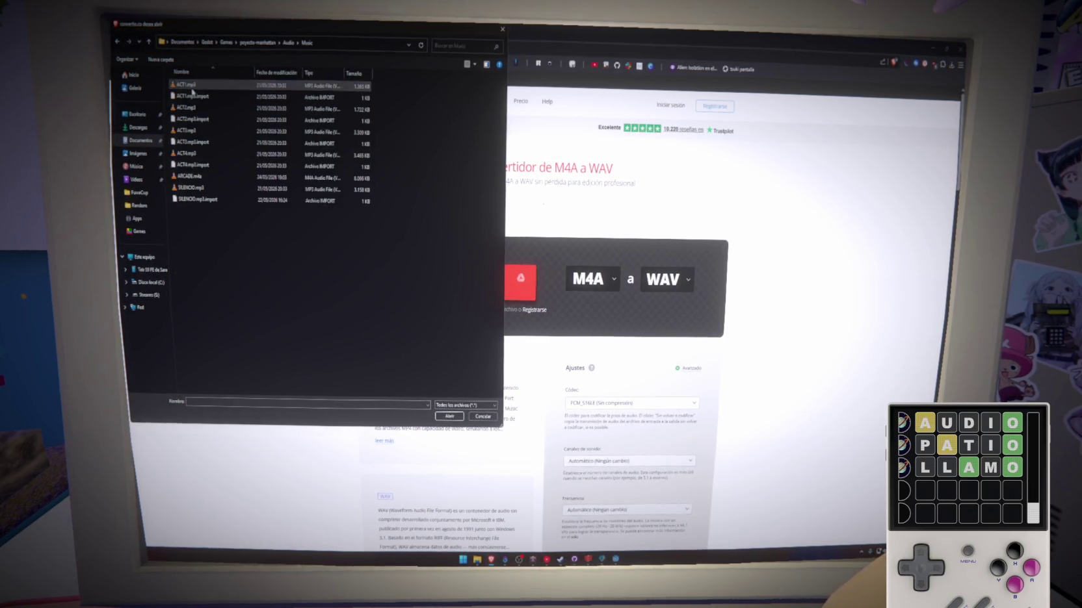
left_click(189, 175)
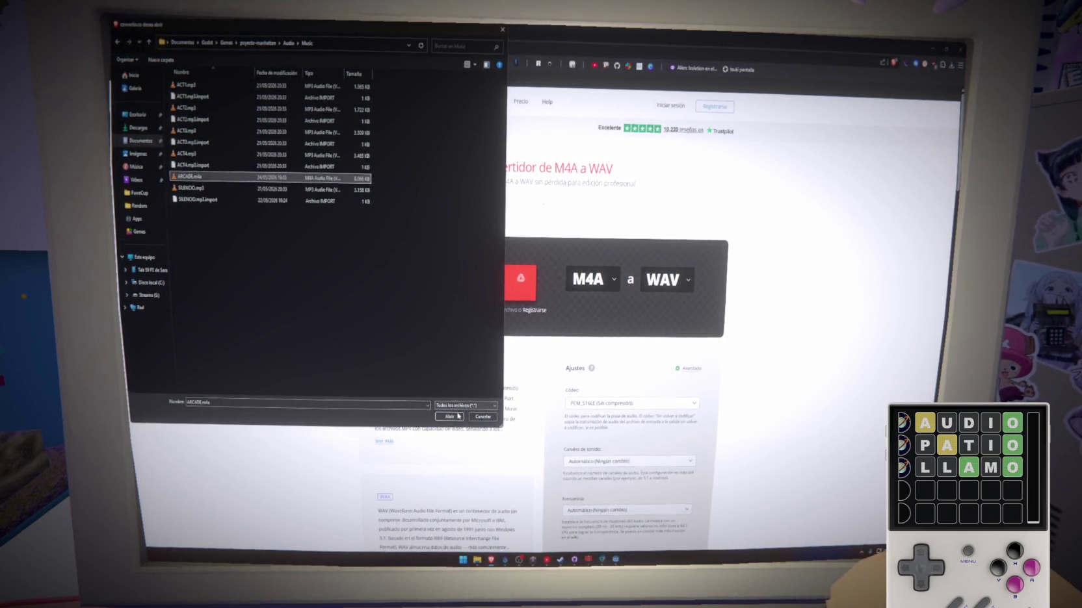
left_click(449, 415)
Convert it to WAV and save ARCADE.wav into the project's Audio\Music folder
left_click(674, 315)
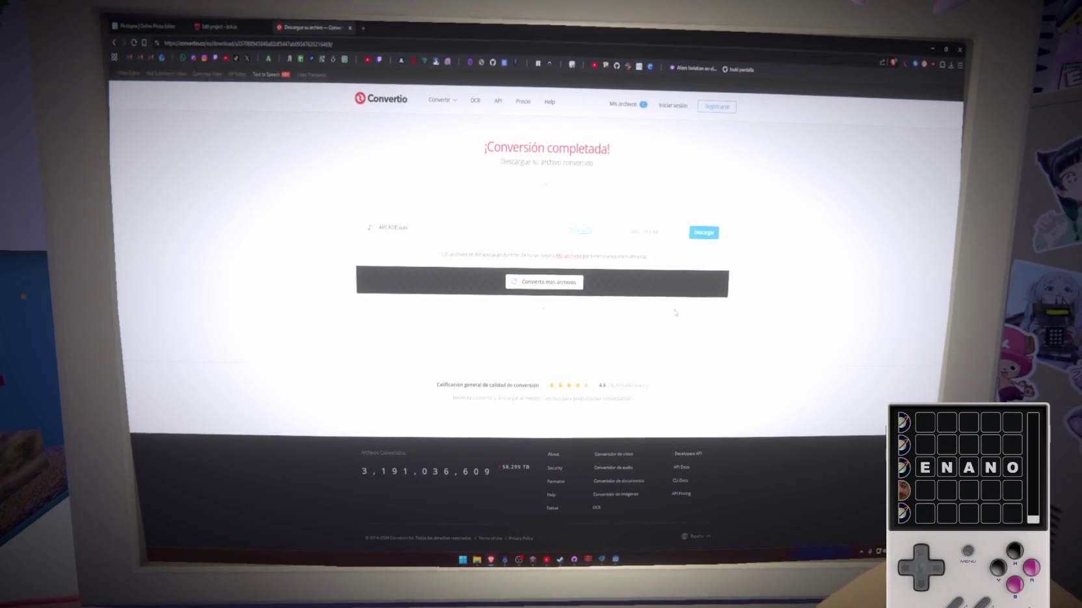
left_click(694, 236)
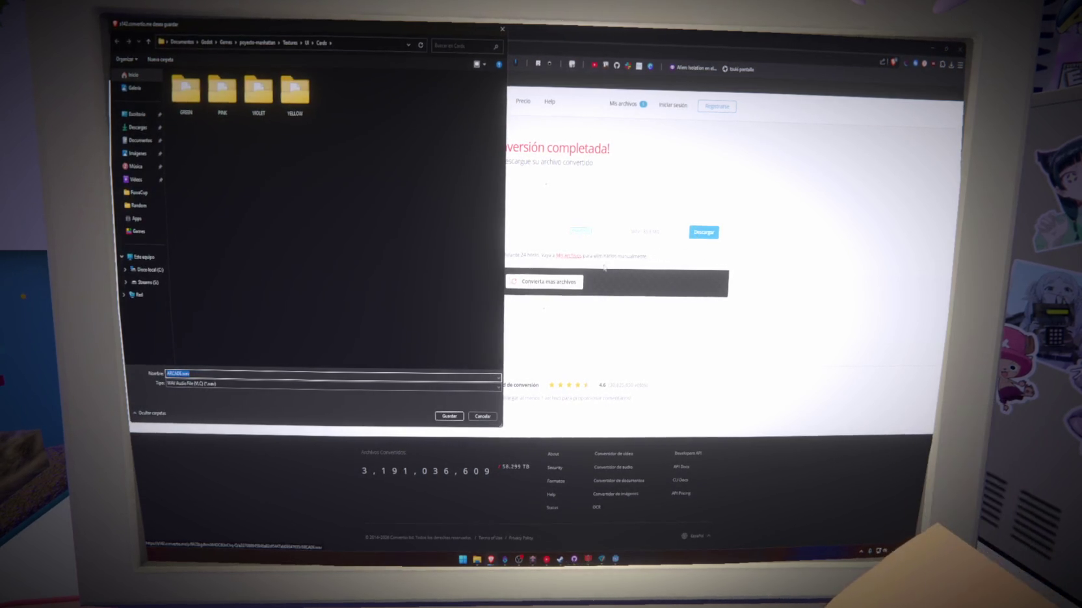
left_click(257, 41)
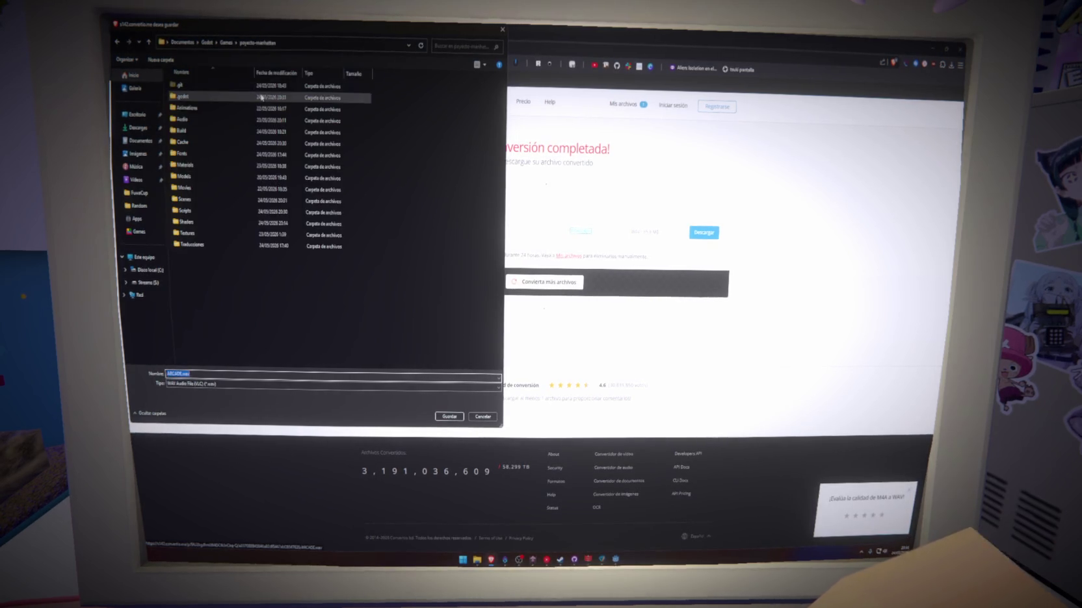
double_click(209, 120)
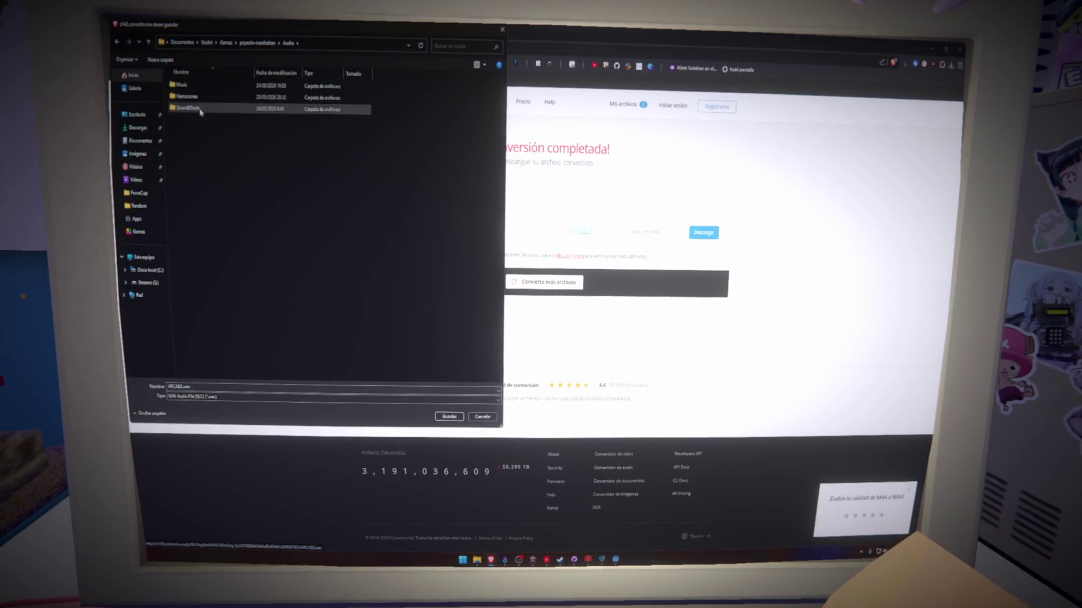
double_click(185, 97)
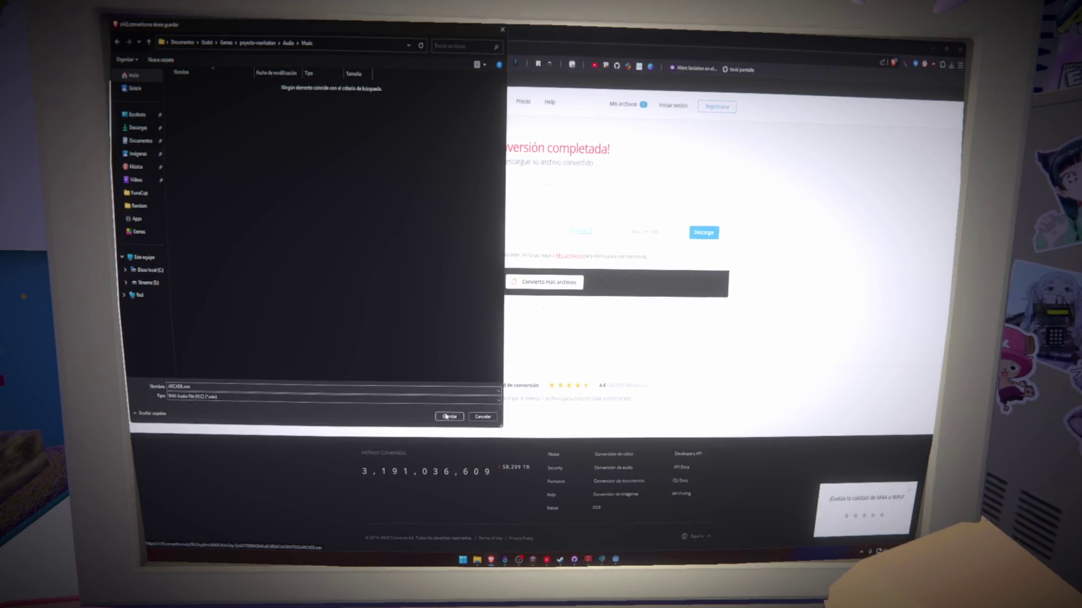
left_click(450, 416)
left_click(934, 47)
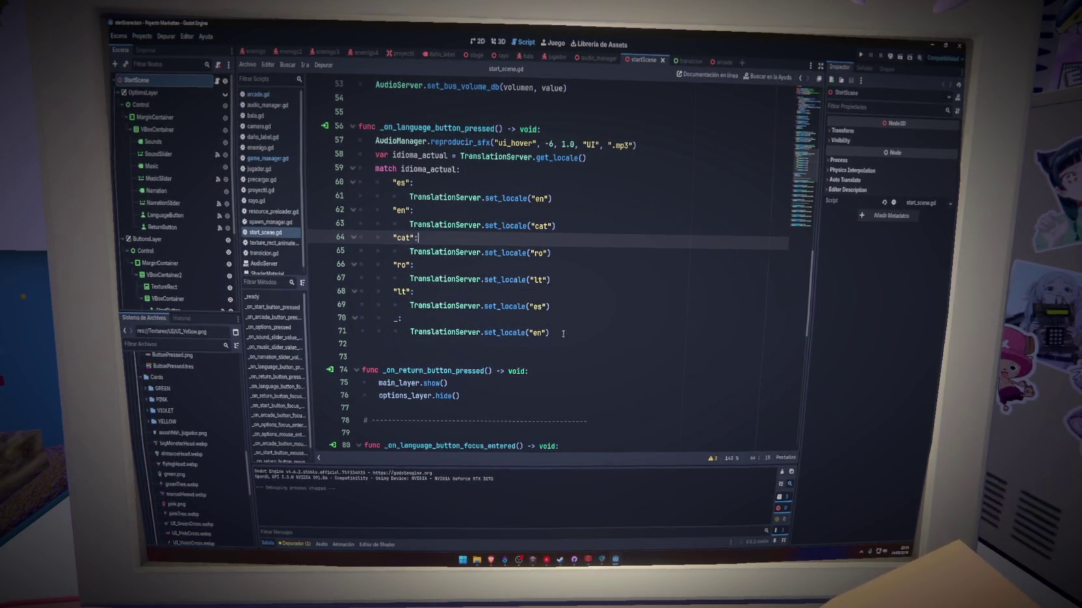
In arcade.gd, change line 82's music track from "SILENCIO" to "ARCADE" and jump to reproducir_musica's definition
left_click(565, 280)
left_click(259, 94)
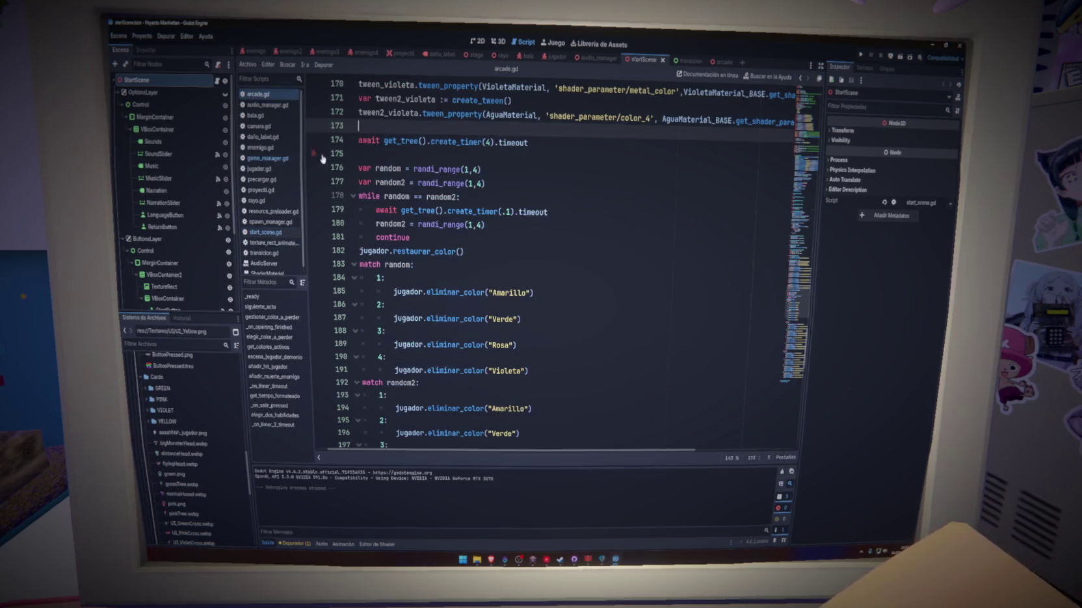
scroll(538, 334, "up", 20)
scroll(538, 333, "up", 5)
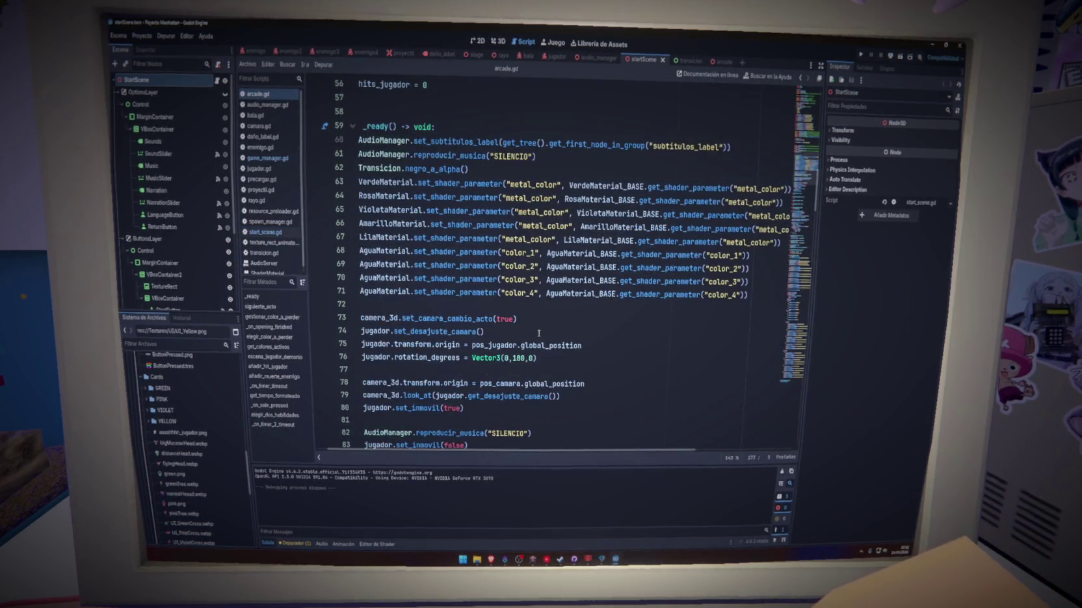
scroll(537, 339, "down", 4)
double_click(505, 239)
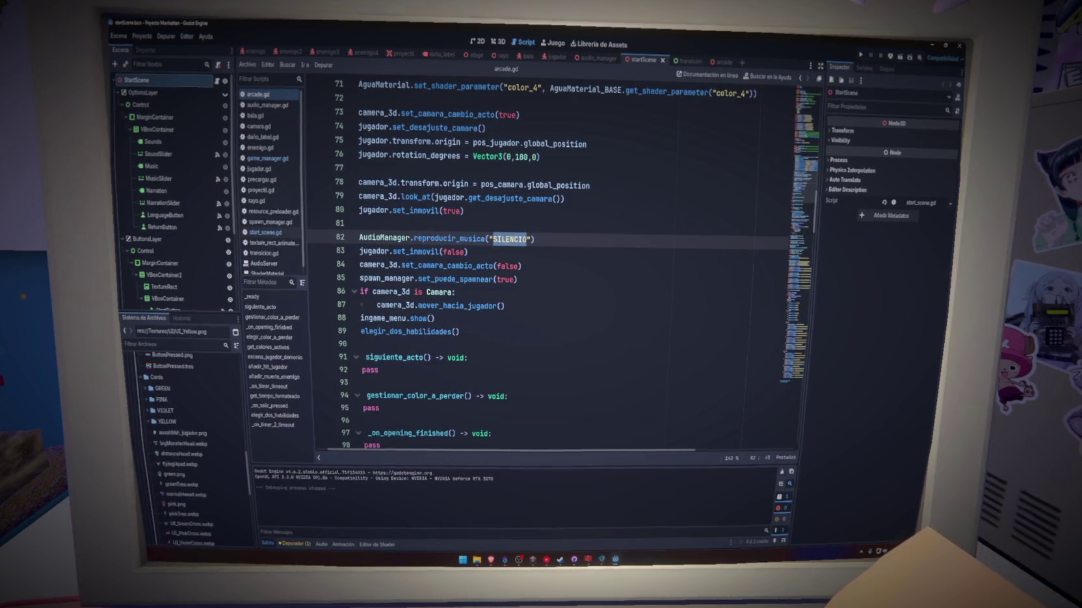
type("ARCADE")
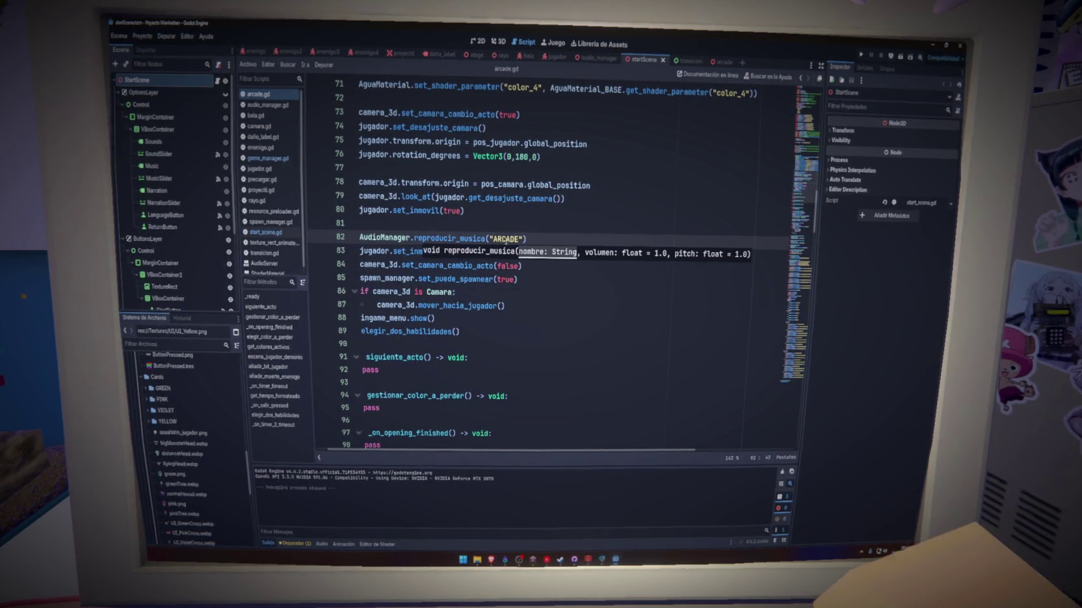
left_click(474, 239, "ctrl")
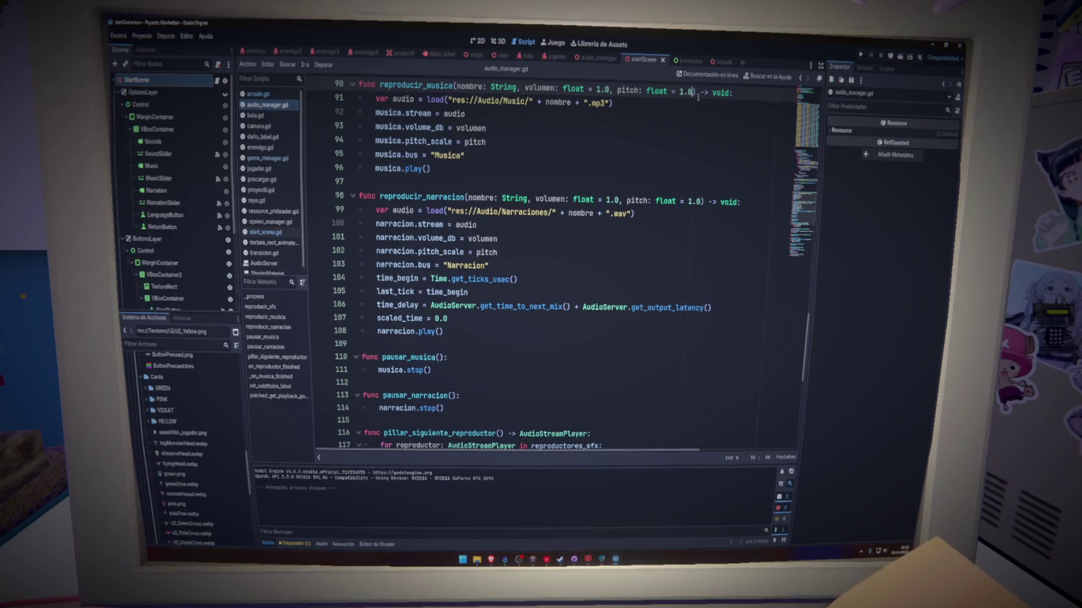
Give reproducir_musica a tipo: String = ".mp3" parameter, load nombre + tipo, and save the script
scroll(710, 211, "up", 2)
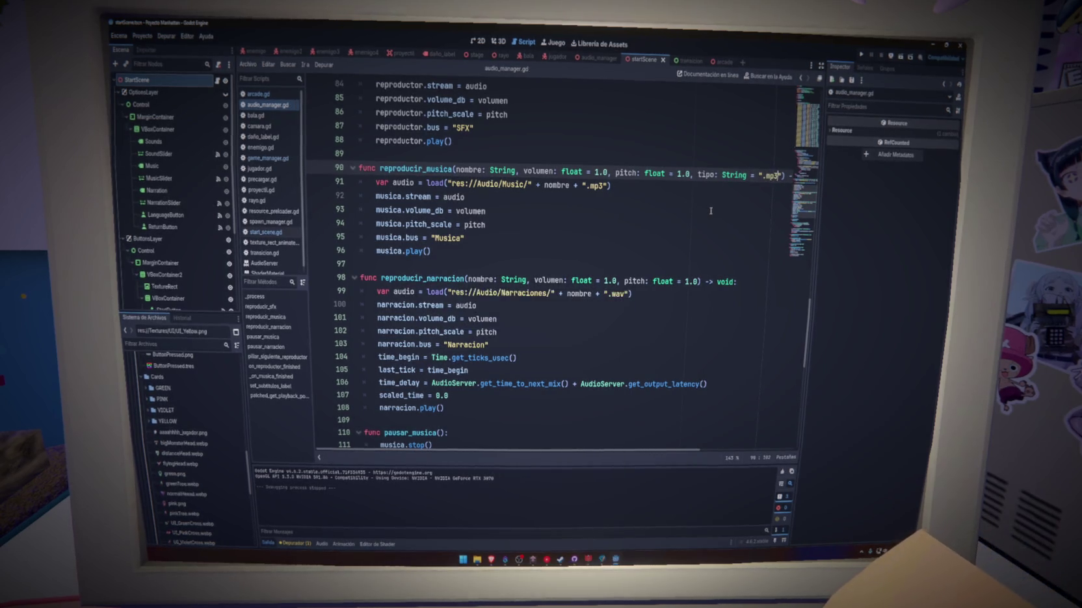
left_click(608, 185)
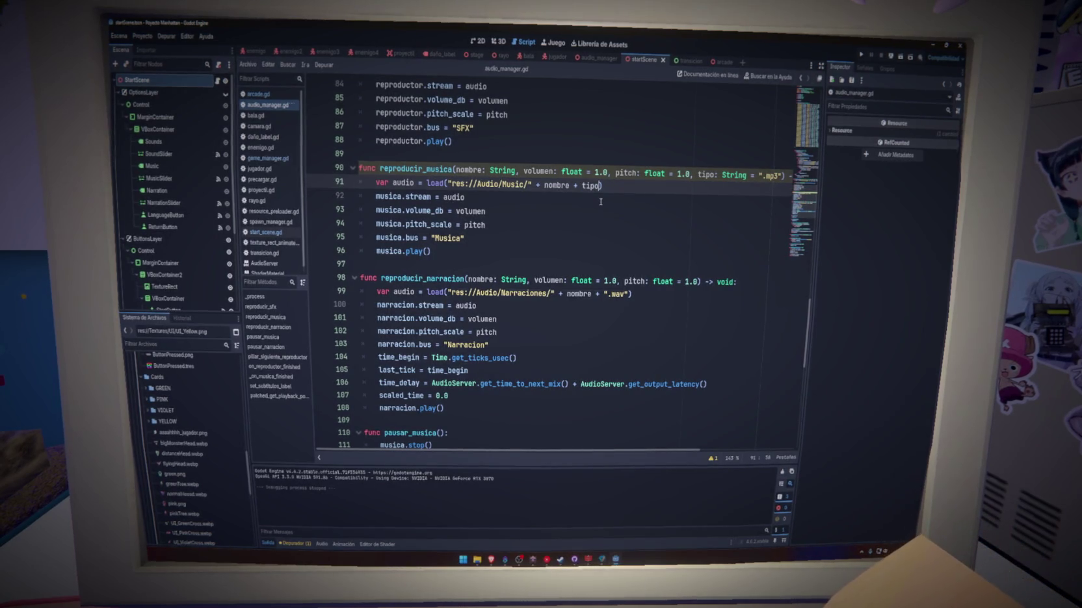
key("ctrl+s")
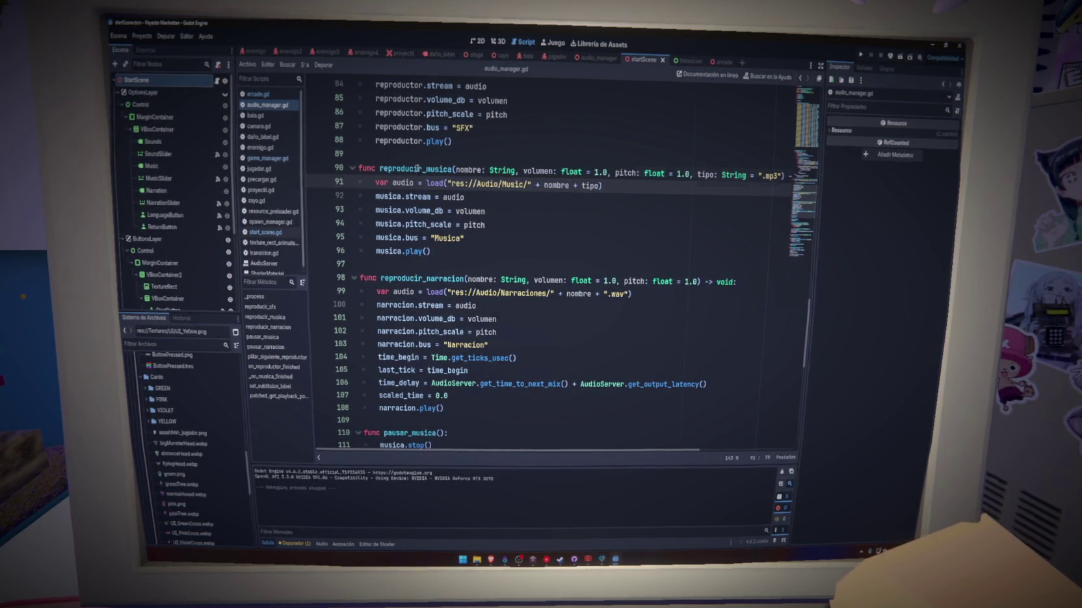
double_click(416, 168)
left_click(257, 95)
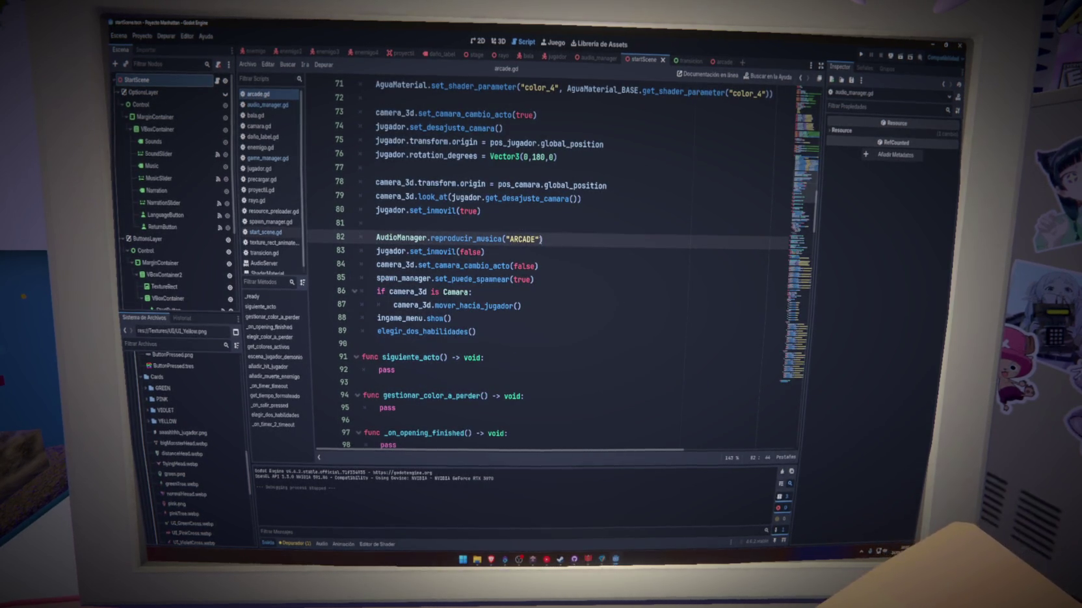
Change line 82 to reproducir_musica("ARCADE", 1.0, 1.0, ".wav") and run the project
type(",1,")
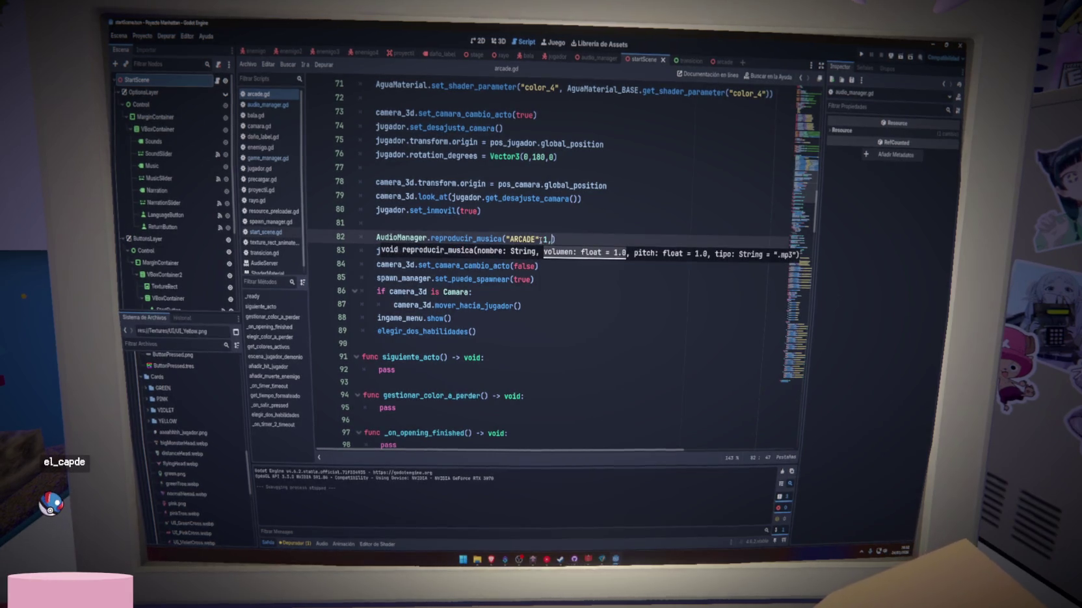
type("1,")
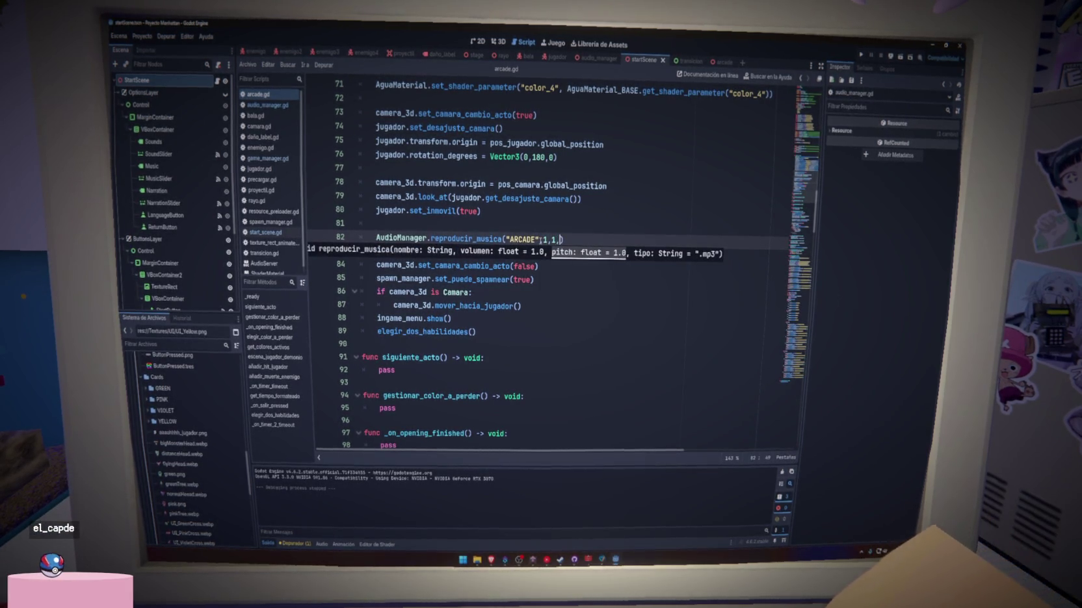
type("\".wav")
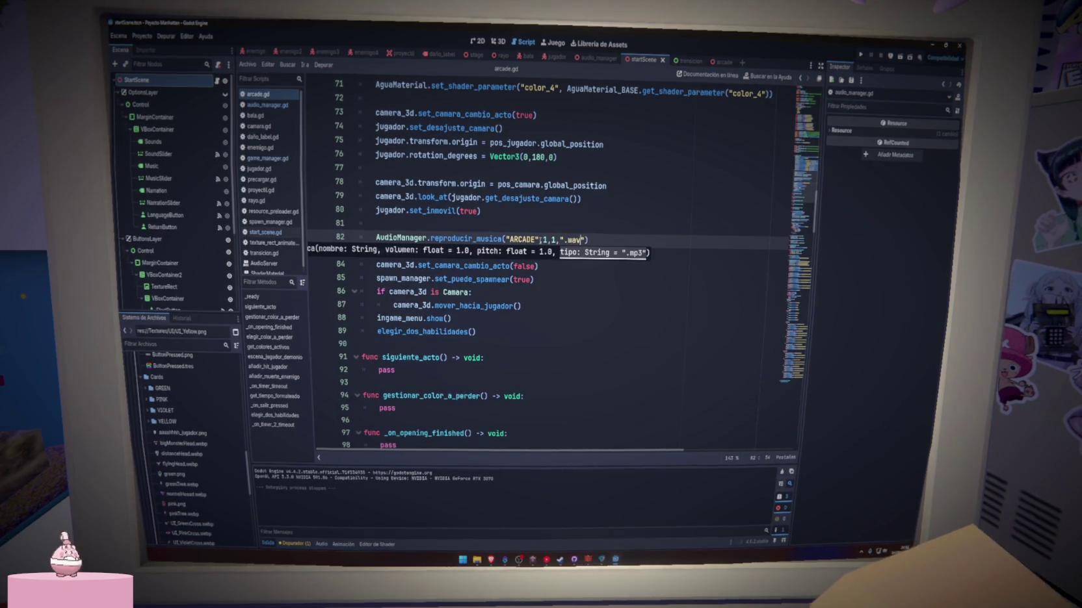
left_click(548, 240)
type(".0")
left_click(563, 240)
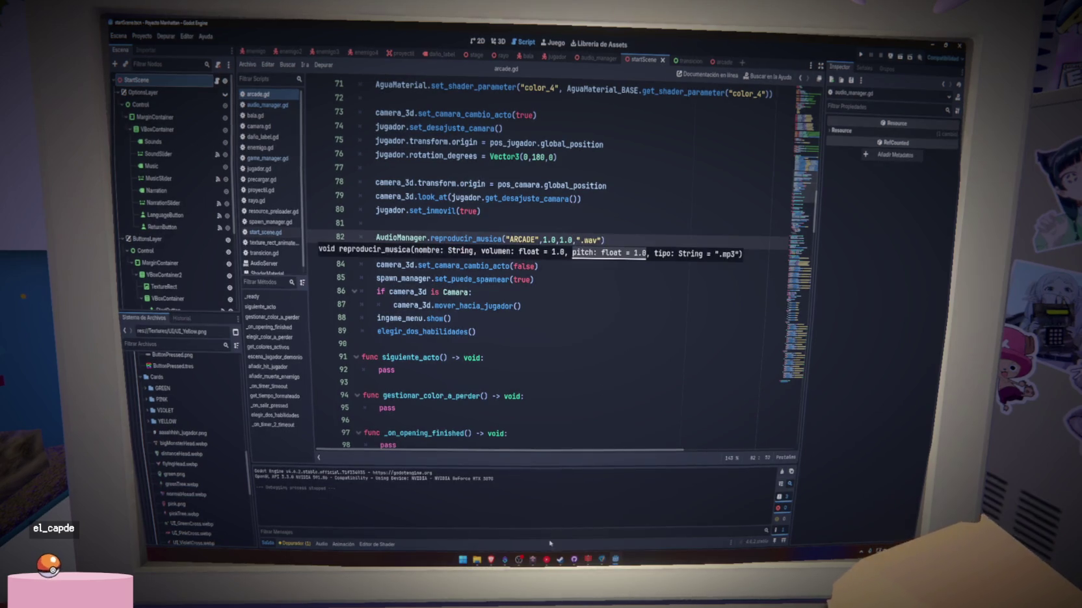
key("alt+Tab")
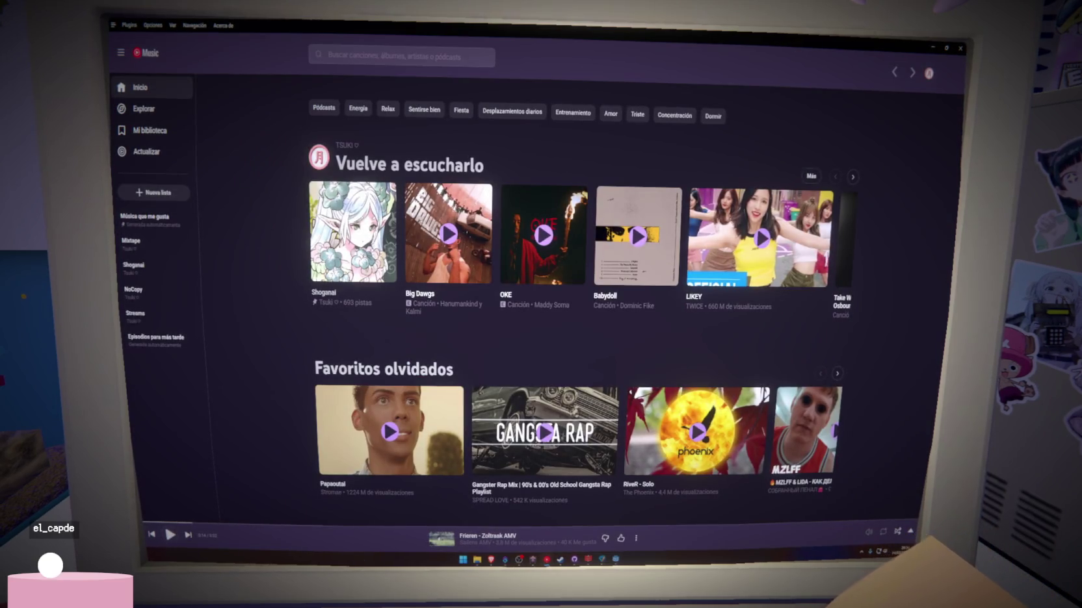
key("alt+Tab")
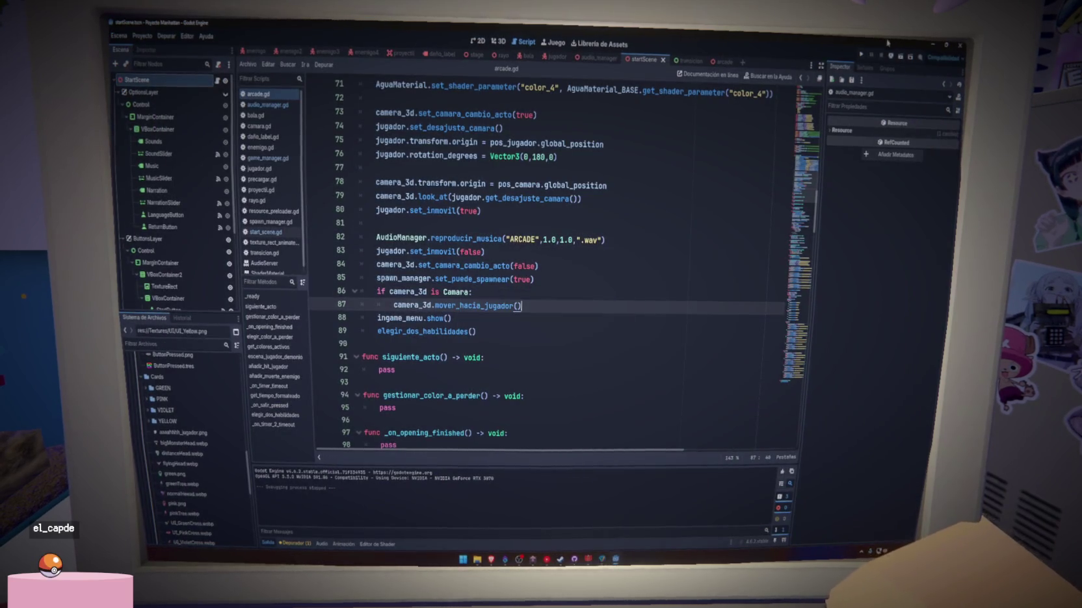
key("F5")
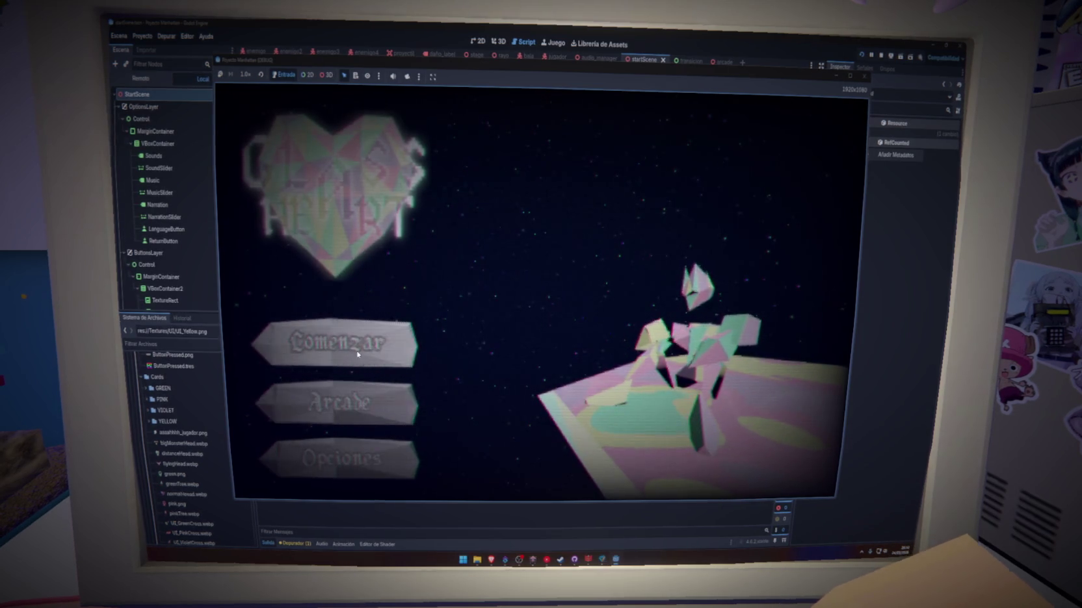
Start Arcade mode from the title screen, play briefly, then stop the game
left_click(358, 400)
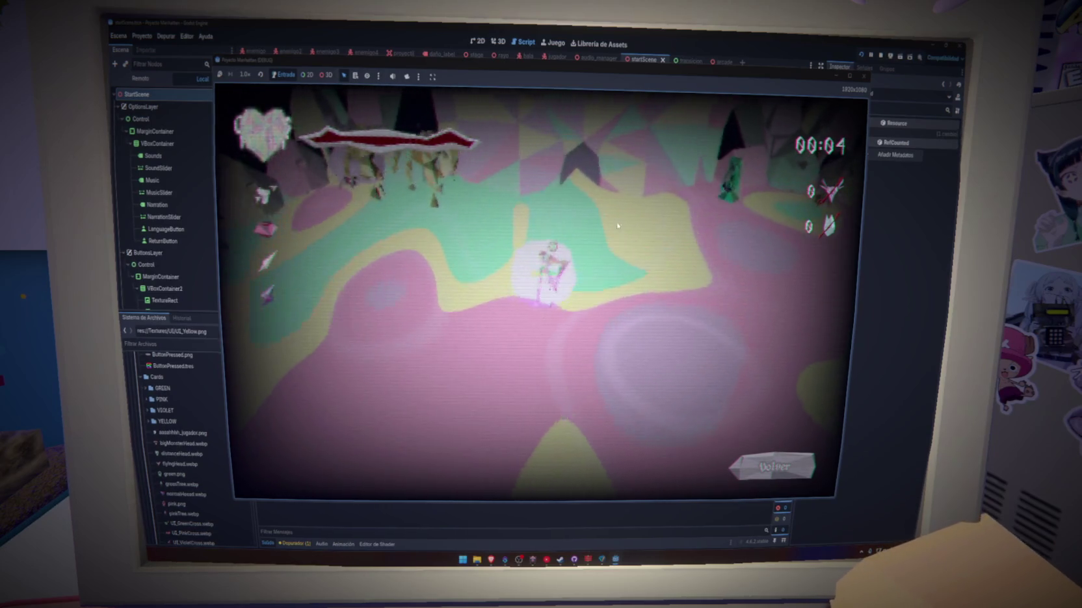
key("F8")
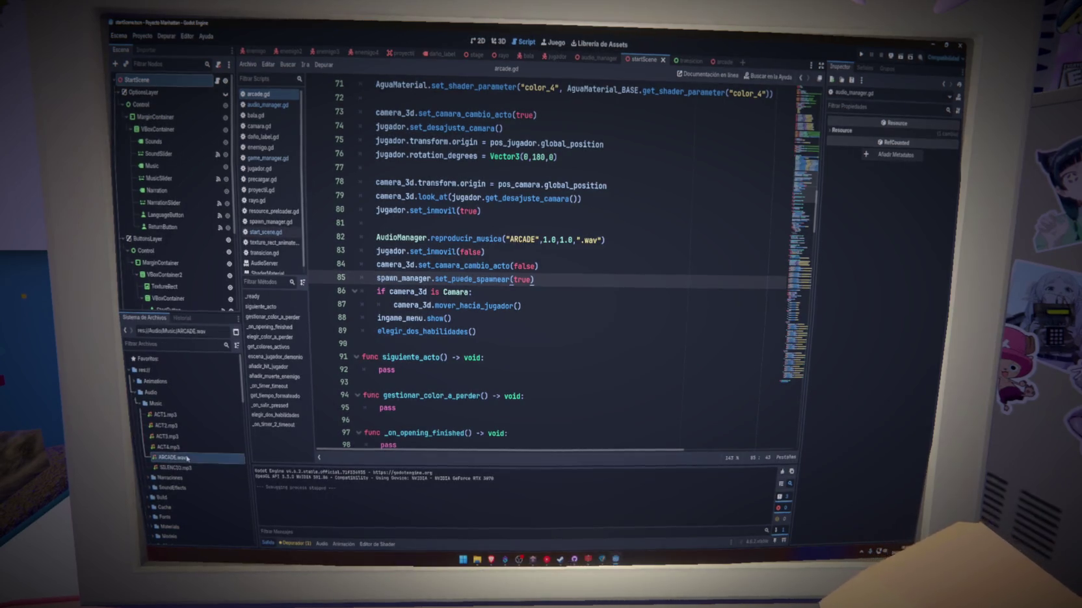
Set ARCADE.wav's import loop mode to Forward, reimport it, and relaunch the game
double_click(187, 459)
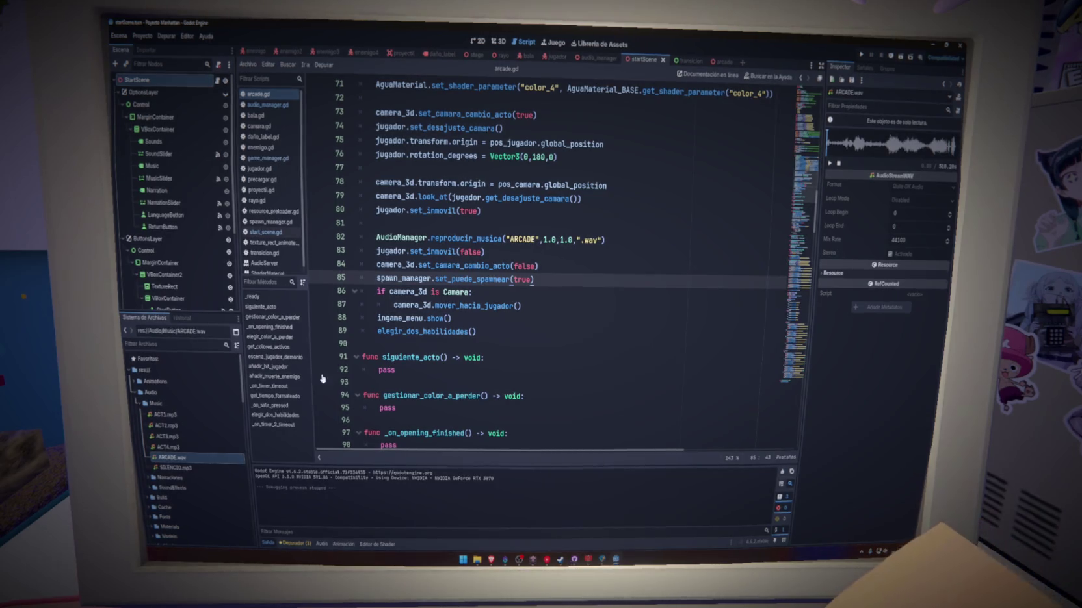
left_click(146, 50)
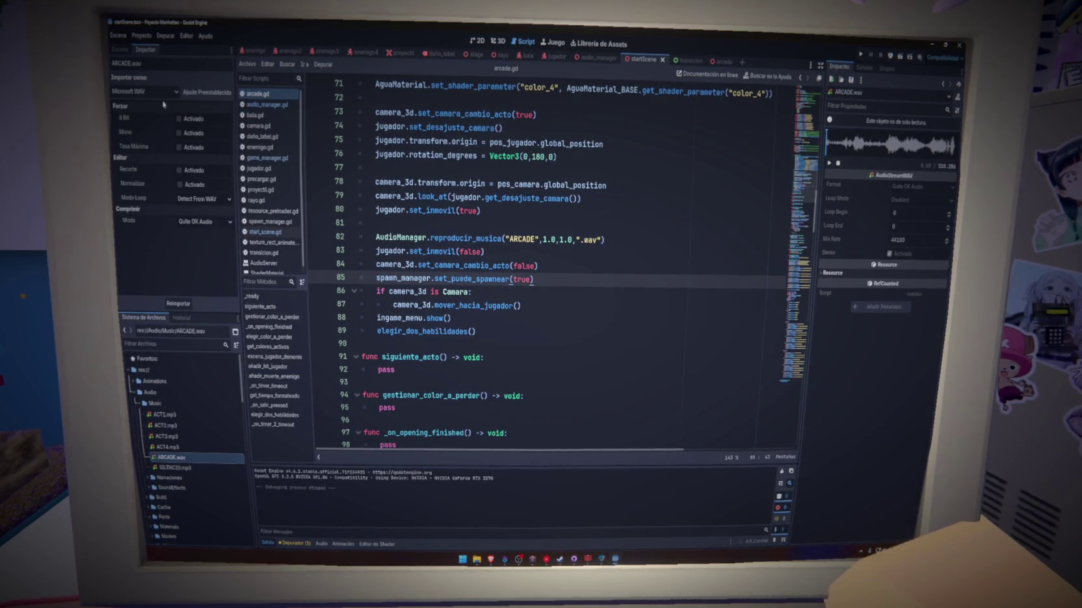
left_click(190, 199)
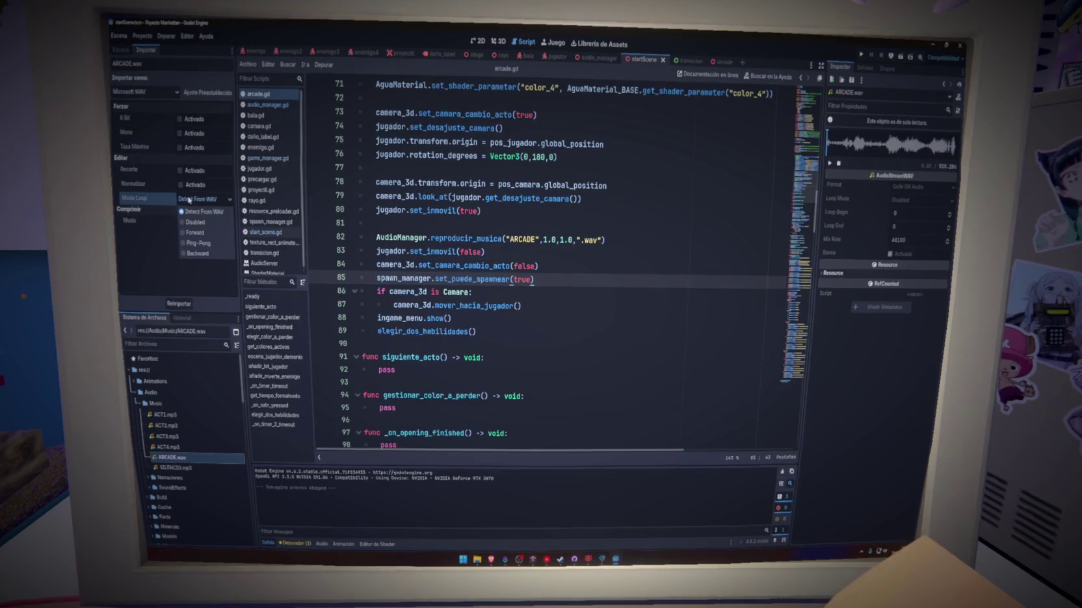
left_click(195, 232)
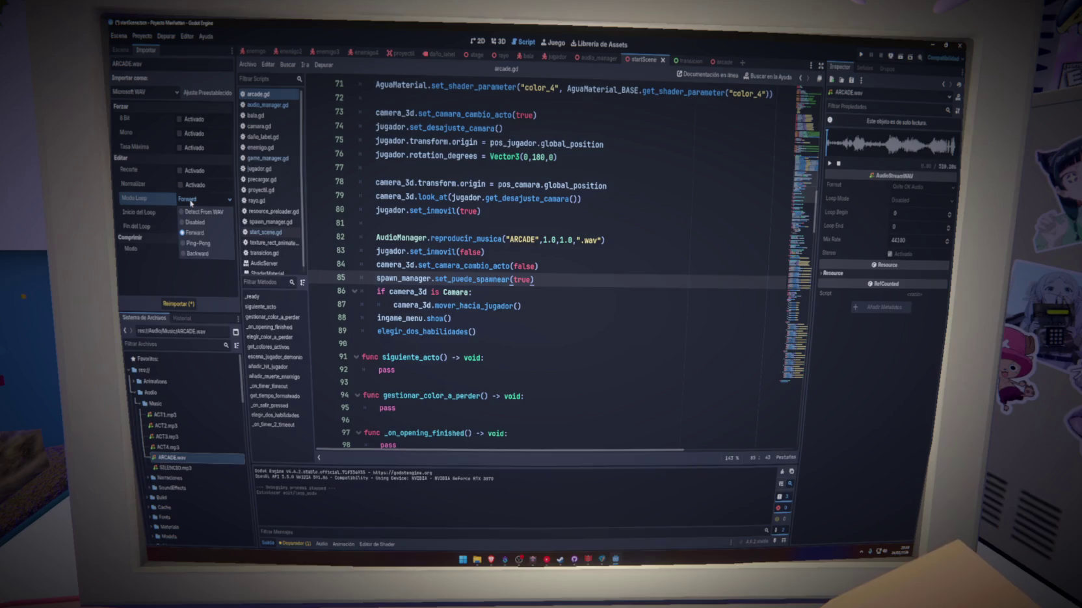
left_click(189, 305)
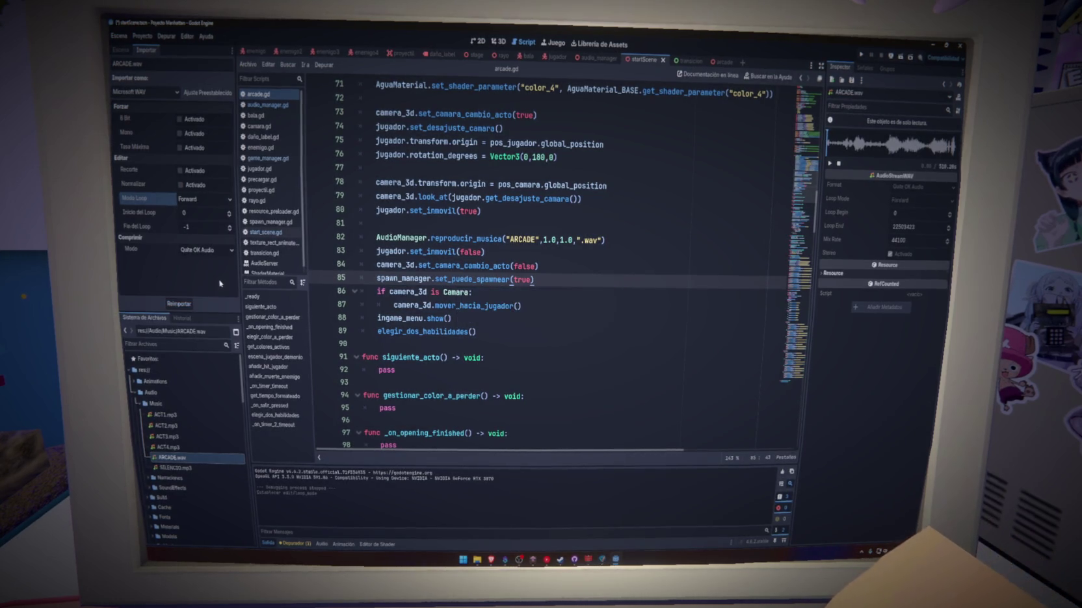
key("F5")
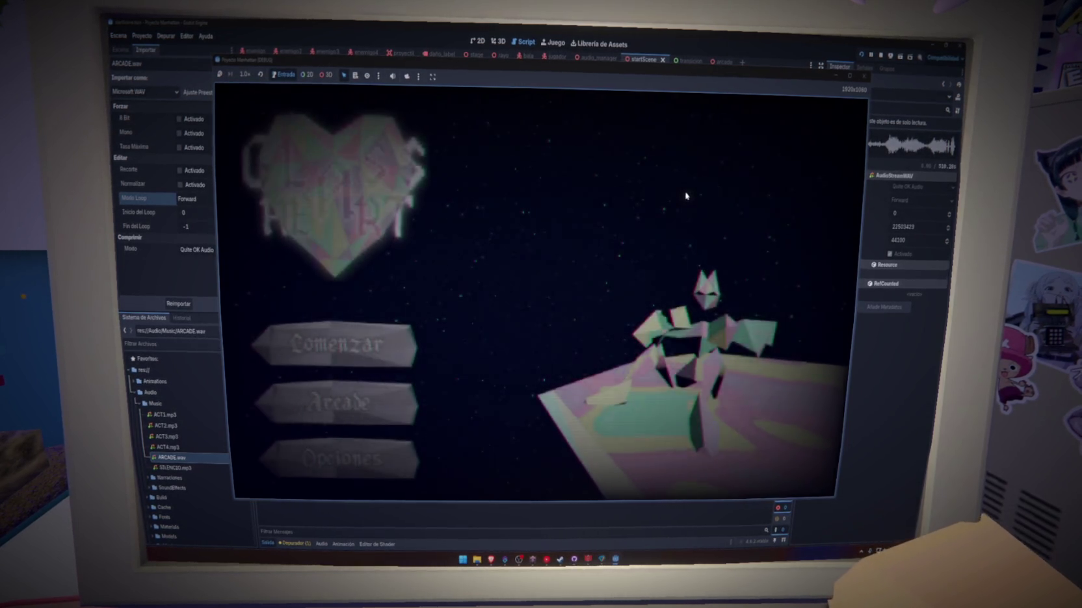
Start Arcade mode and play the level until the run timer reaches 02:06
left_click(405, 400)
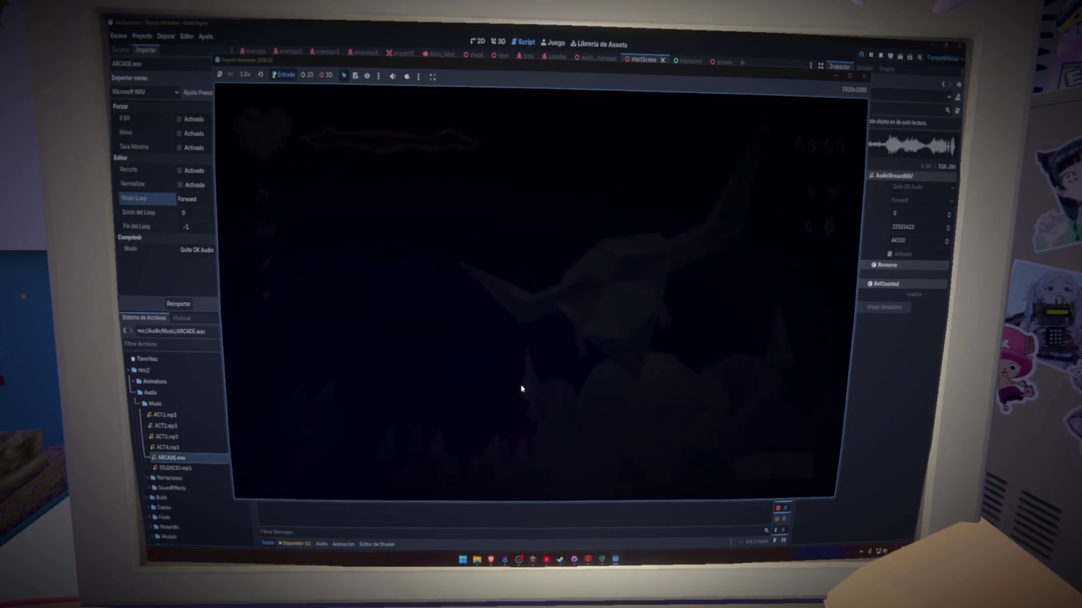
key("w")
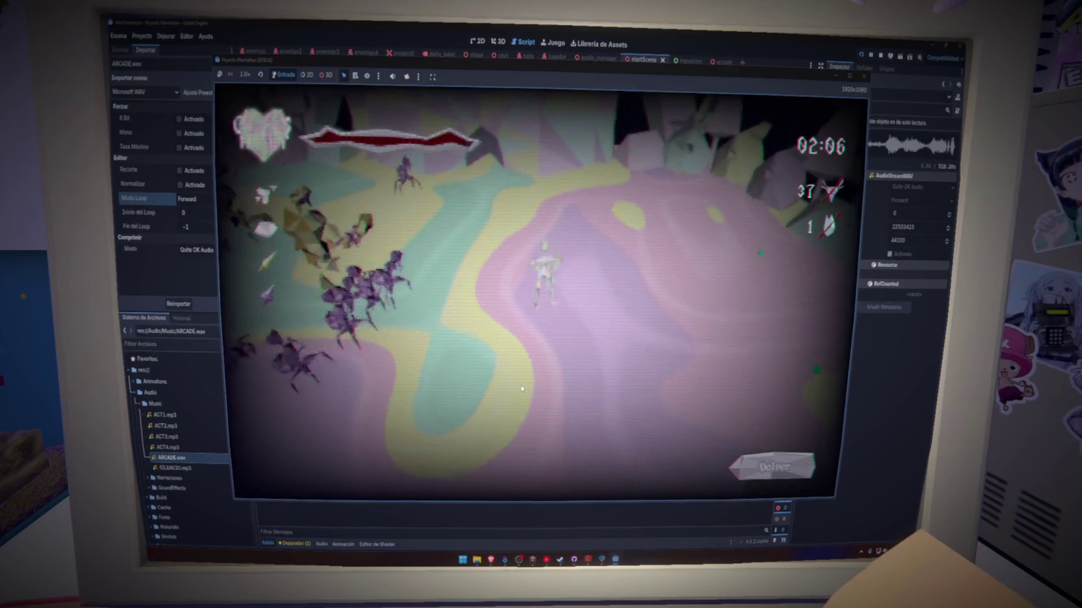
Keep playing the arcade run to about 02:40, then return to the title screen and restart Arcade
key("w")
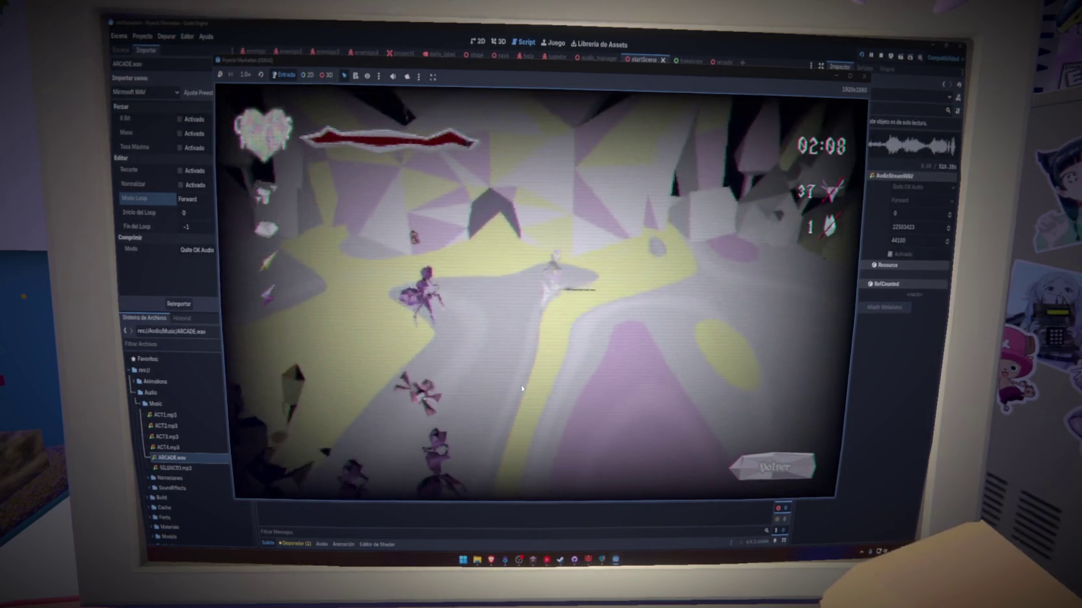
key("w")
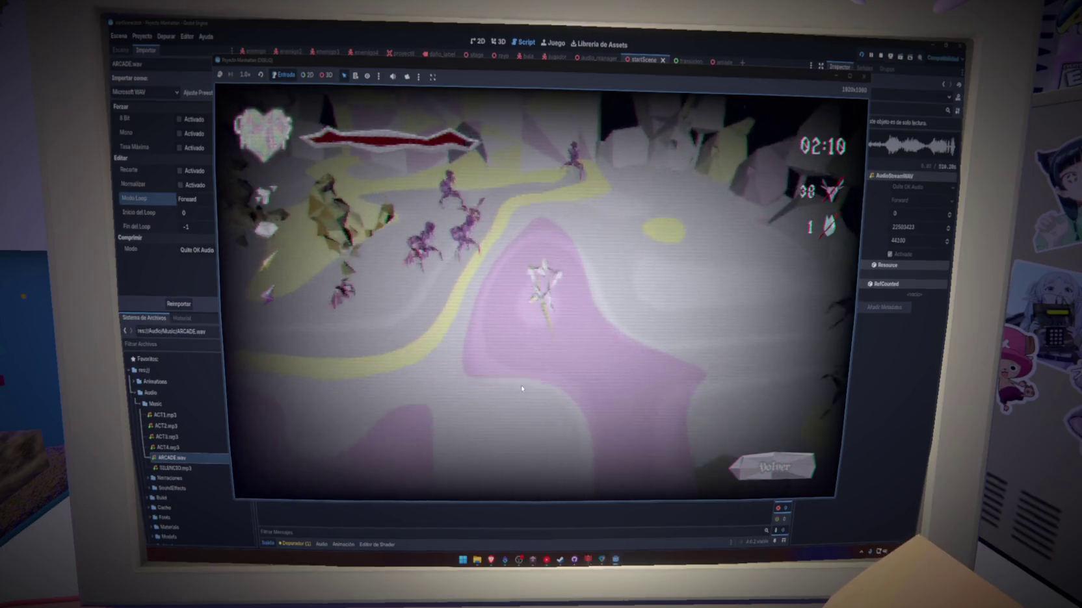
key("w")
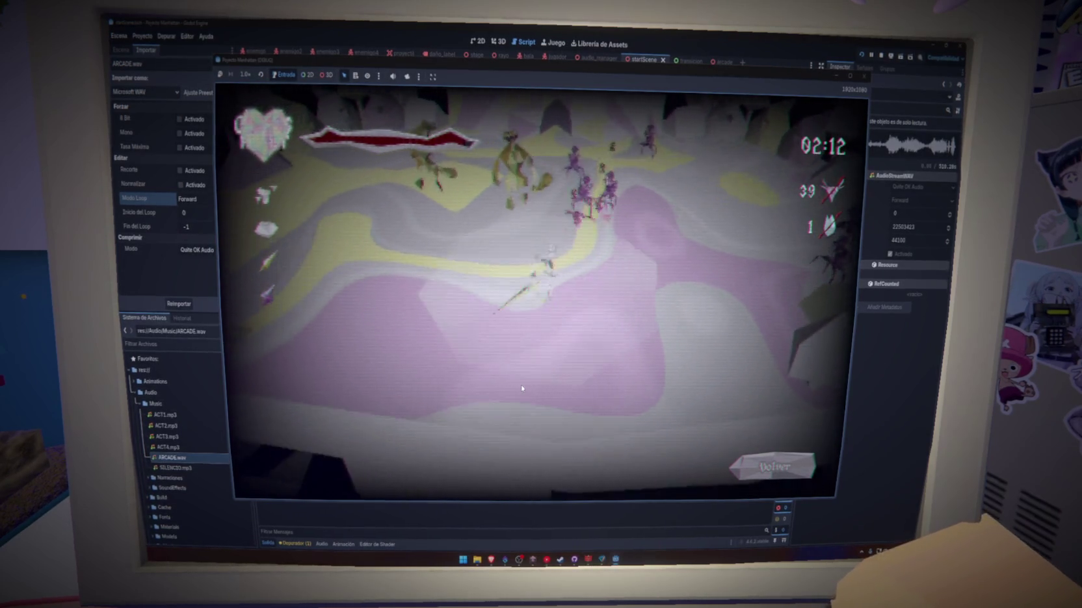
key("w")
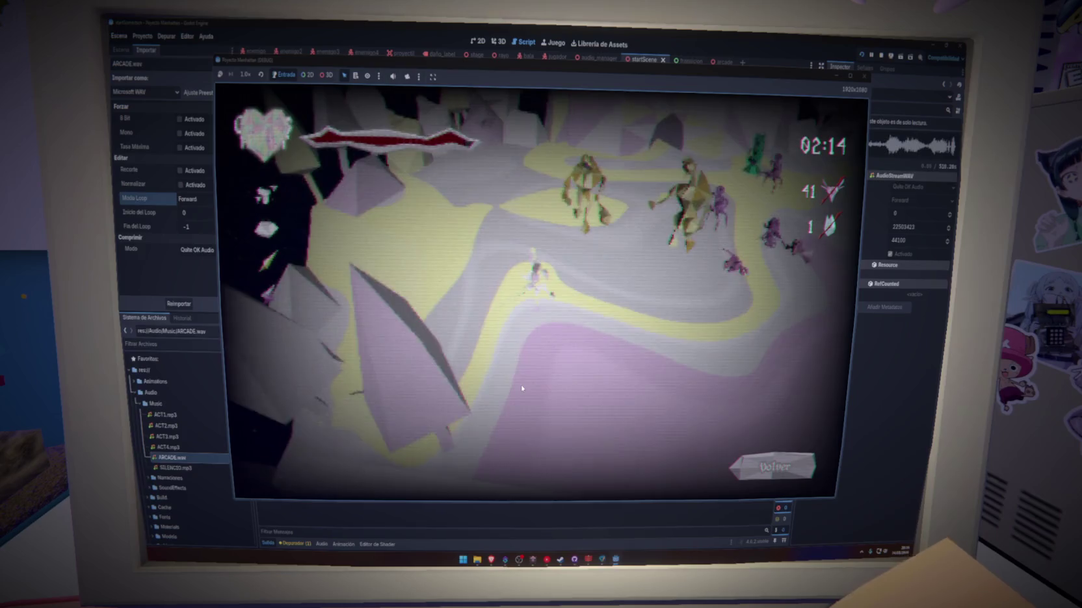
key("w")
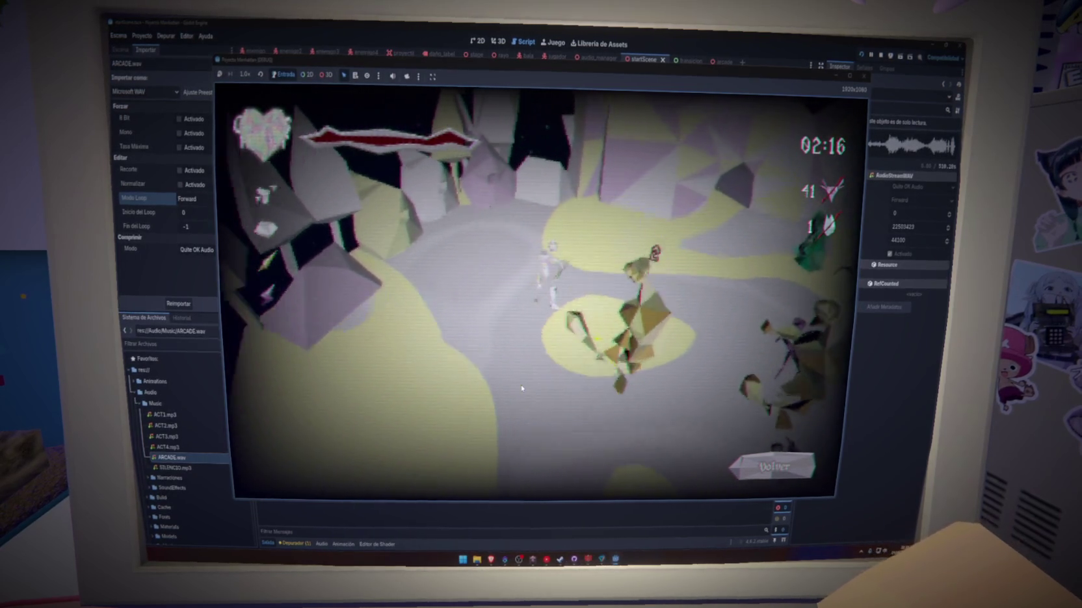
key("w")
key("w")
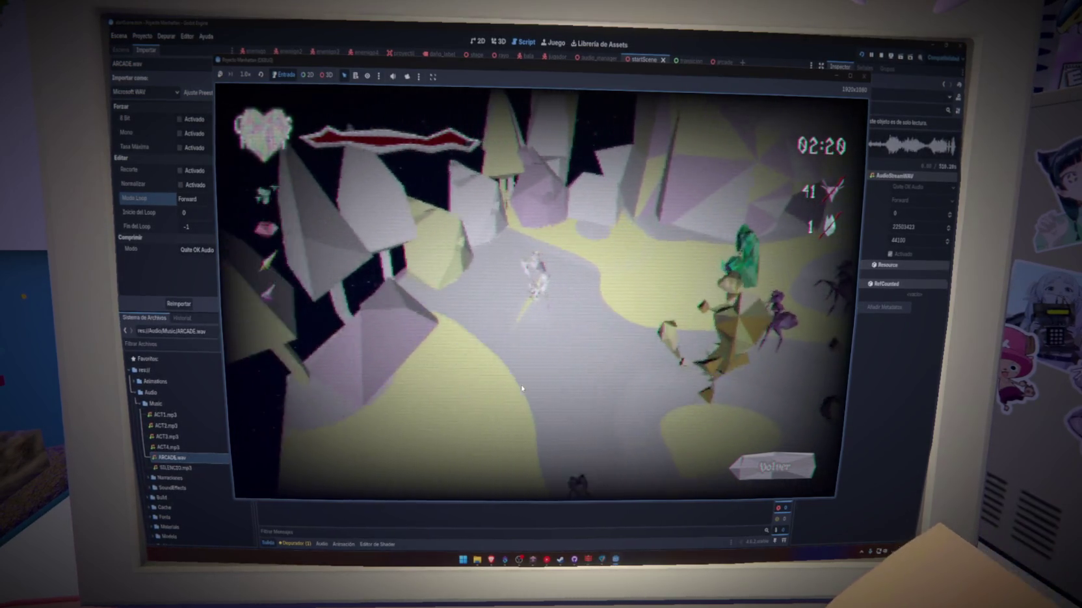
key("w")
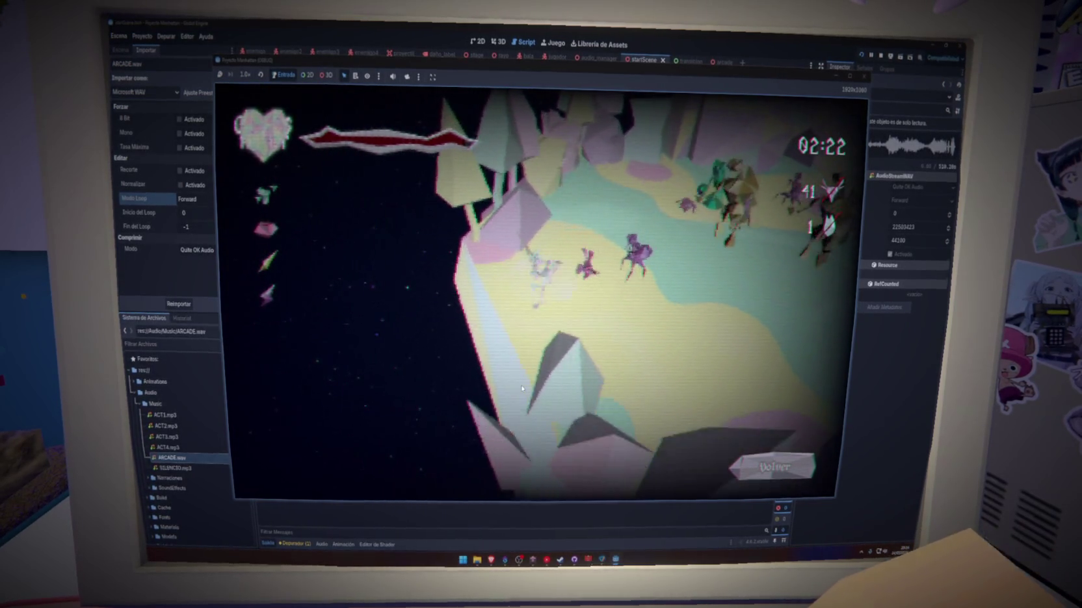
key("w")
key("w")
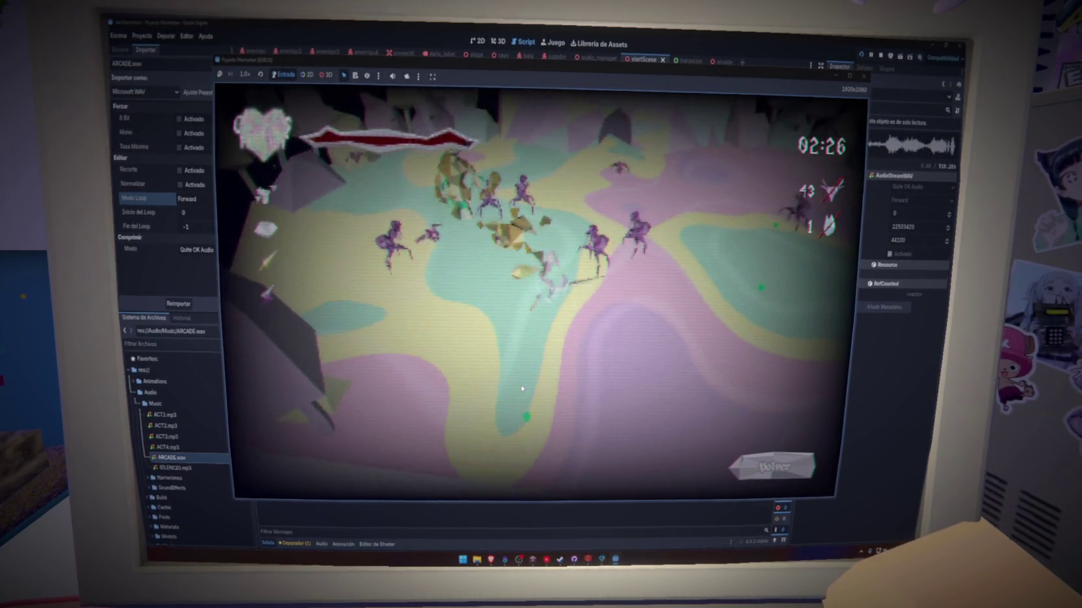
key("w")
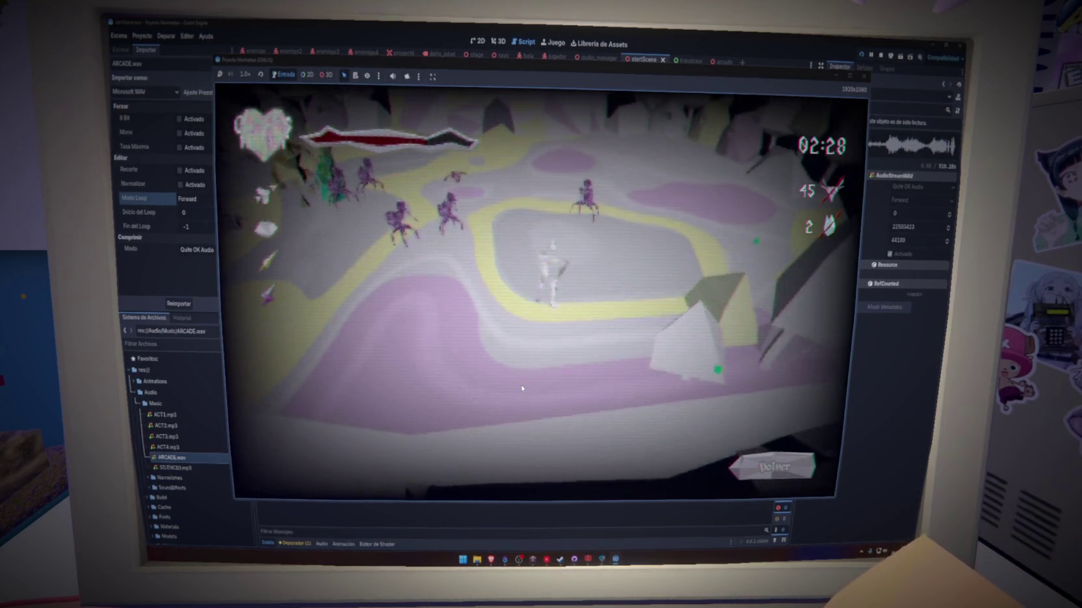
key("w")
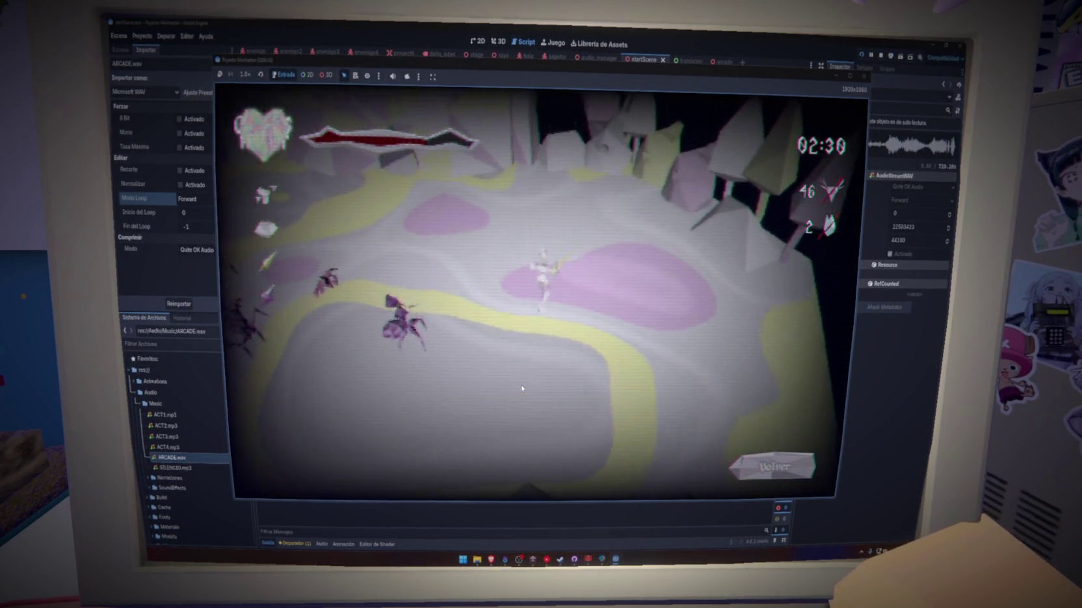
key("w")
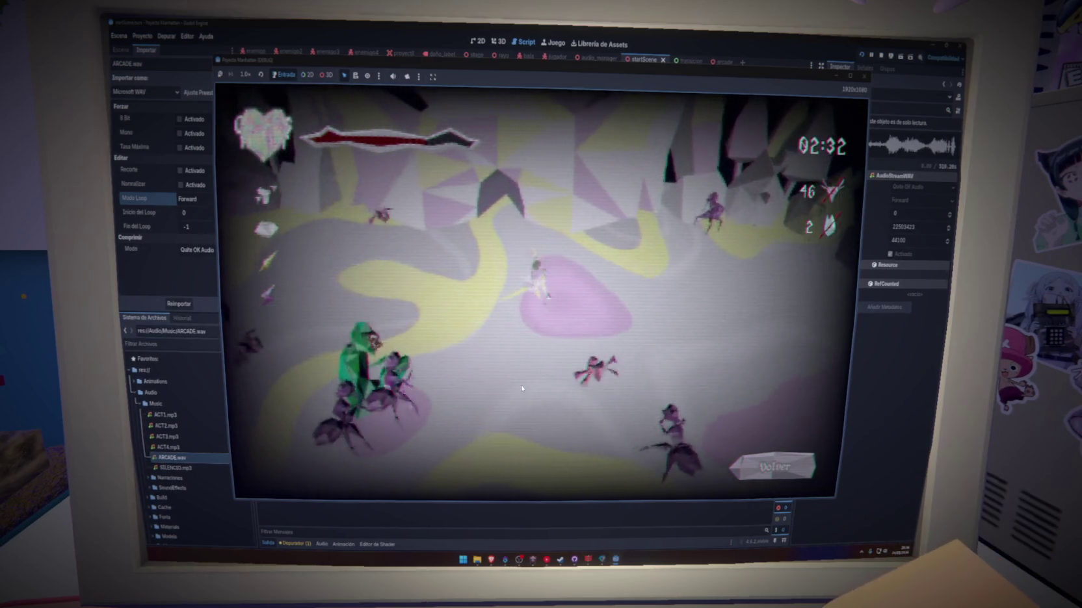
key("w")
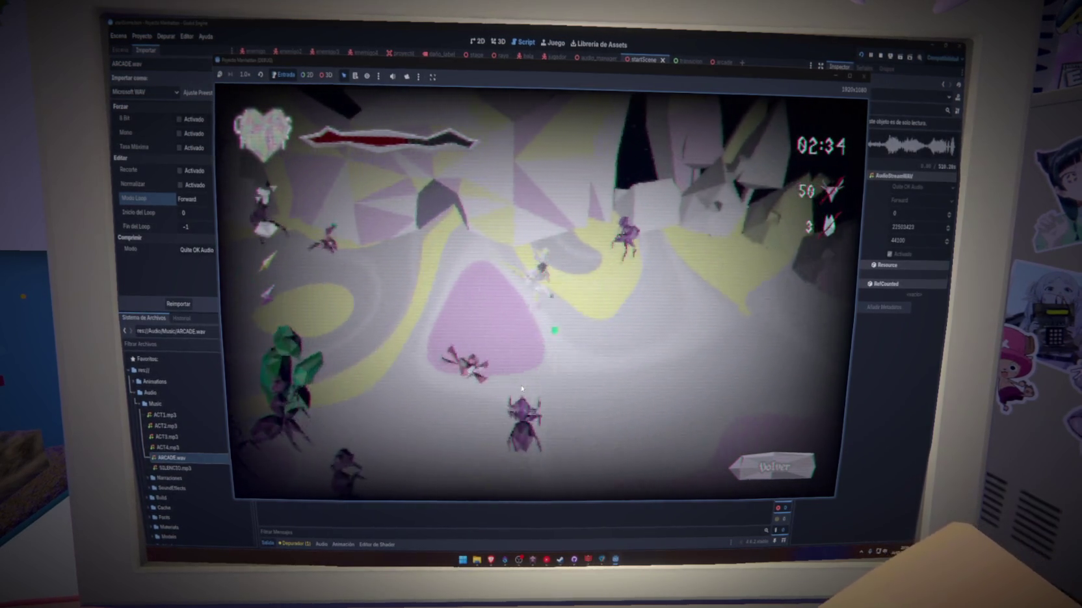
key("w")
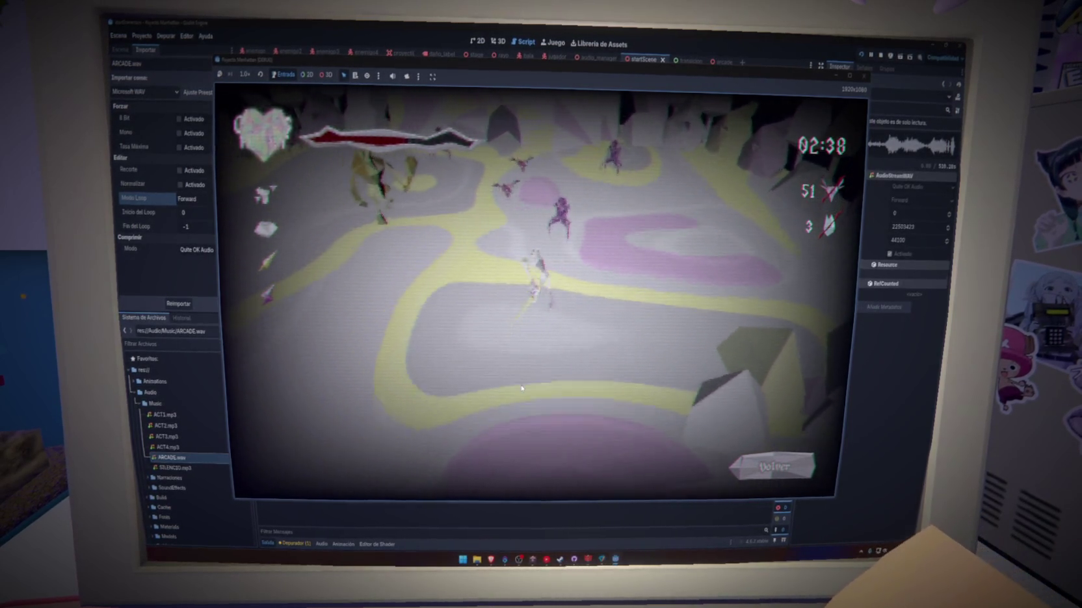
left_click(790, 450)
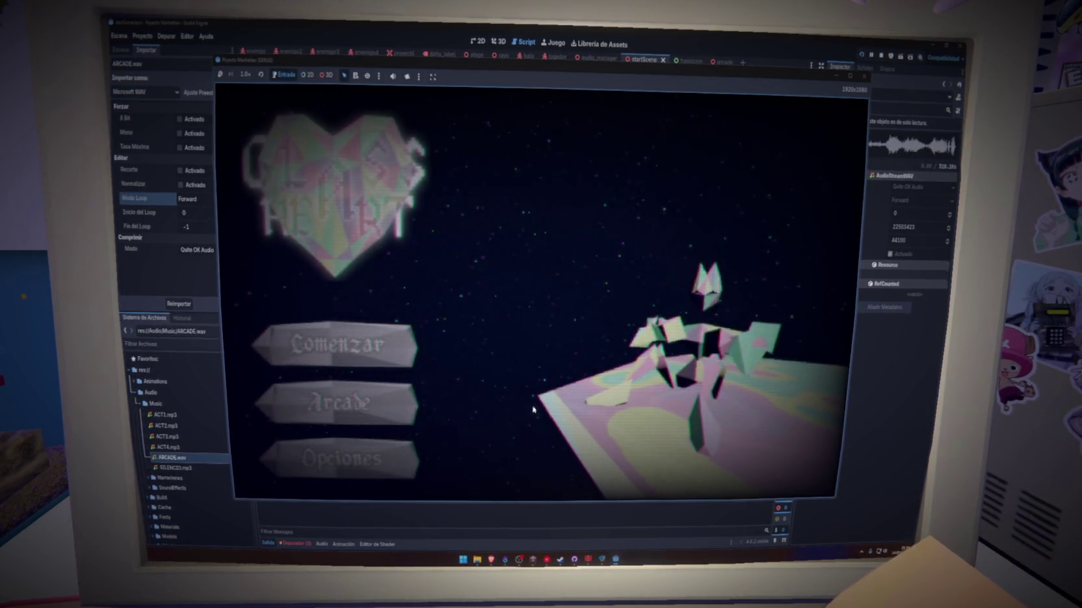
left_click(379, 404)
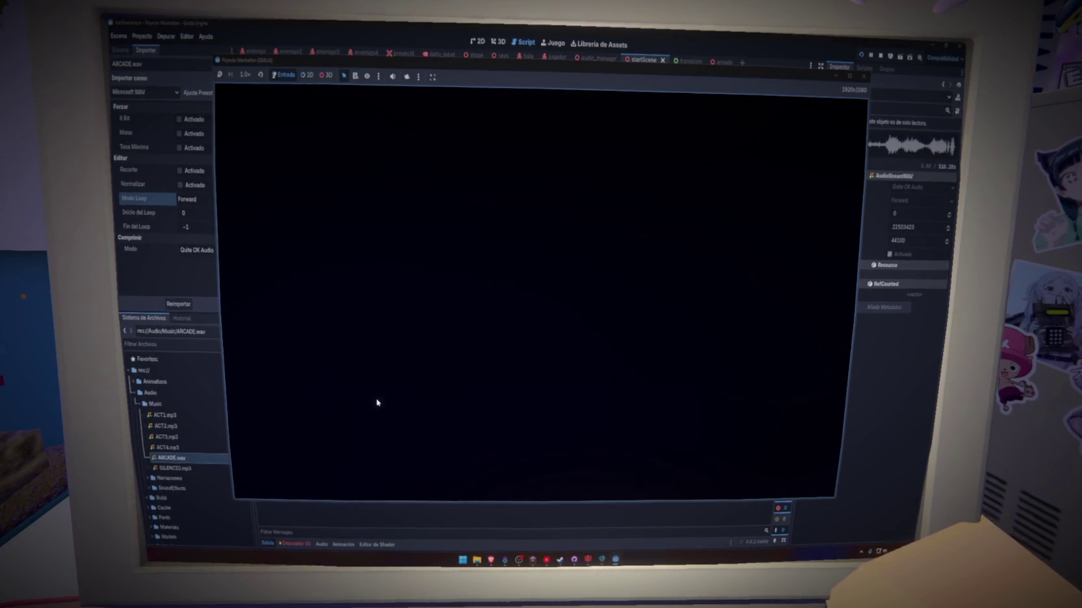
Bring the running game window forward and, after the cutscene, choose a colour card to remove
left_click(293, 544)
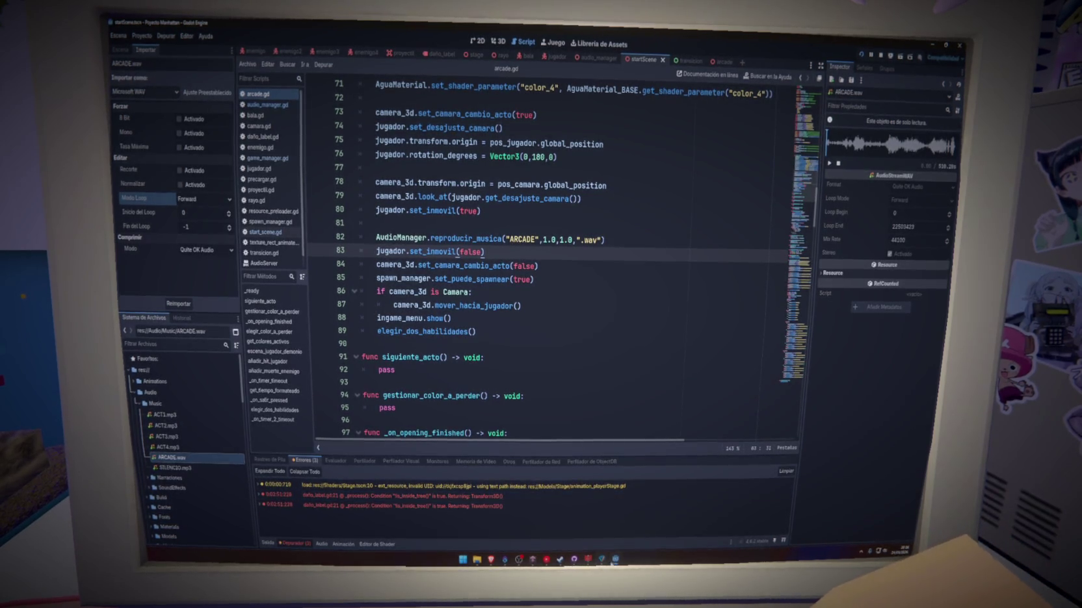
left_click(631, 546)
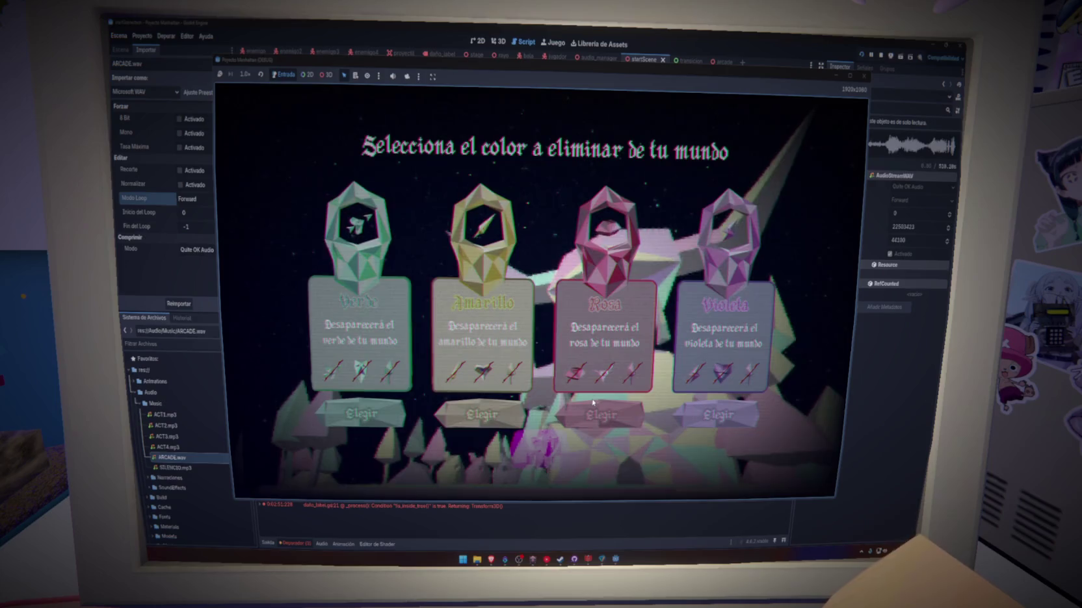
left_click(595, 413)
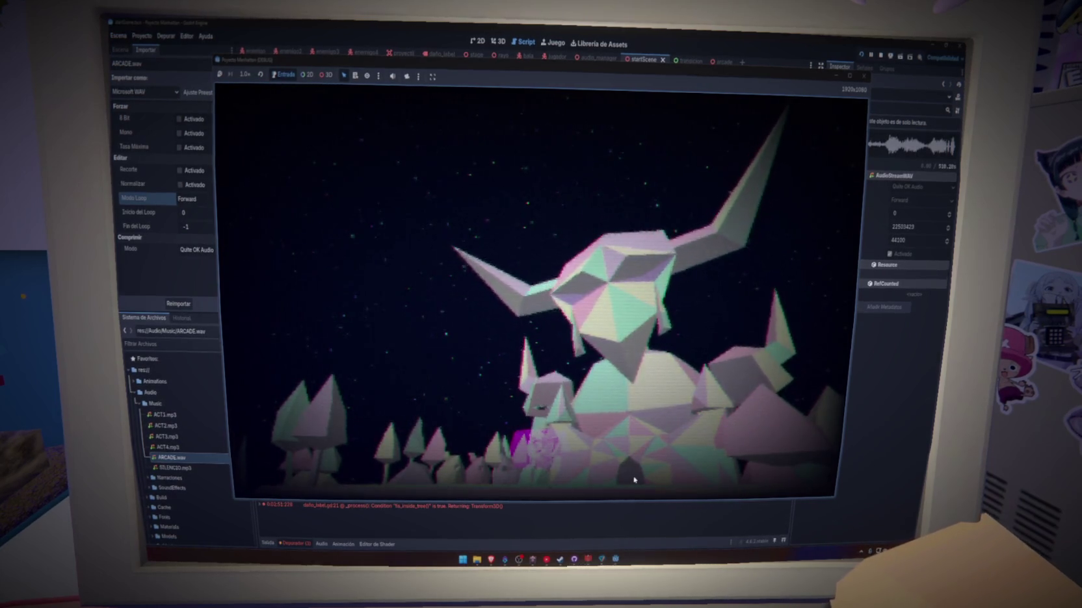
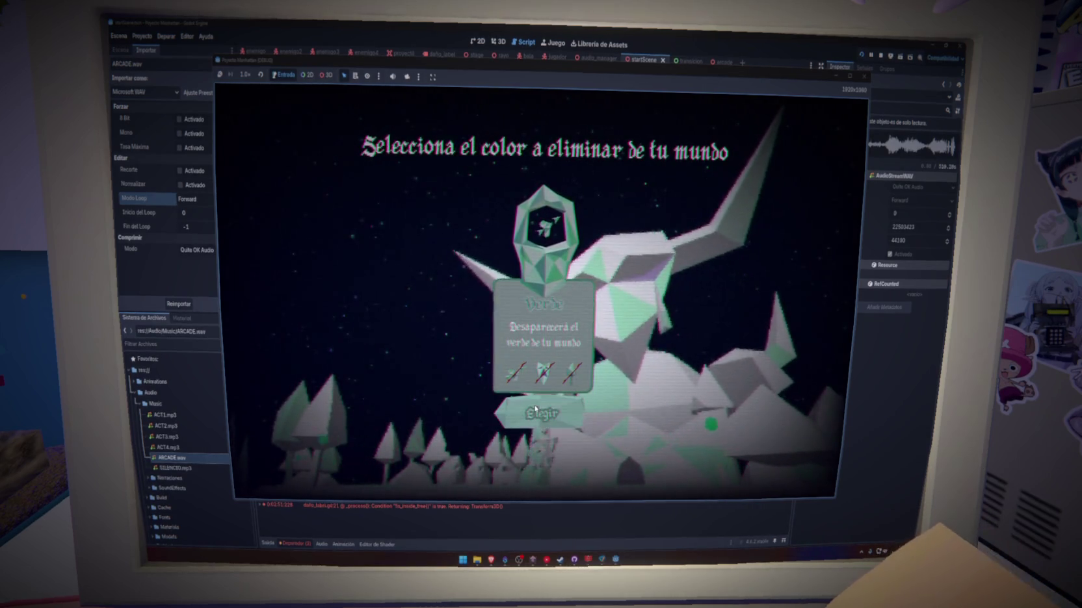
Confirm removing green with Elegir in the test game, then close the debug game window
left_click(553, 415)
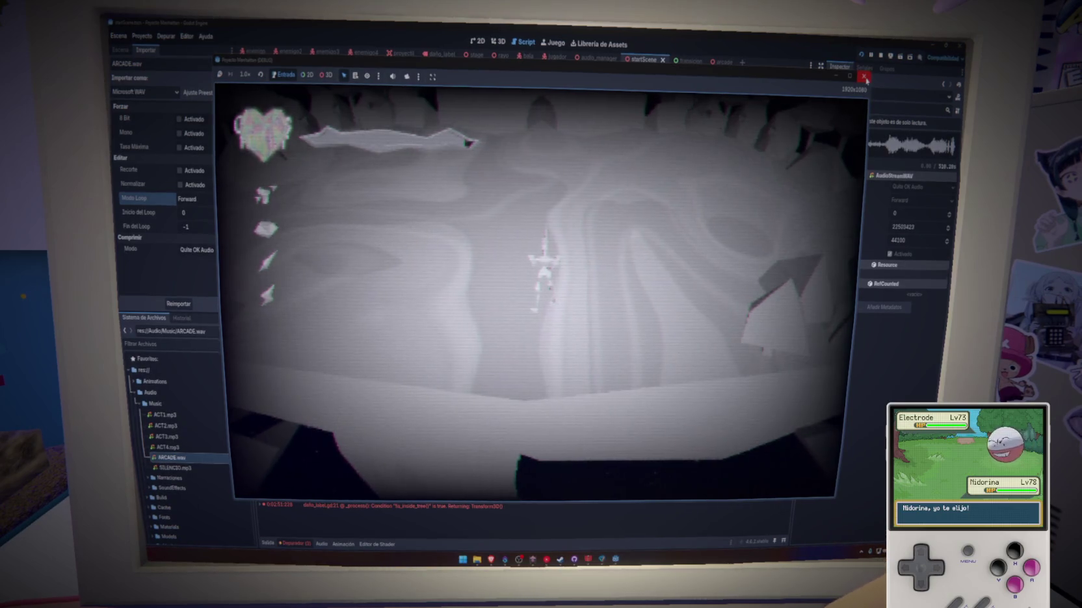
left_click(865, 77)
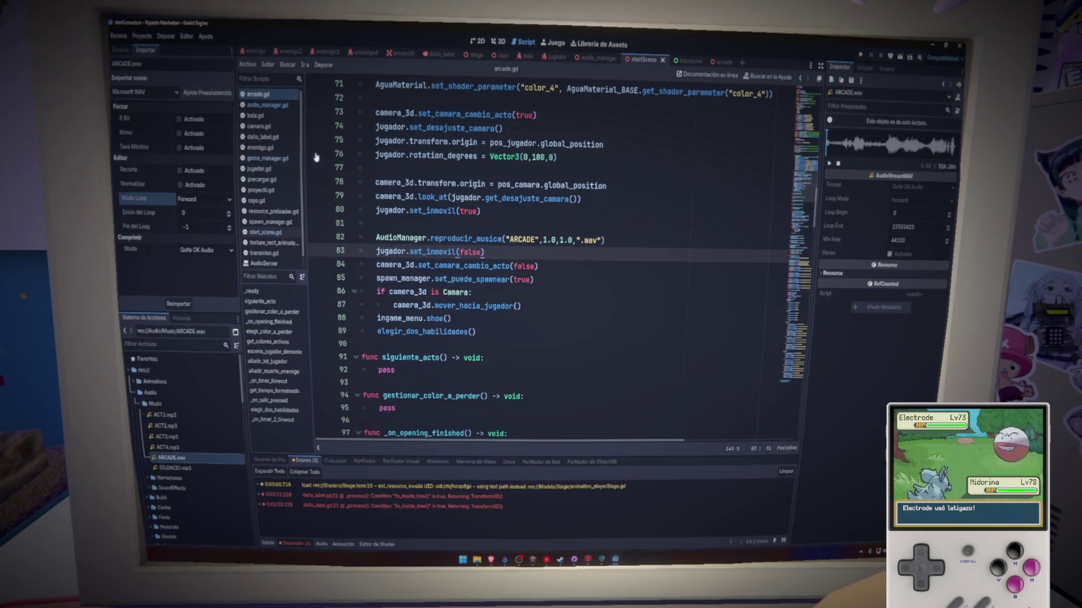
Open game_manager.gd, select the Verde case's two tween lines, and save
left_click(266, 158)
scroll(663, 276, "down", 12)
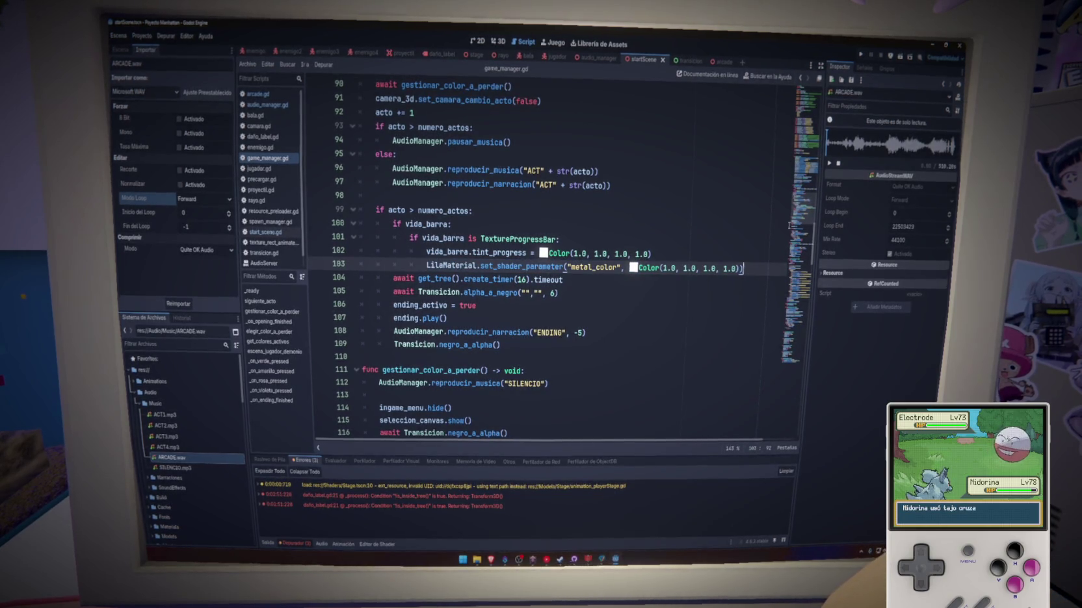
scroll(767, 259, "down", 20)
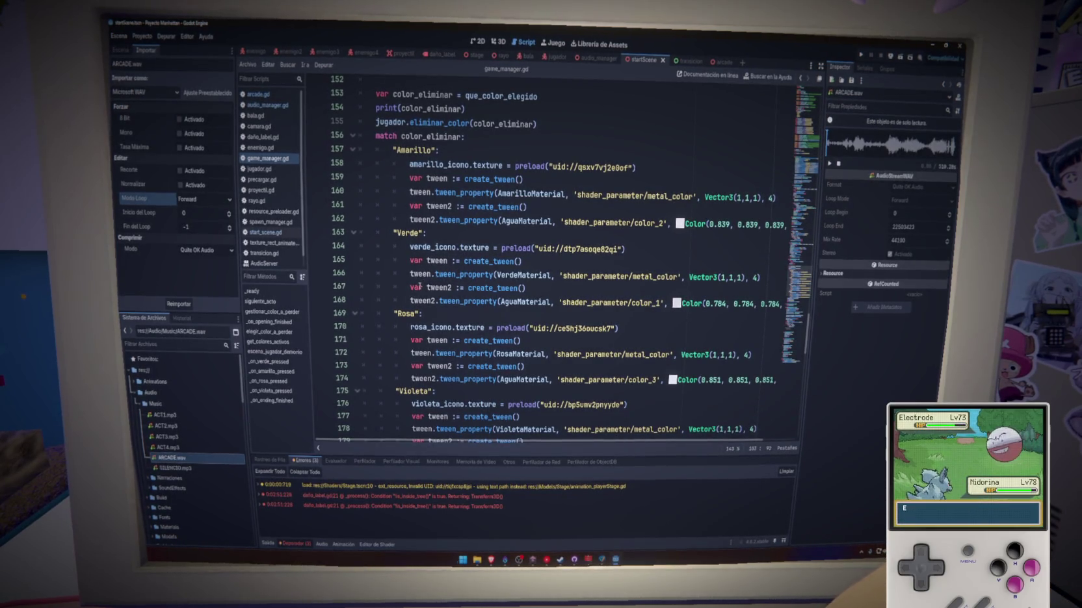
left_click_drag(409, 261, 763, 277)
left_click_drag(804, 202, 804, 206)
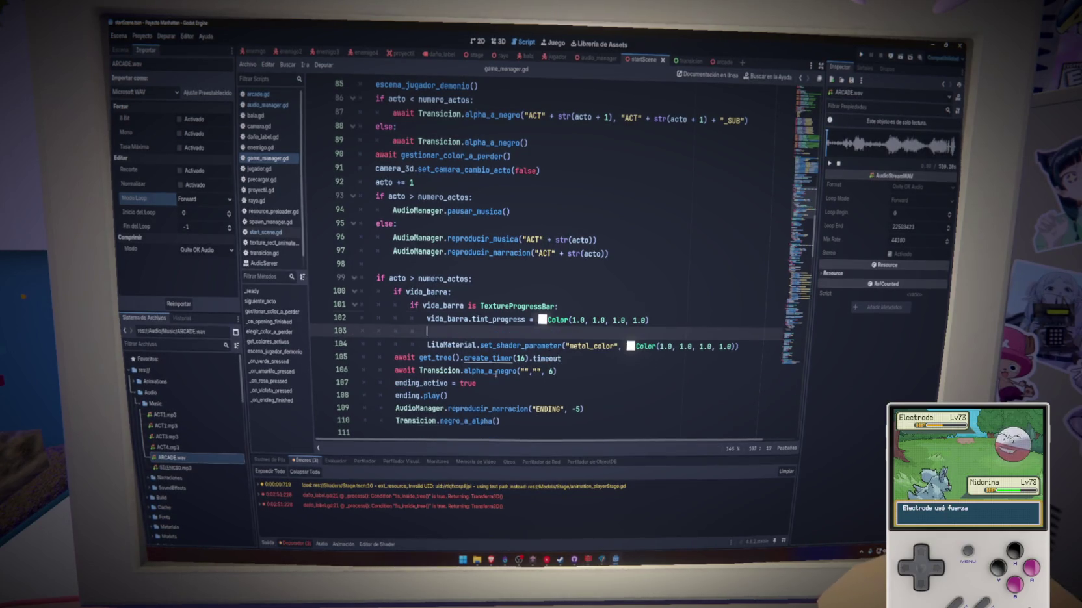
key("ctrl+s")
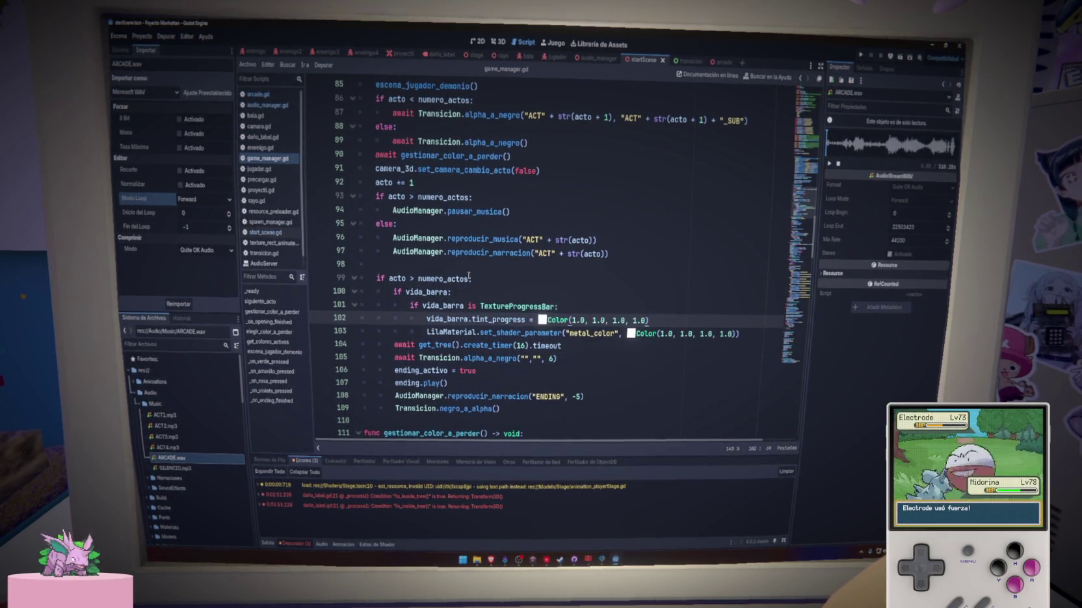
Move to the colour-match code and start a new line after the eliminar_color call
left_click(796, 293)
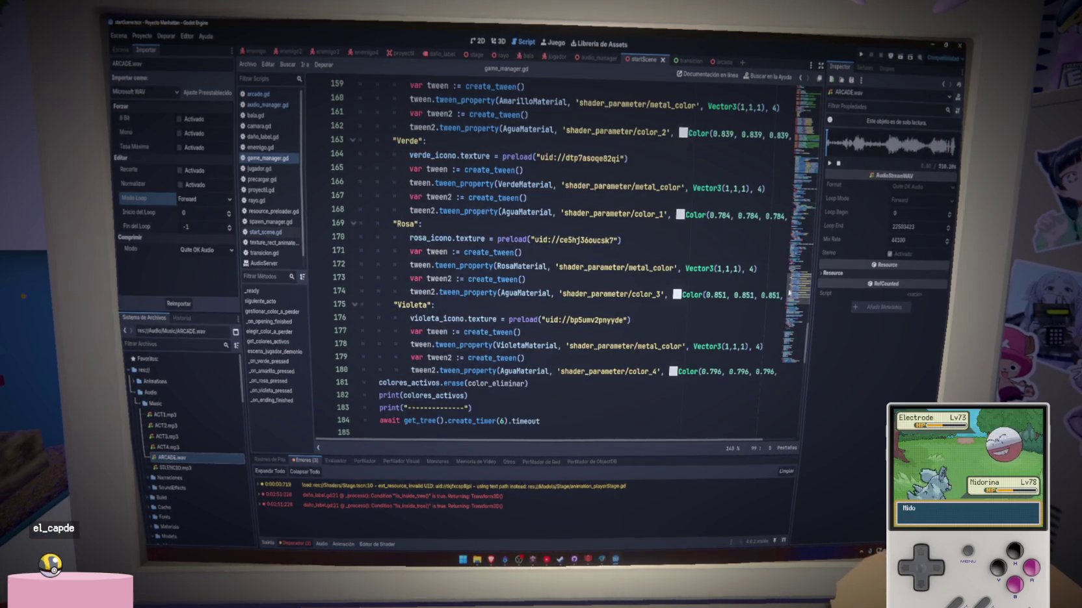
scroll(583, 343, "up", 5)
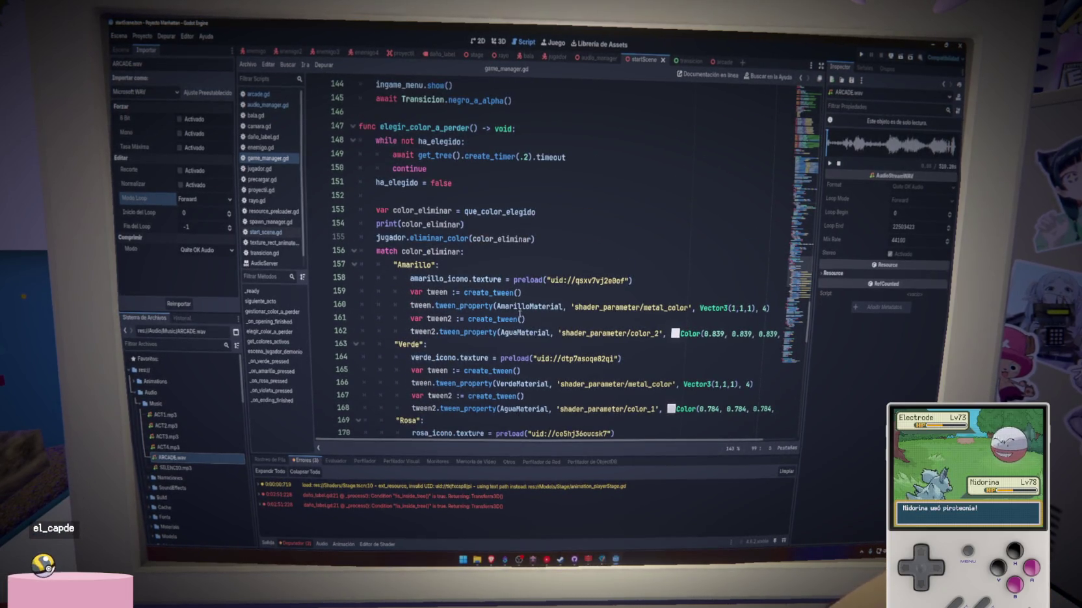
scroll(558, 353, "down", 5)
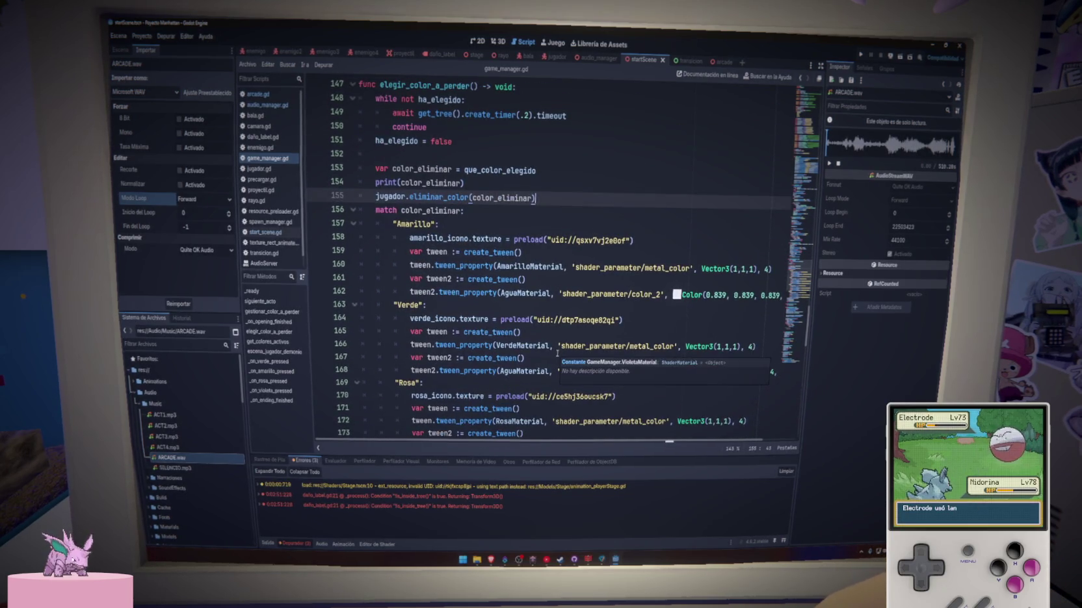
key("Return")
Add an 'if acto > numero_actos:' block holding the copied tween and rename its tween variable
type("if acto > numero_actos:")
key("Return")
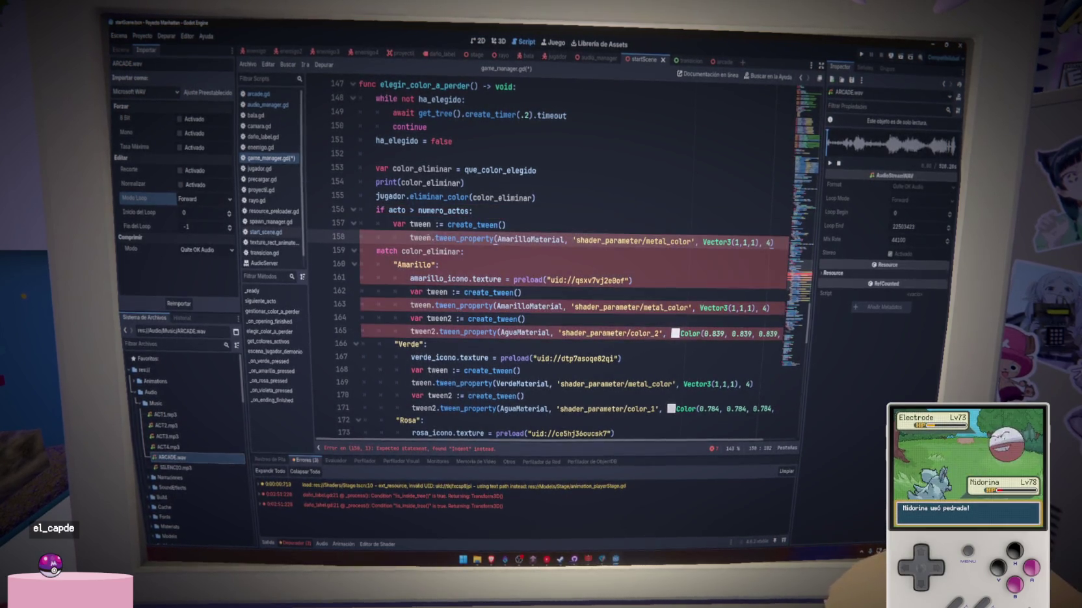
left_click(430, 224)
type("_v")
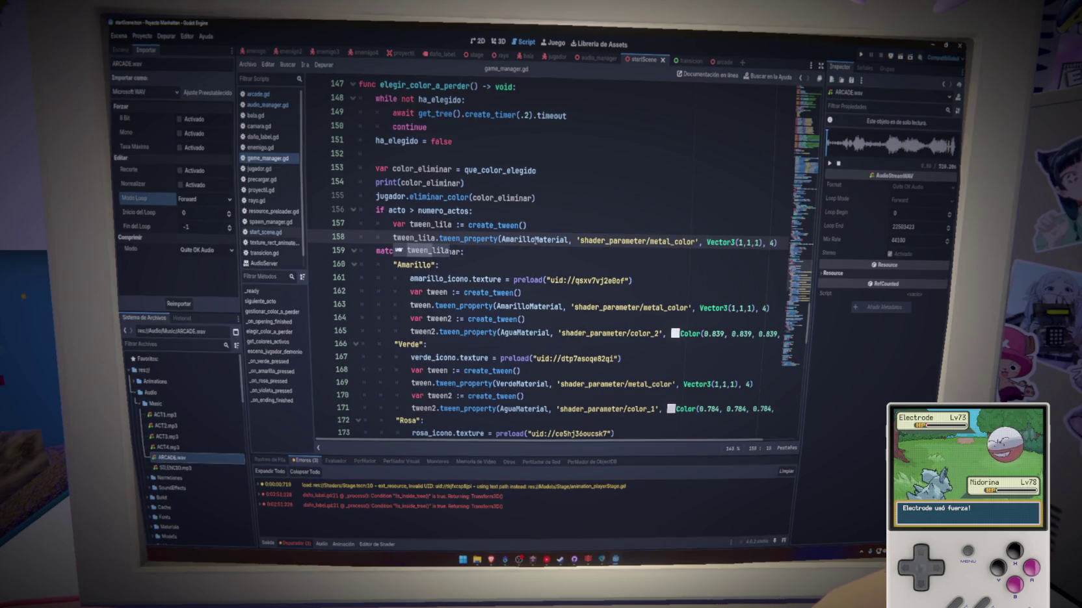
Replace AmarilloMaterial with LilaMaterial in the tween_property line, save, and select the tween_lila line
double_click(553, 240)
type("Lil")
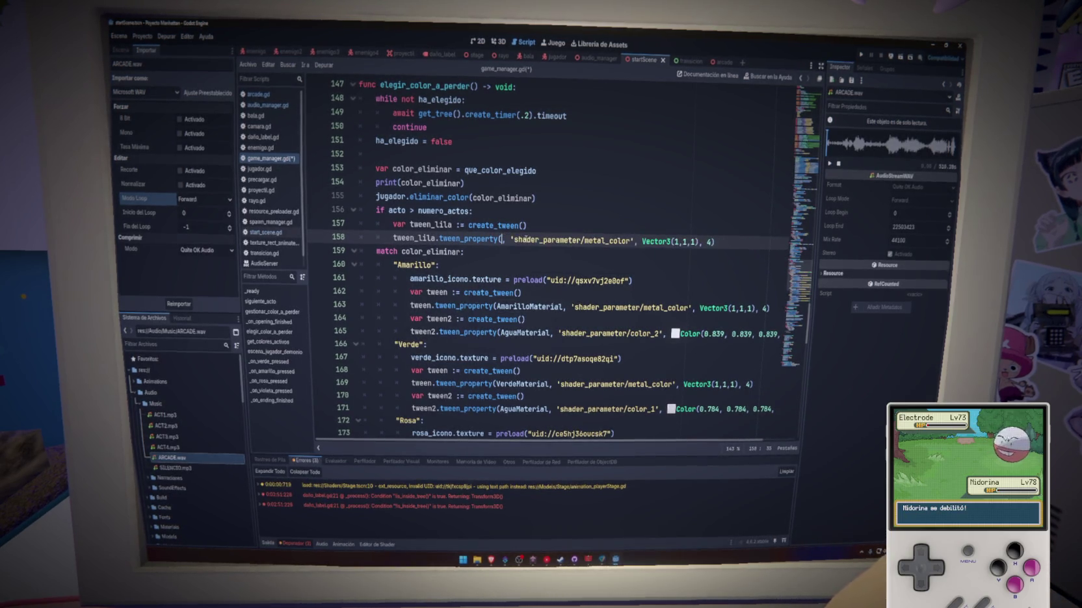
type("aMaterial")
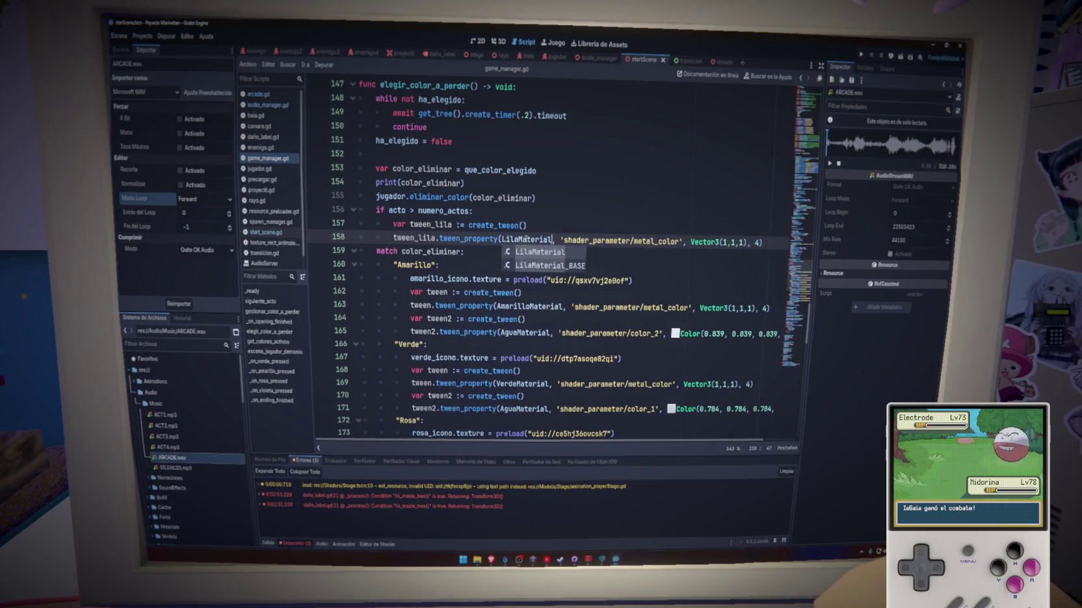
key("Return")
double_click(537, 239)
key("ctrl+s")
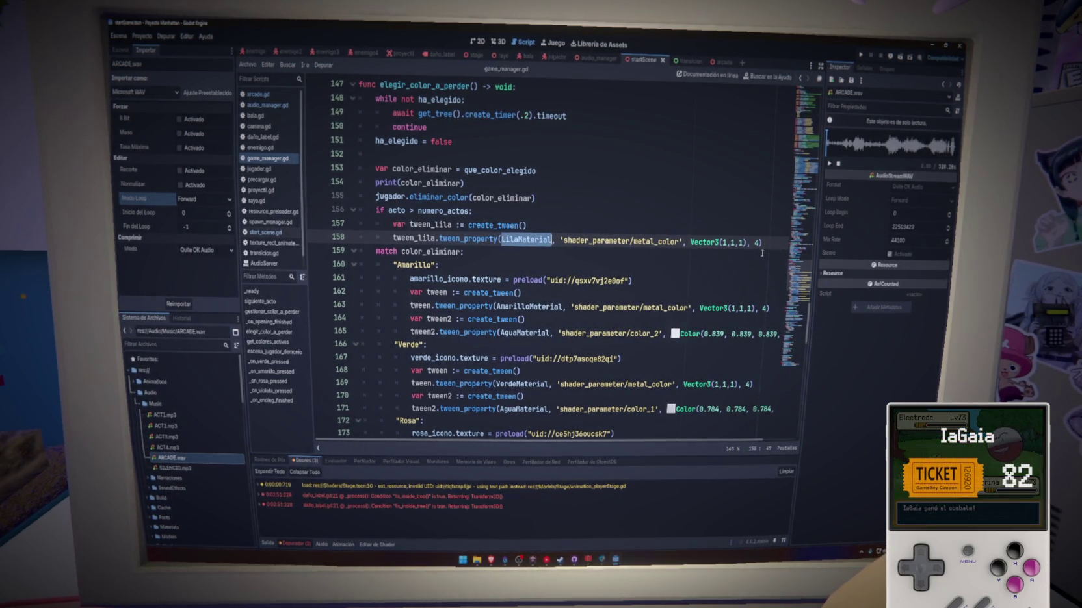
left_click(765, 241)
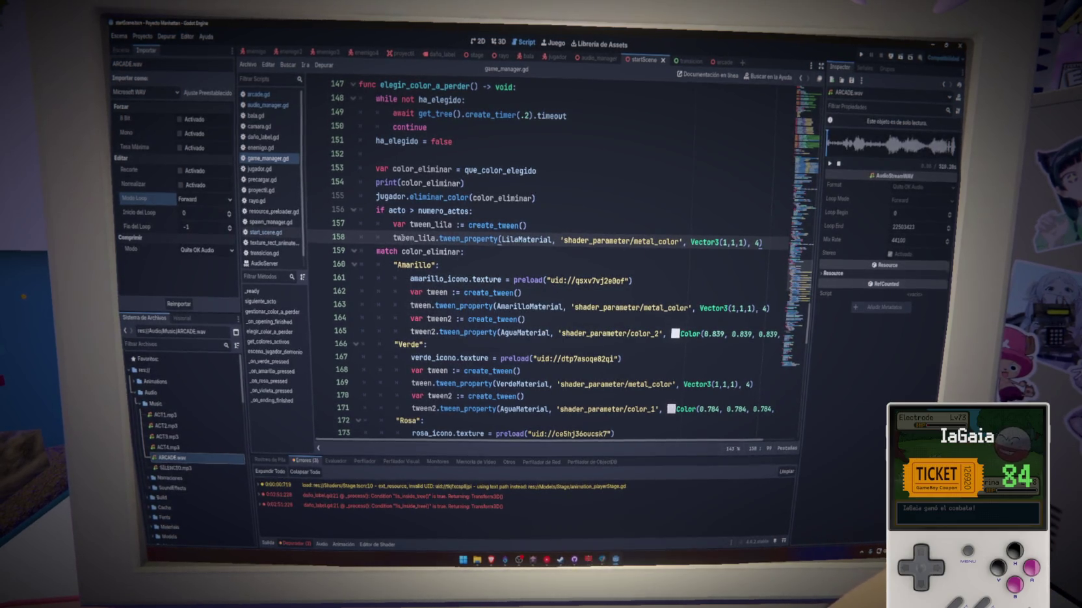
key("shift+Home")
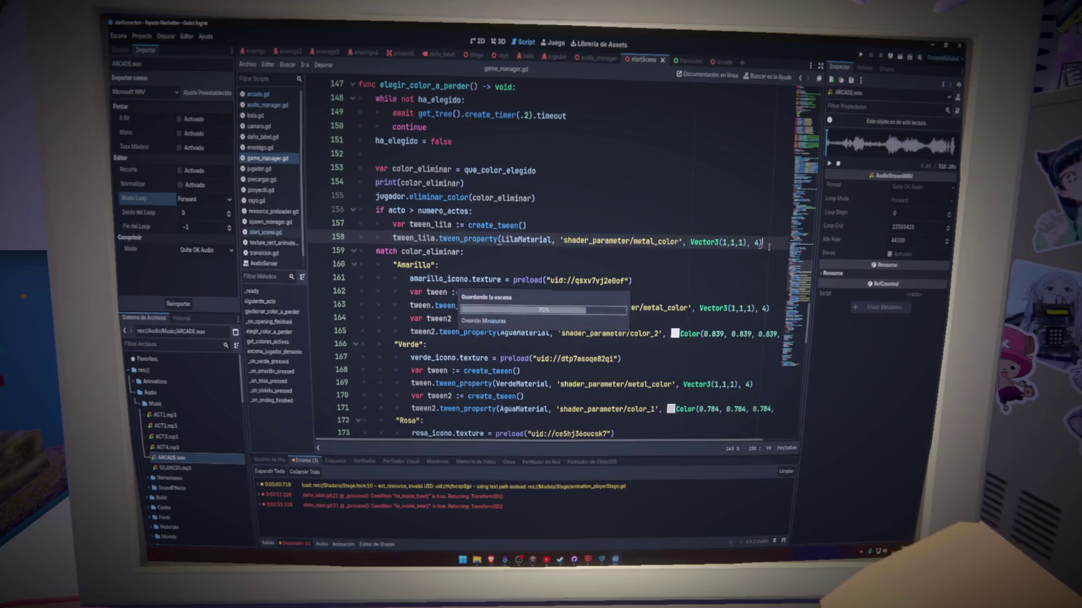
Delete the instant LilaMaterial metal_color line from the ending block and save game_manager.gd
scroll(674, 380, "down", 6)
triple_click(674, 380)
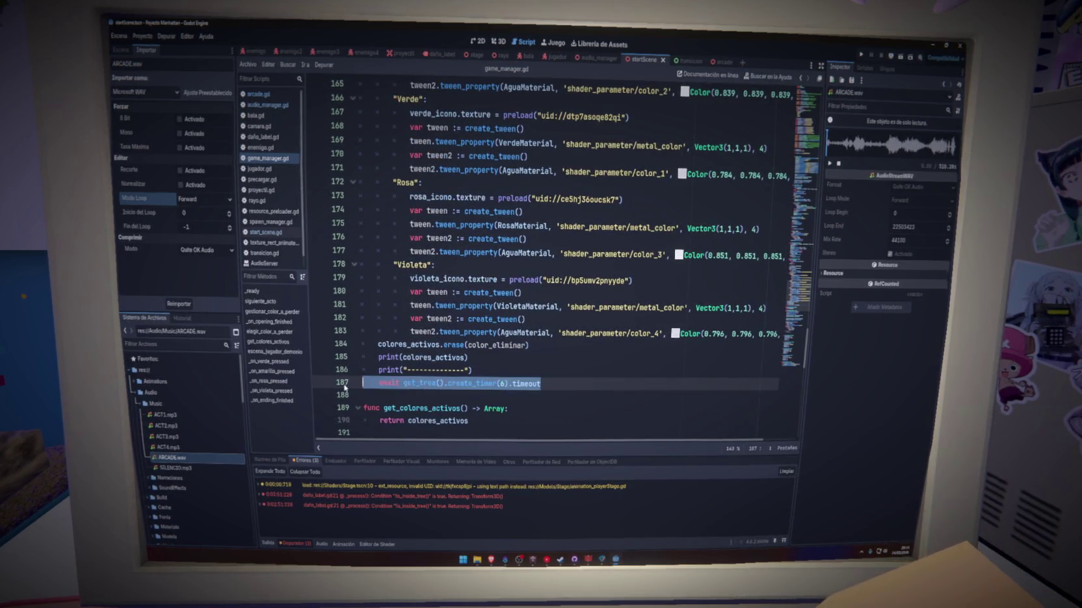
scroll(801, 236, "up", 20)
scroll(735, 325, "up", 7)
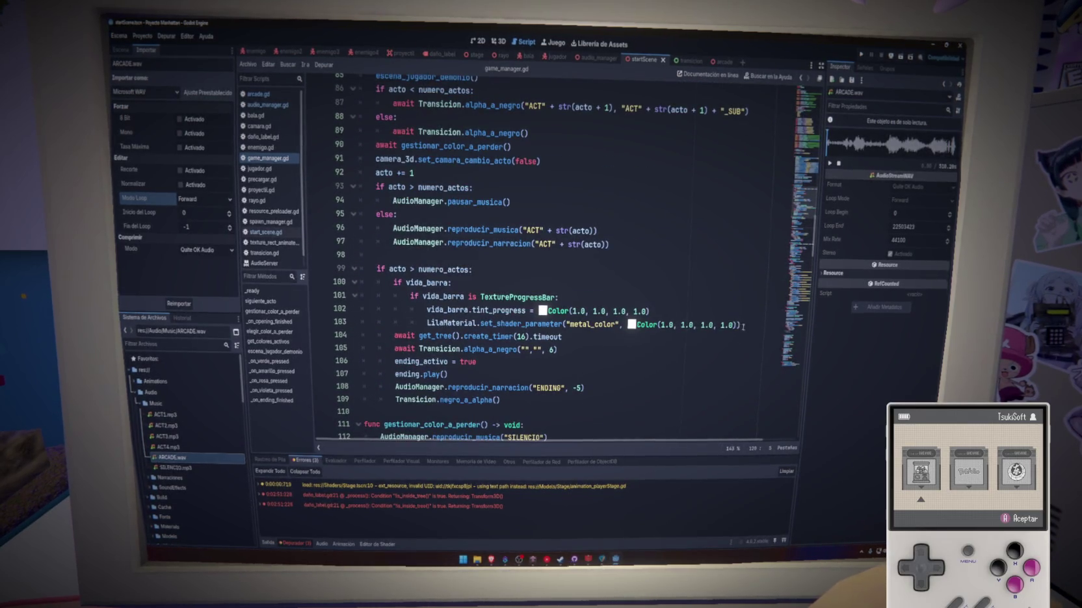
left_click_drag(735, 325, 745, 316)
key("BackSpace")
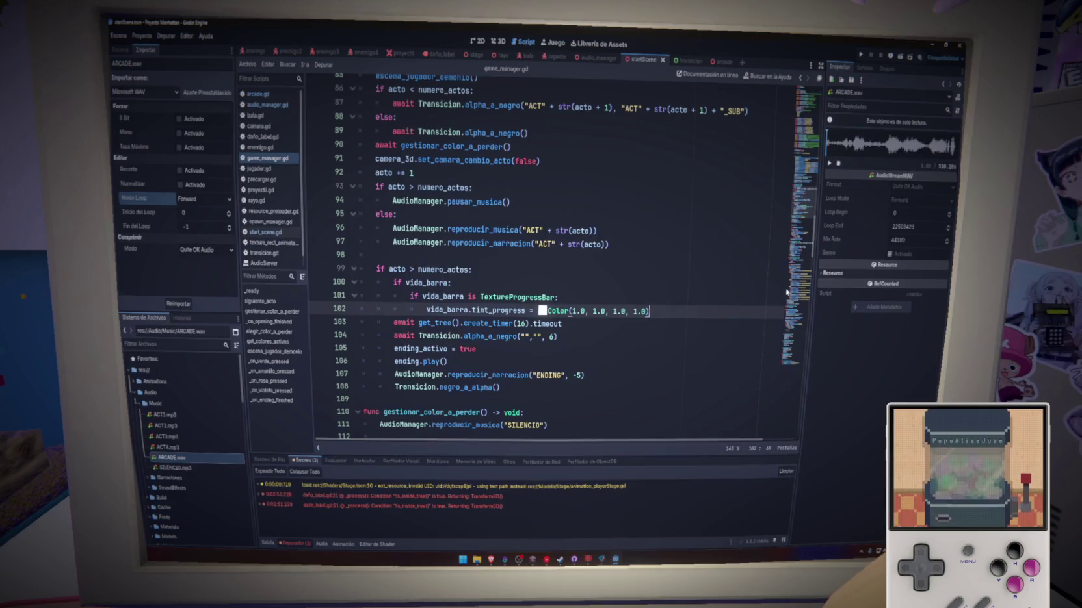
scroll(799, 274, "down", 19)
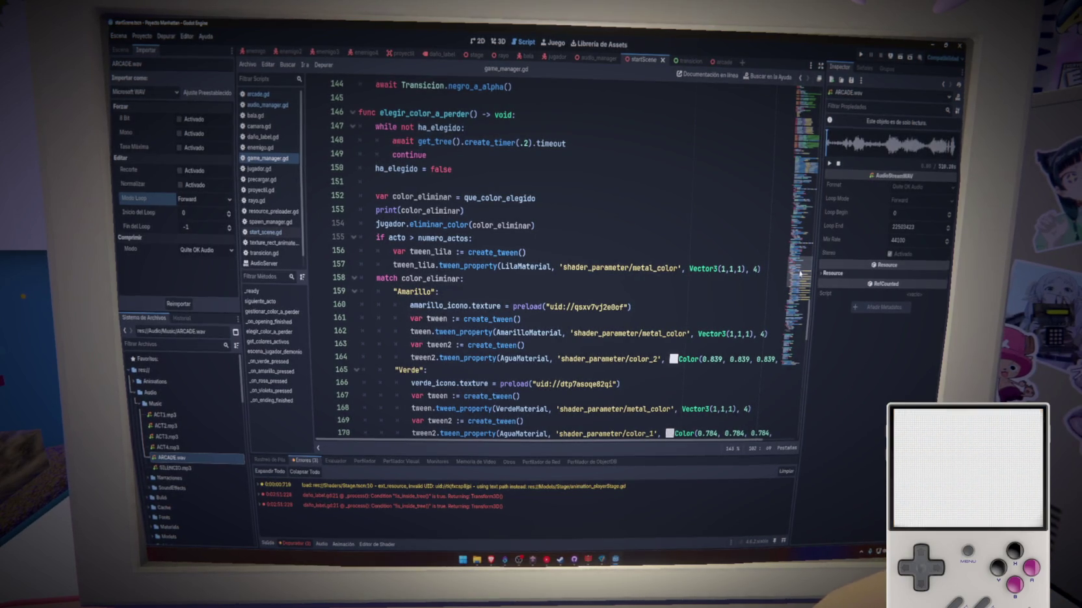
left_click(603, 292)
key("ctrl+s")
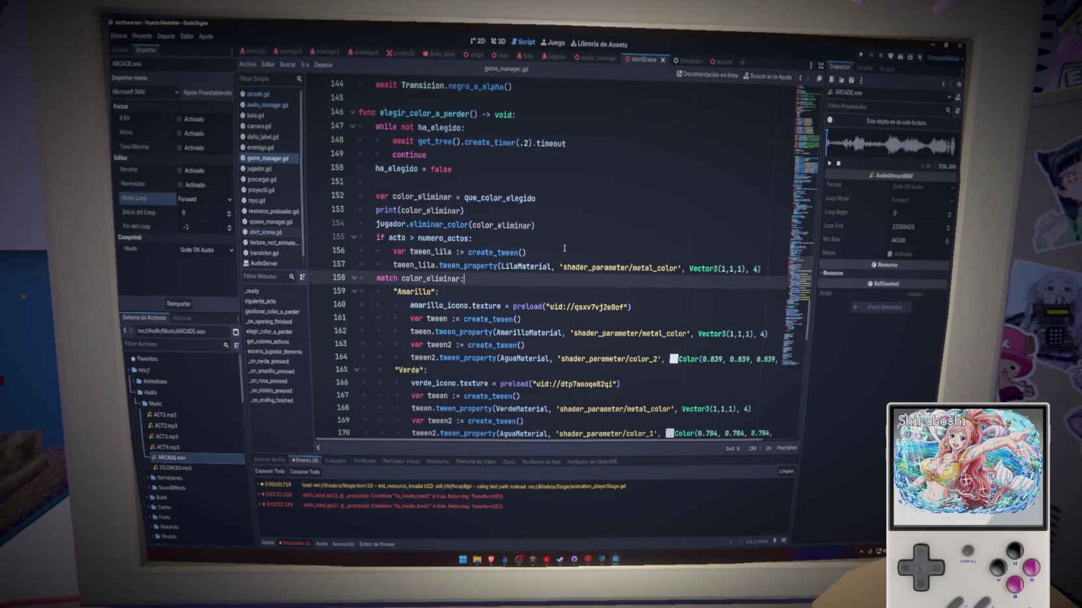
key("ctrl+s")
Check the LilaMaterial reference on the tween_lila line, then go to the Project menu
scroll(501, 283, "down", 3)
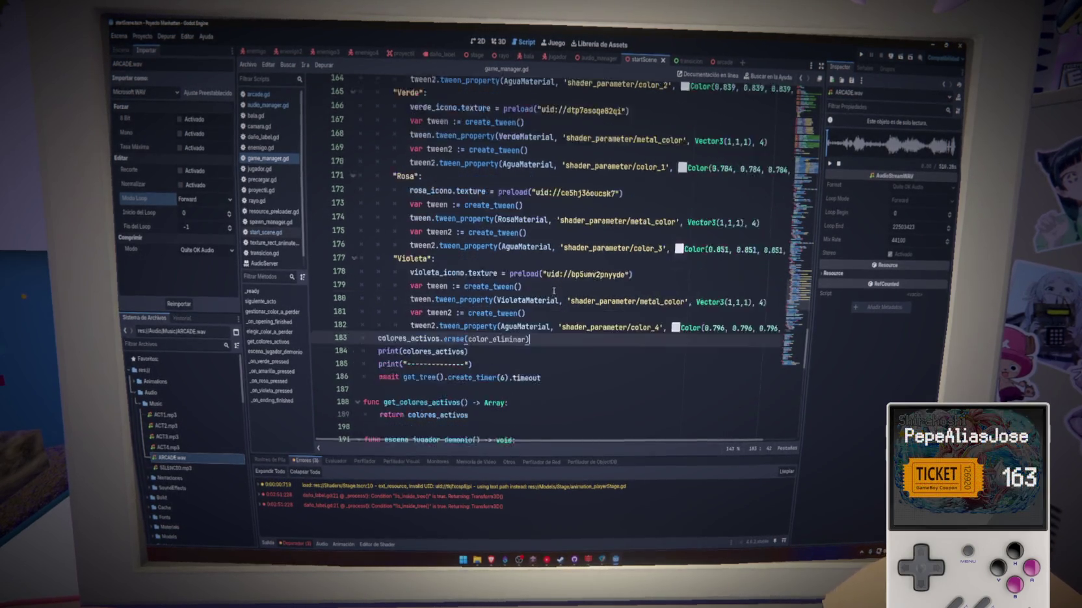
scroll(565, 269, "up", 4)
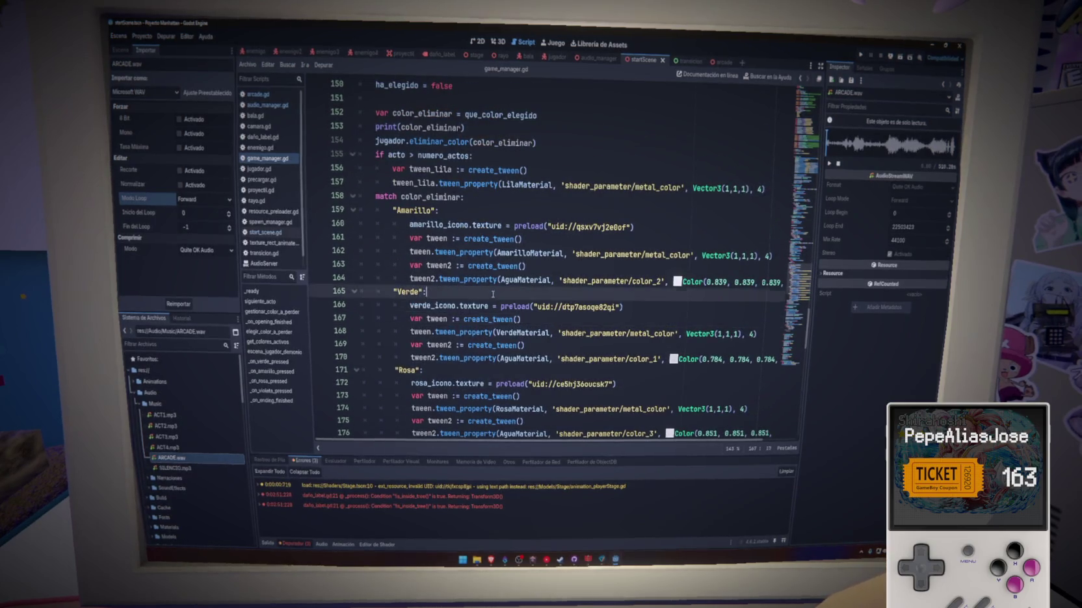
scroll(493, 294, "up", 2)
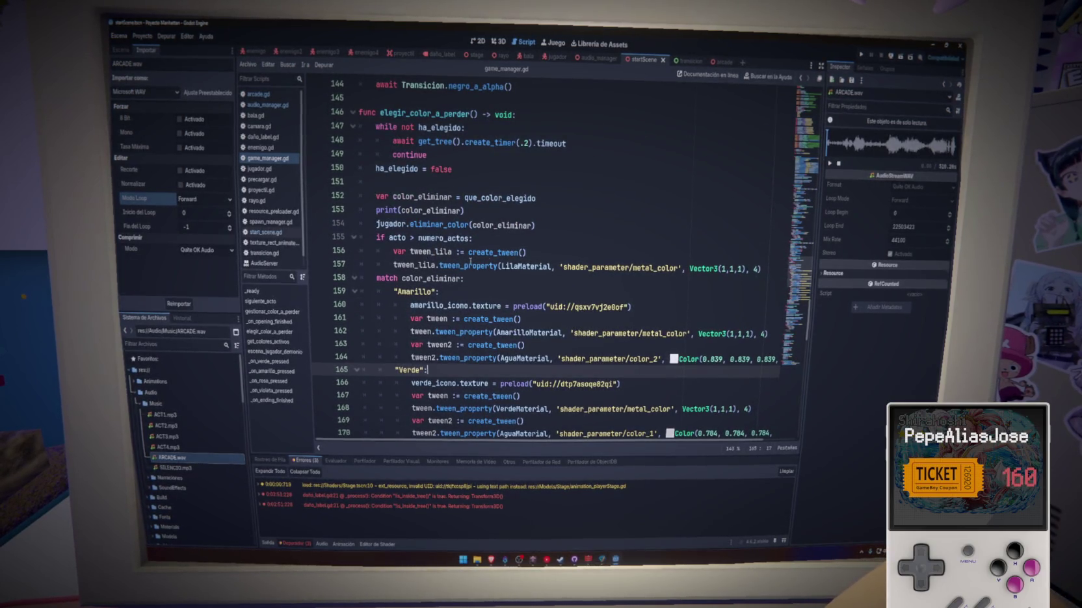
double_click(526, 265)
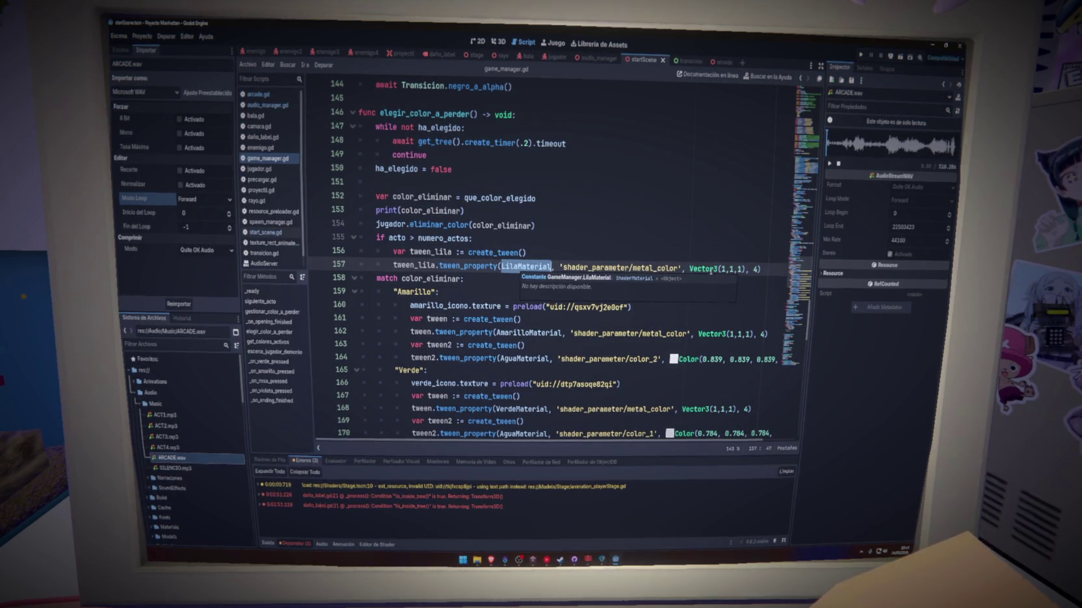
left_click(700, 255)
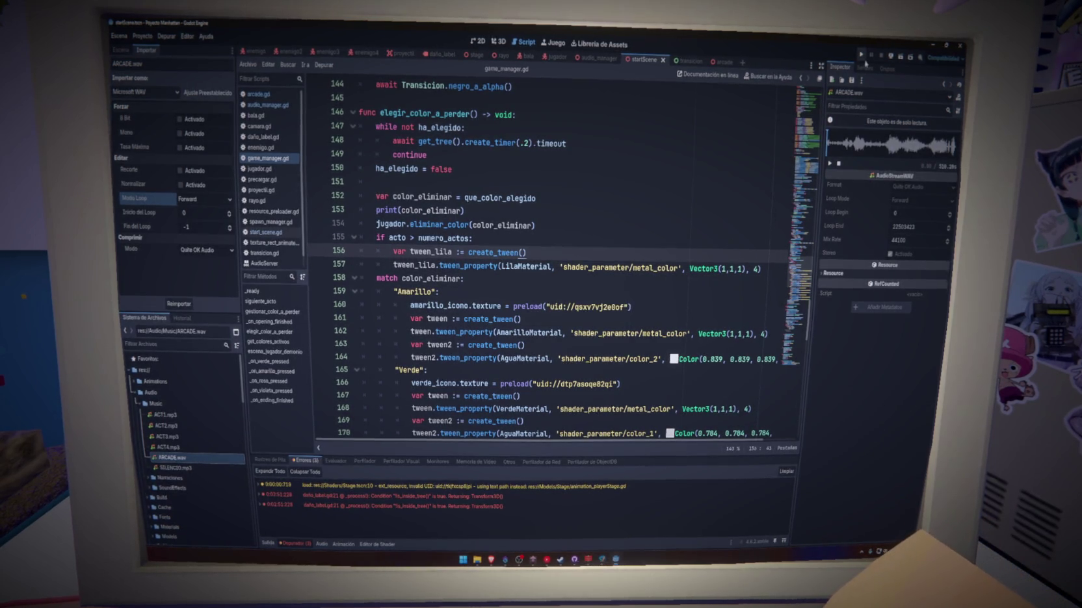
left_click(143, 36)
Export the Web preset as index.html into Build/Web12, then return to the browser
left_click(153, 77)
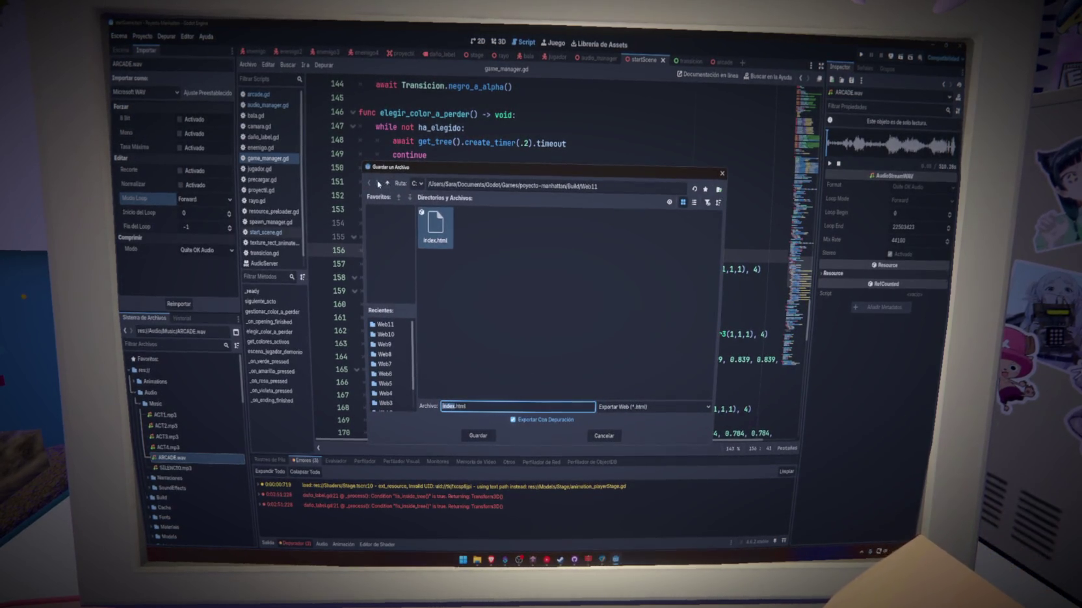
left_click(386, 184)
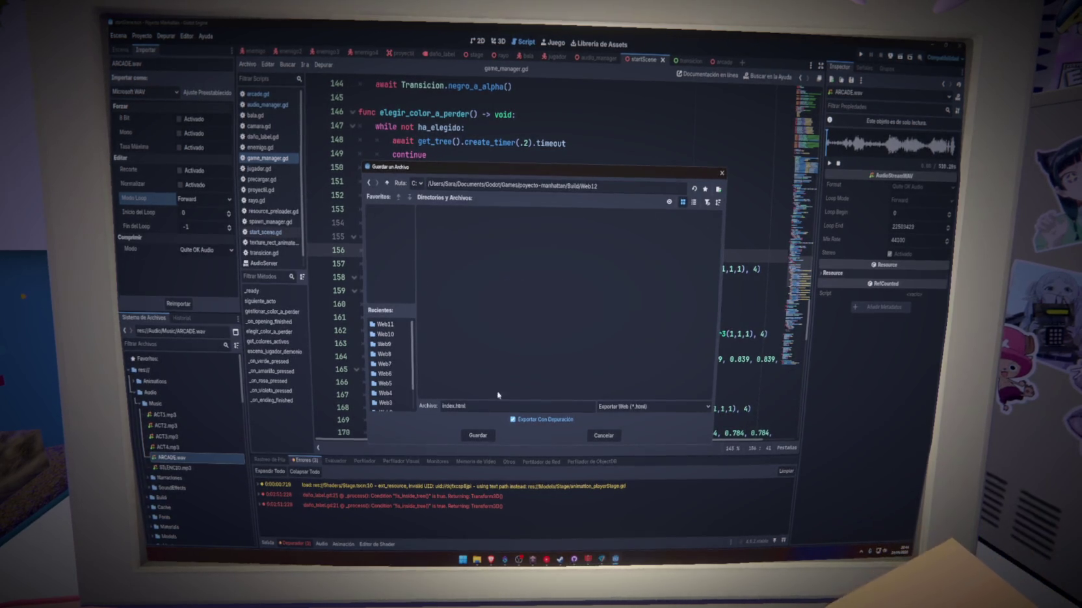
key("Return")
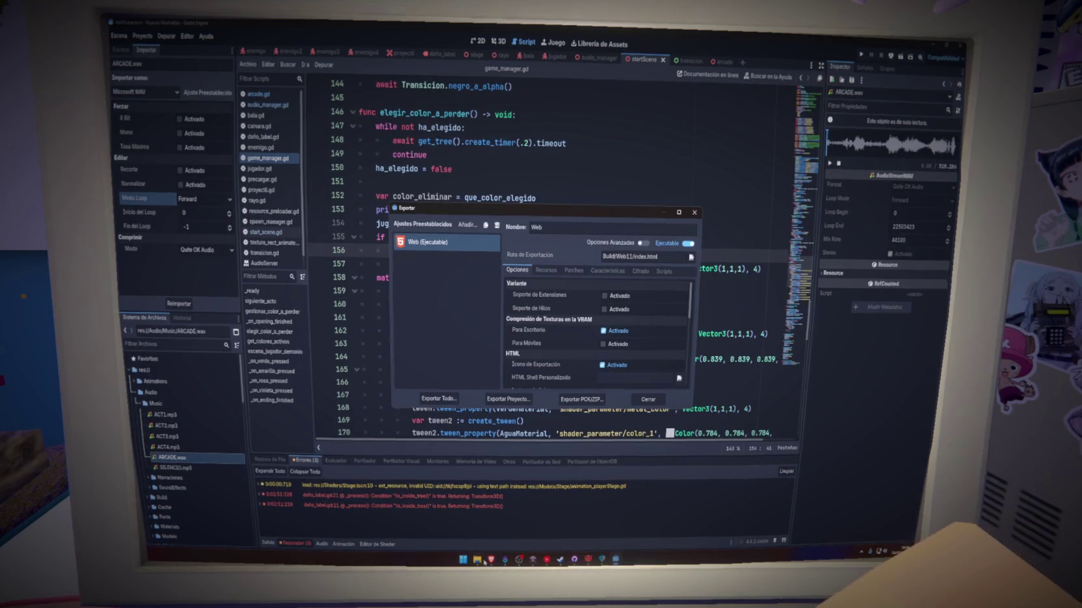
left_click(511, 532)
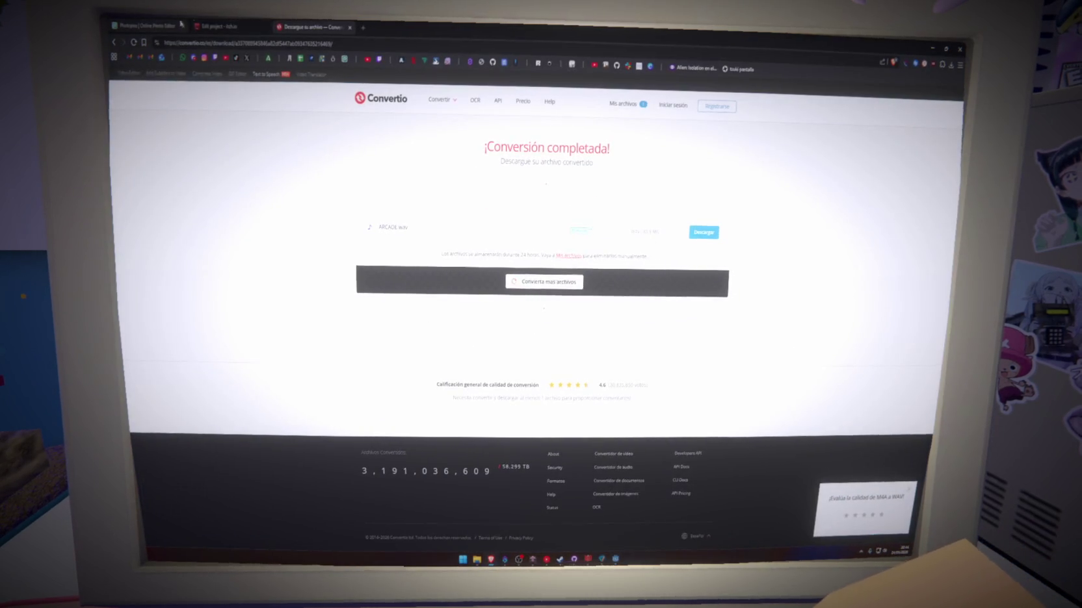
Delete the old Web11.zip upload from the itch.io project
left_click(220, 27)
scroll(534, 340, "up", 15)
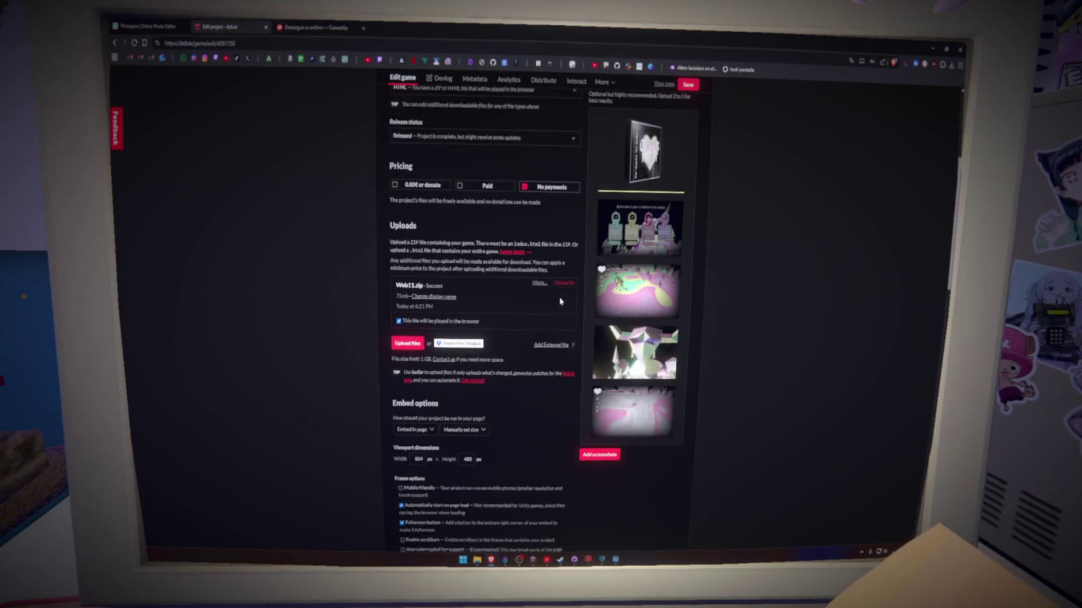
left_click(563, 285)
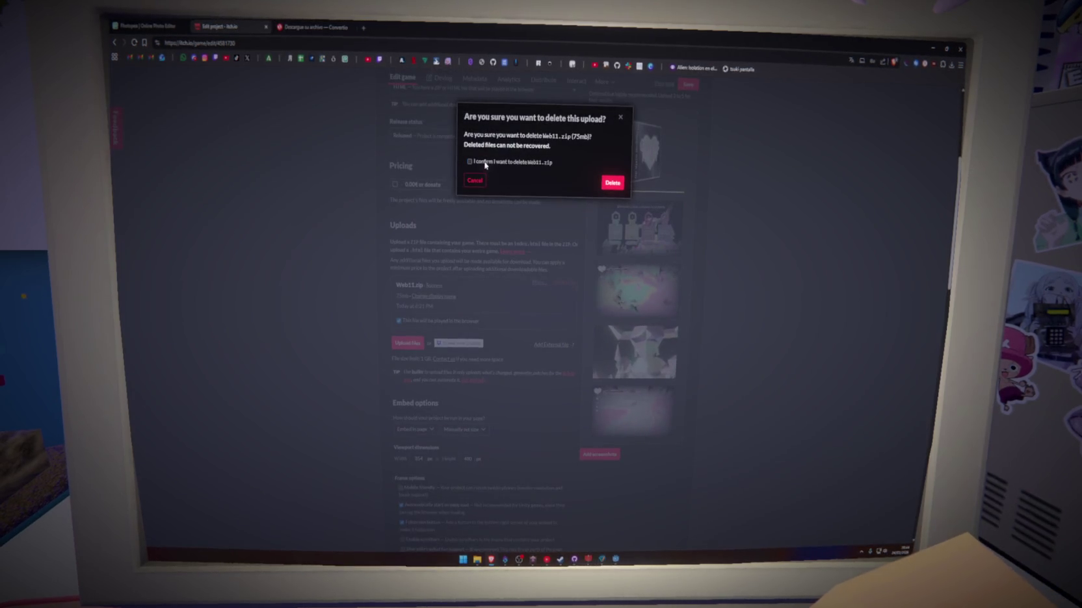
left_click(618, 184)
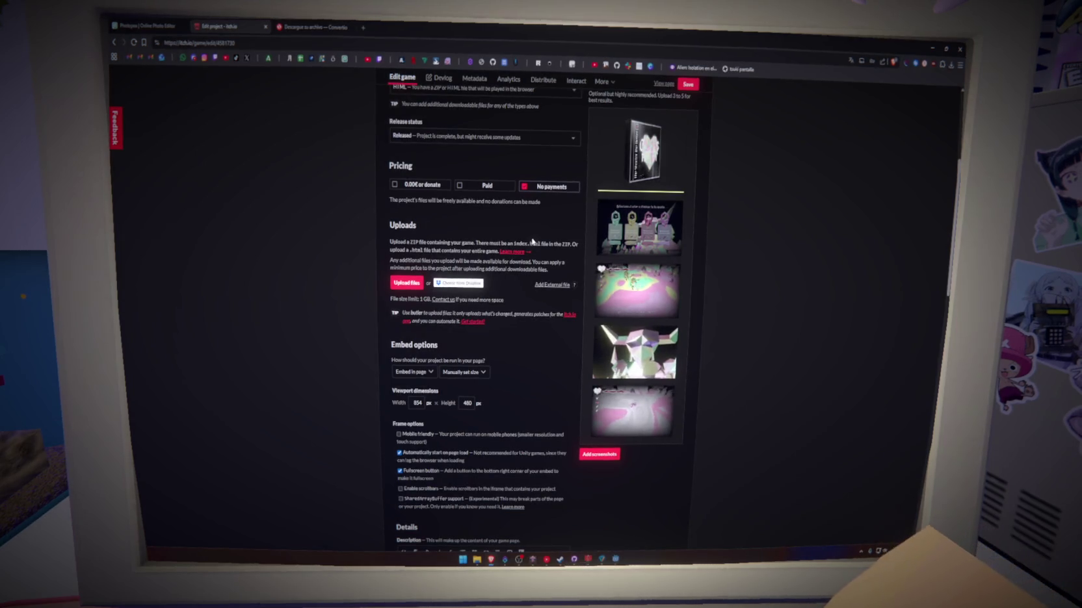
Compress the Build/Web12 folder into Web12.zip and upload it
left_click(408, 284)
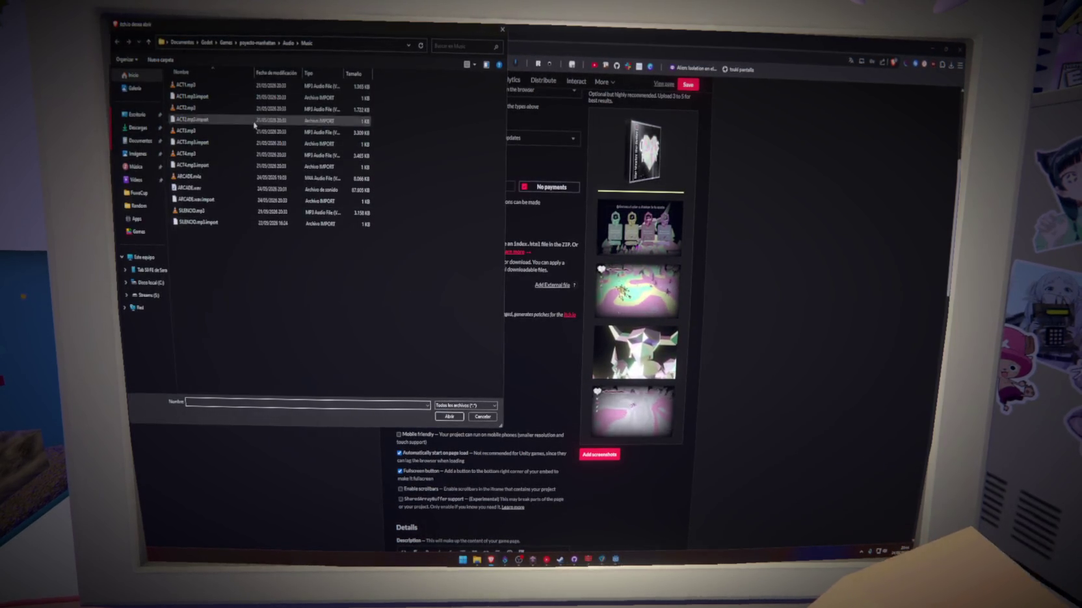
left_click(259, 43)
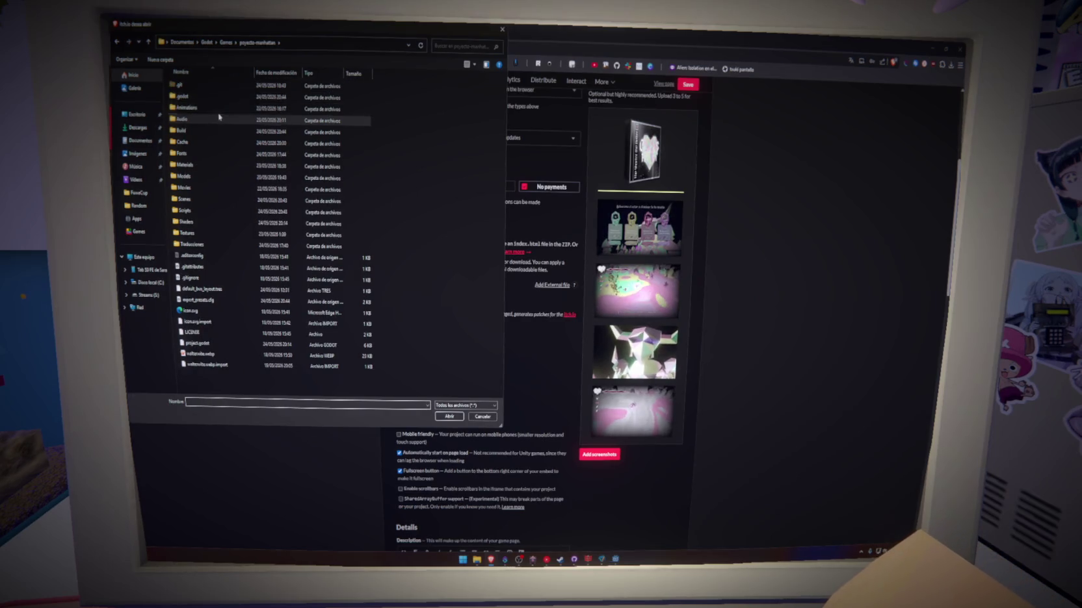
double_click(214, 131)
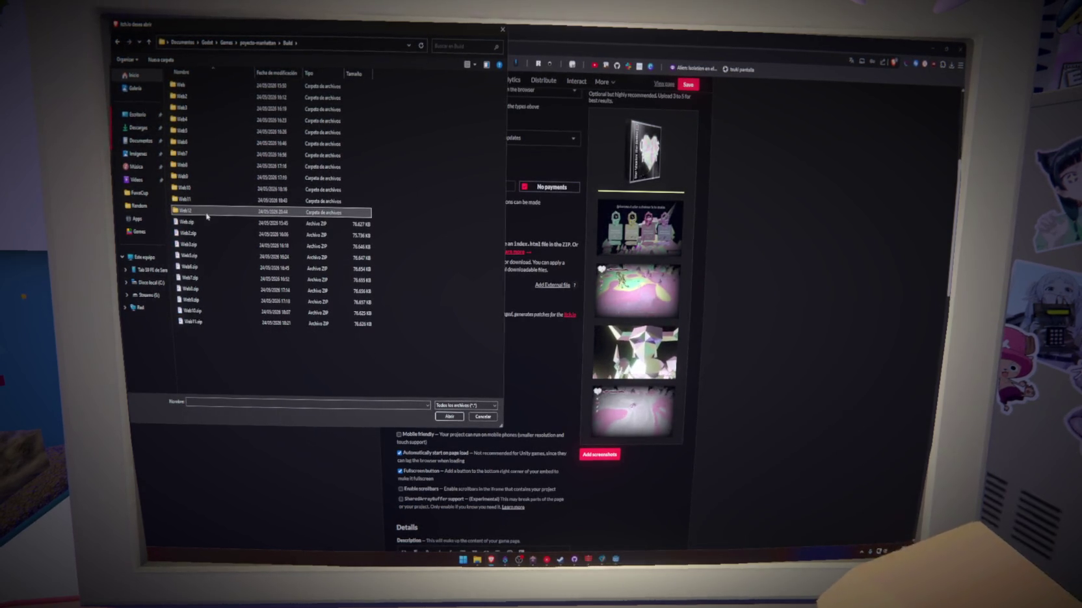
right_click(204, 211)
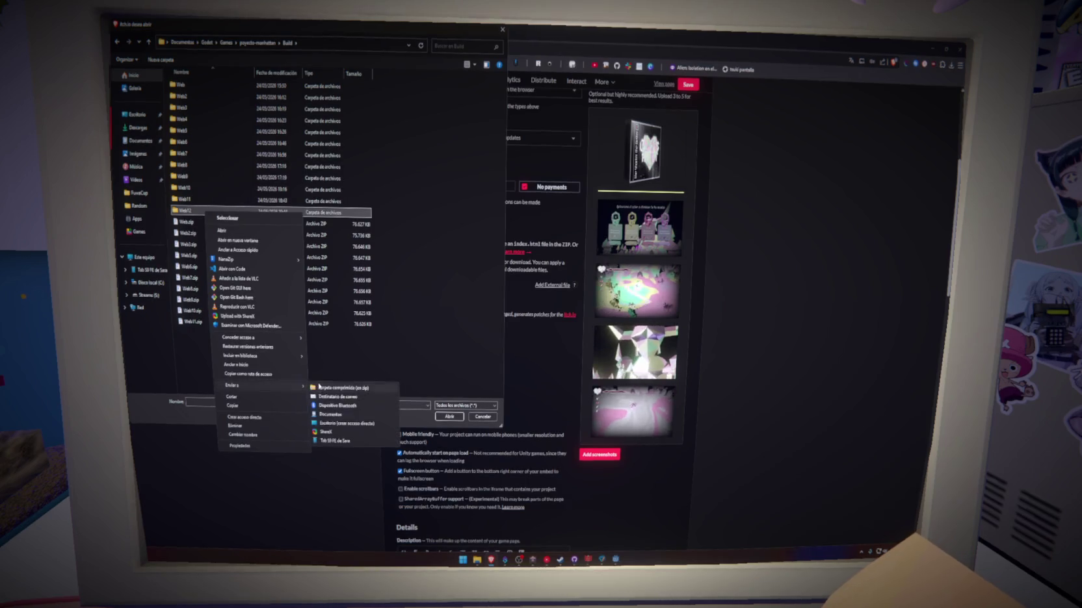
left_click(318, 387)
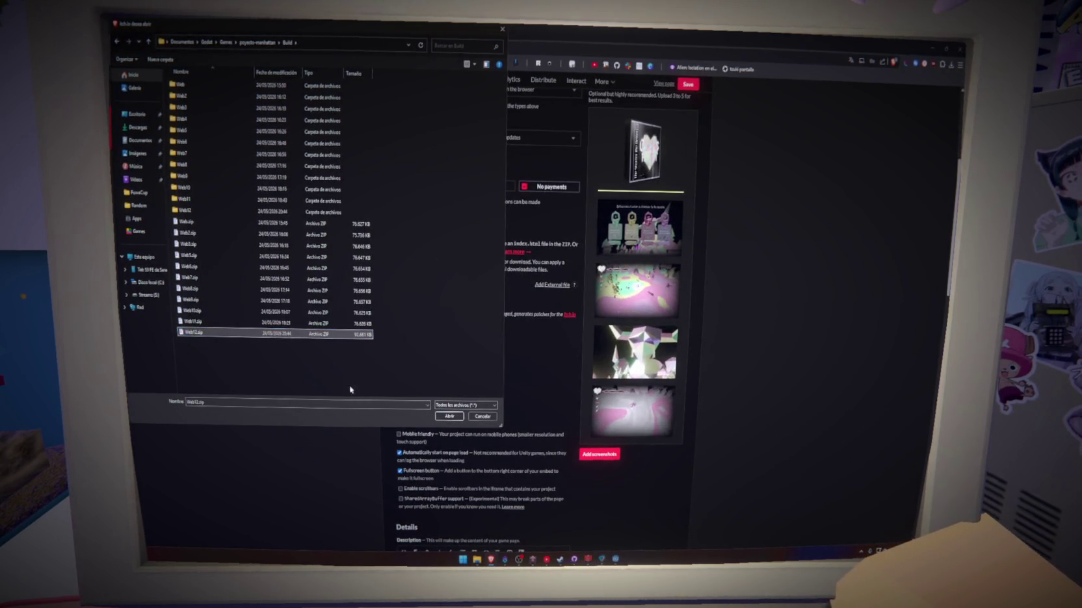
left_click(449, 417)
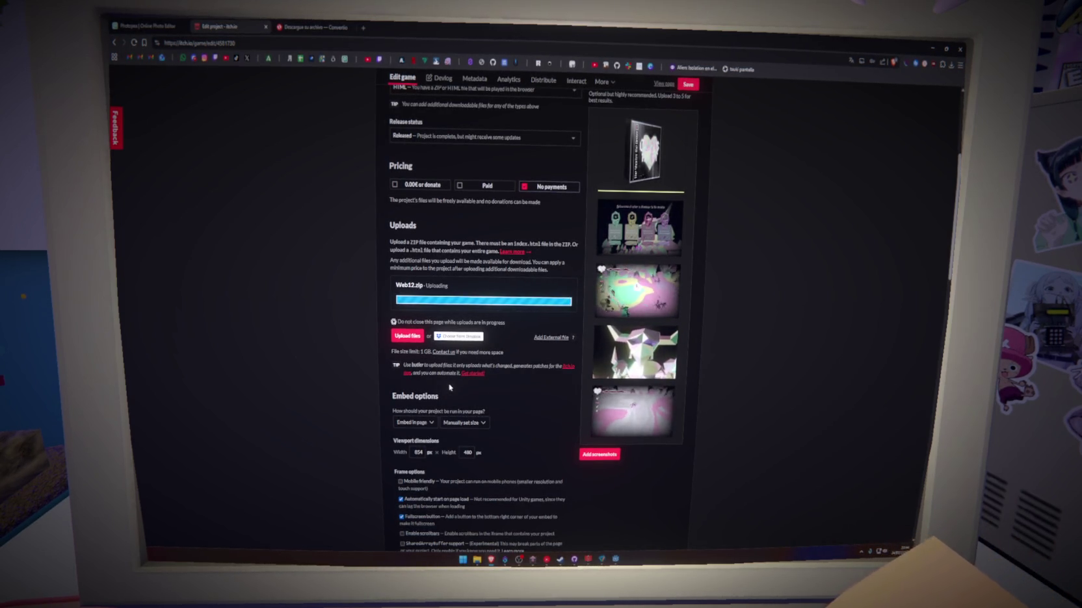
Mark Web12.zip as played in the browser, set visibility to Public, and save
left_click(418, 338)
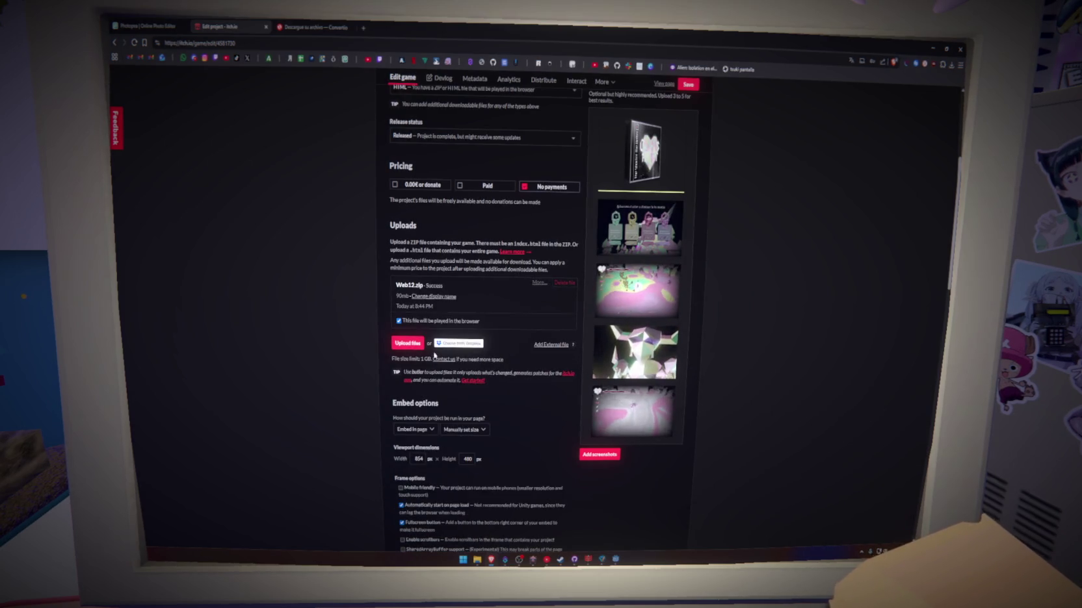
scroll(434, 355, "down", 20)
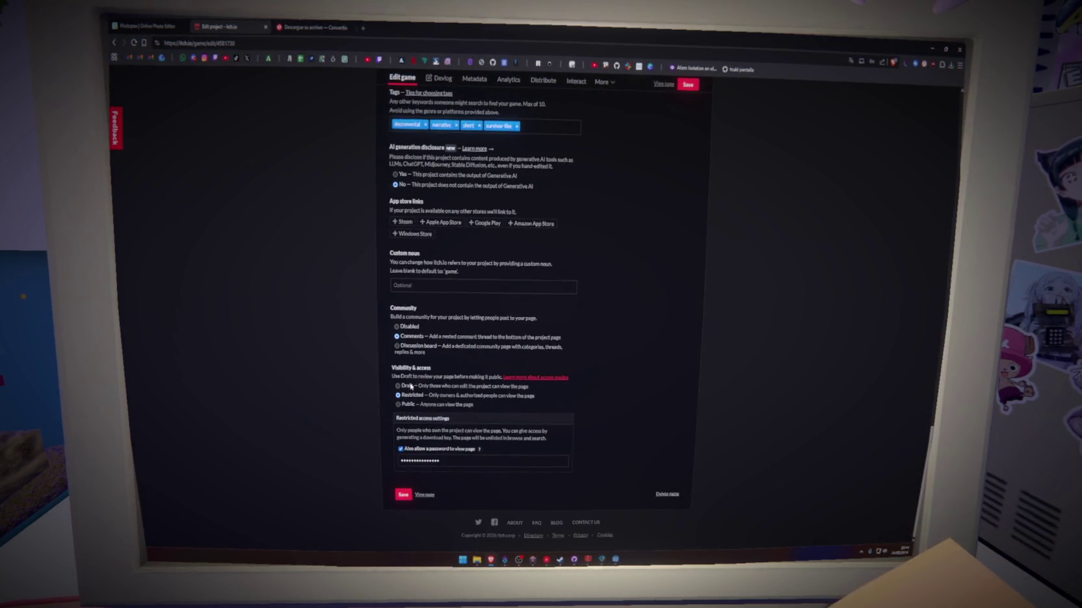
left_click(403, 405)
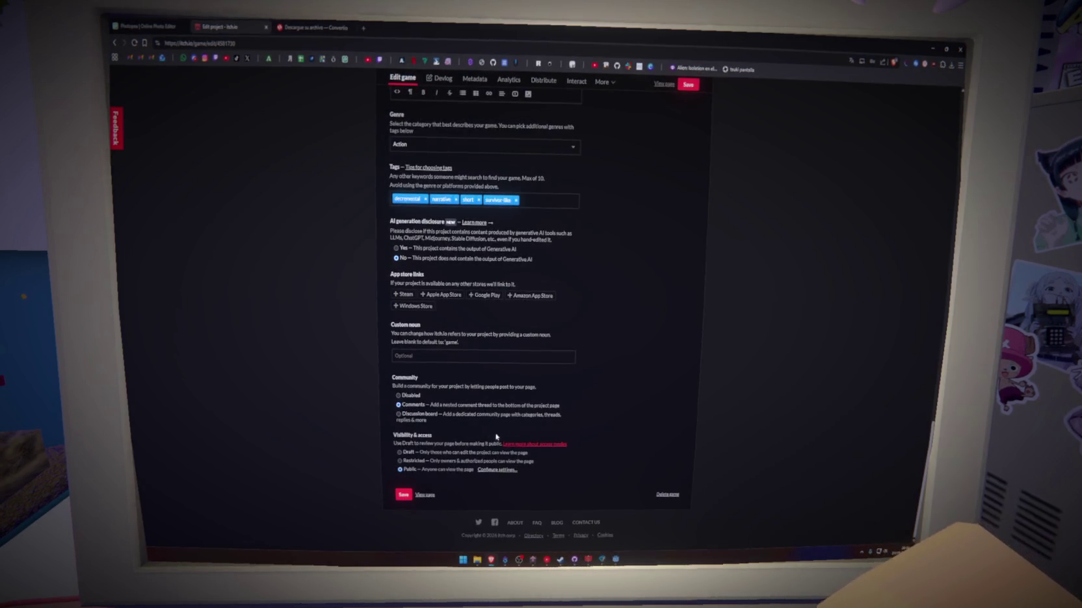
left_click(689, 85)
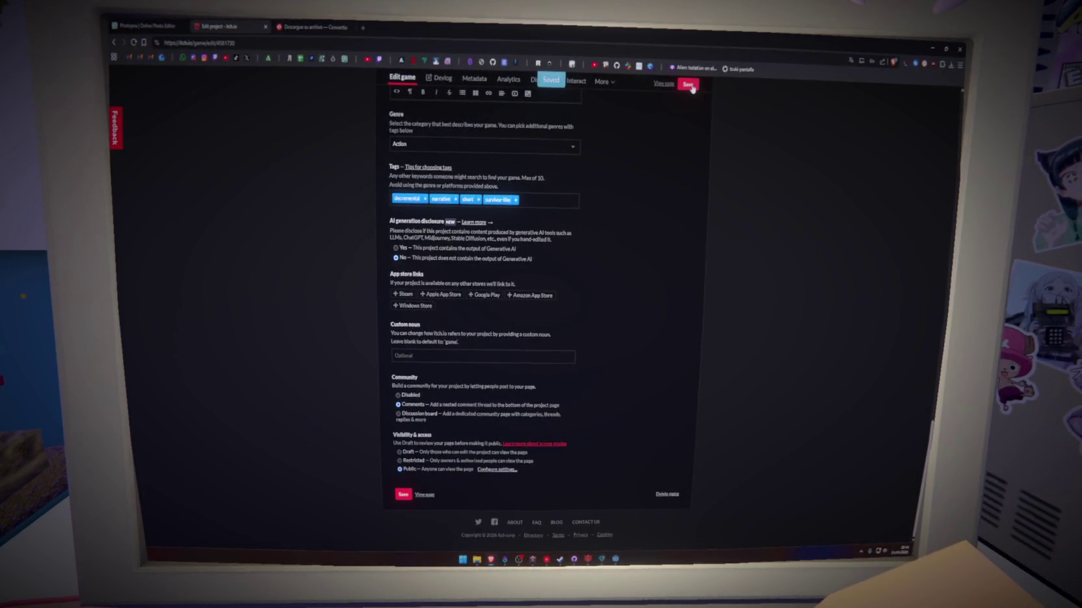
left_click(312, 27)
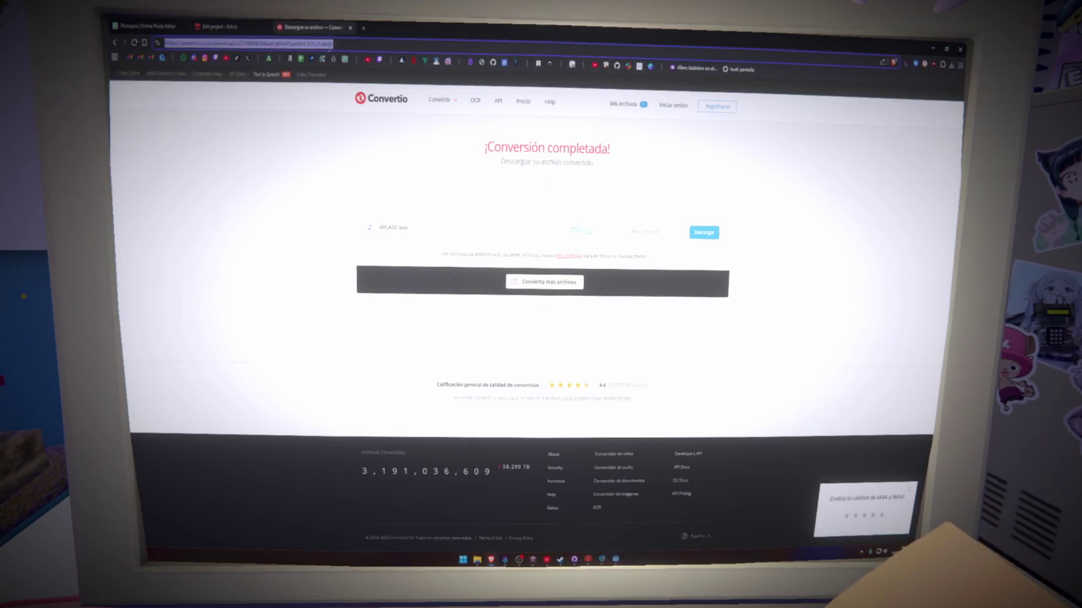
Go to The Shorter, The Better jam page and open its Submit game to jam form
left_click(328, 44)
type("ther shor")
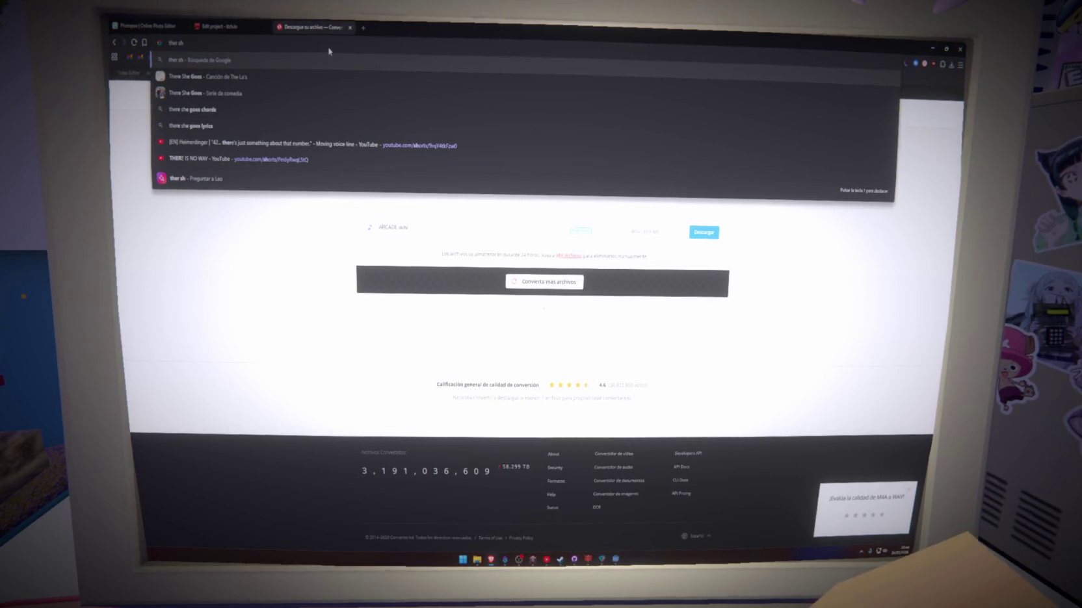
key("BackSpace")
key("BackSpace")
key("BackSpace")
type("s")
key("Return")
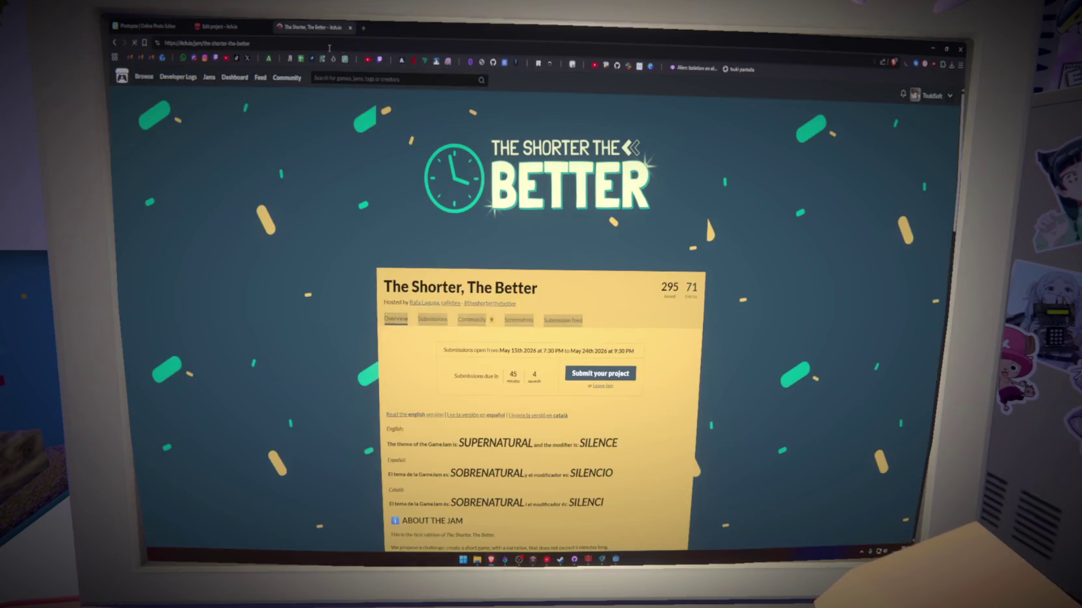
left_click(600, 373)
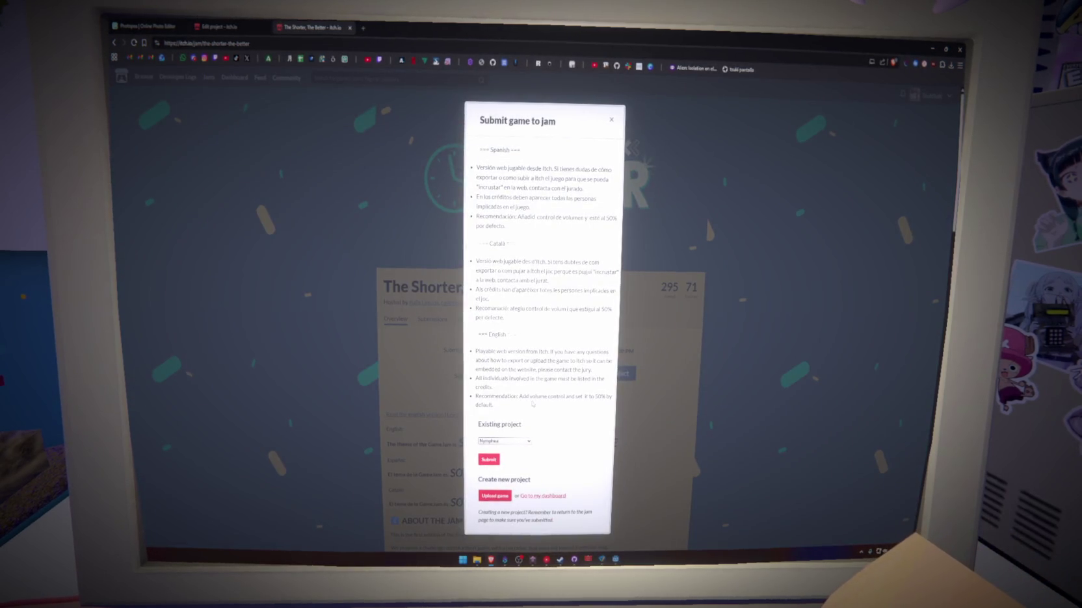
left_click(515, 442)
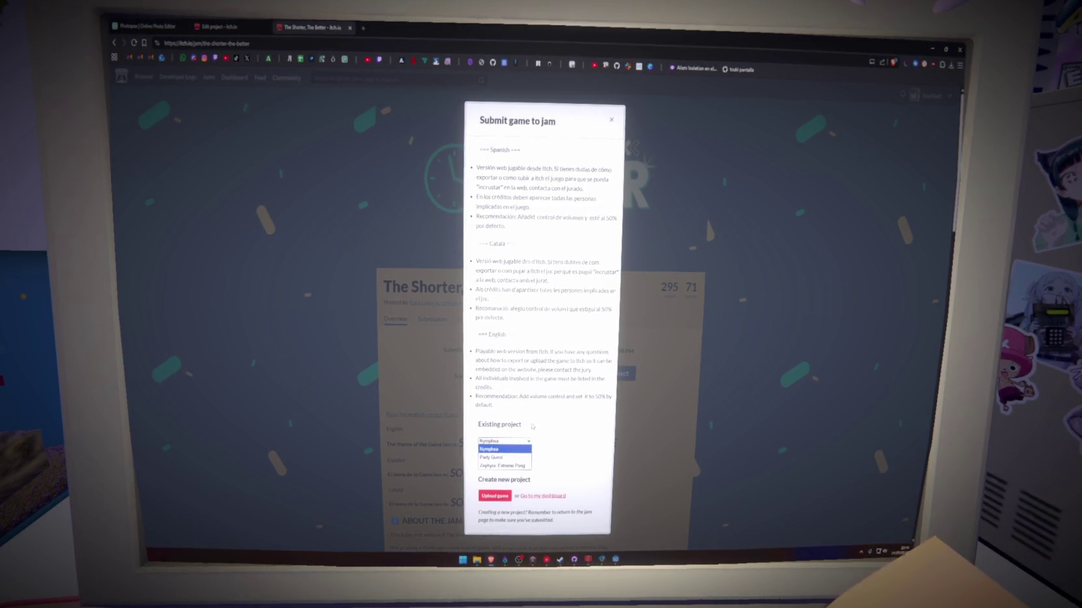
left_click(516, 449)
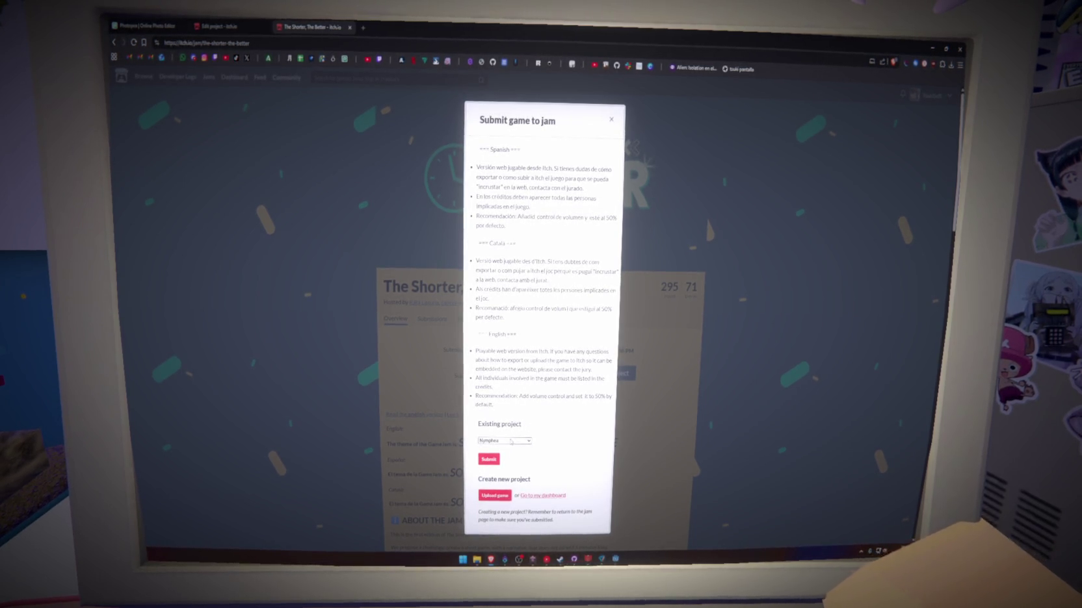
left_click(537, 496)
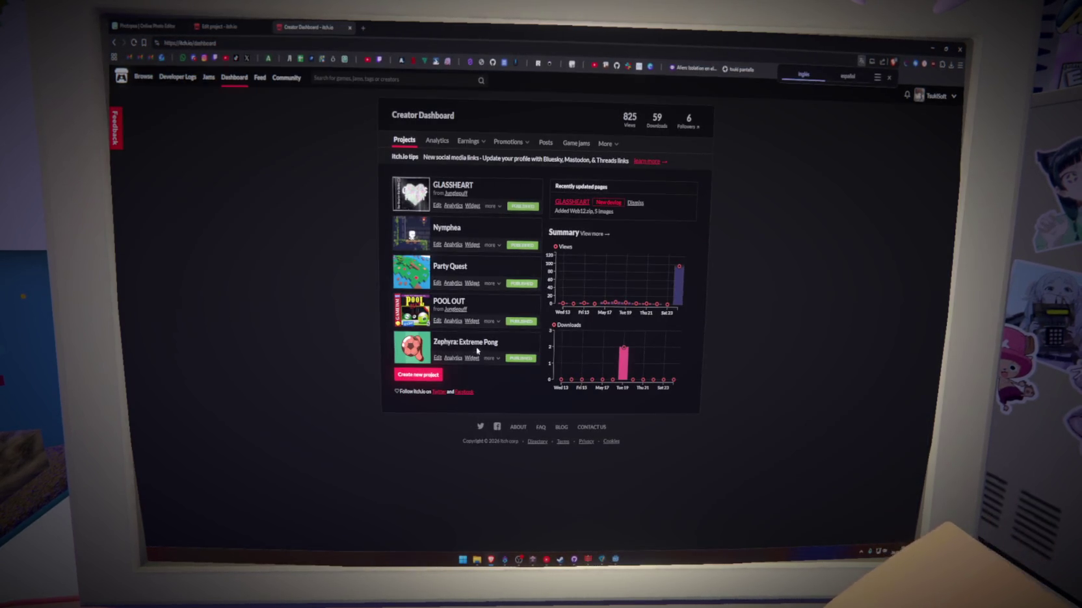
left_click(498, 207)
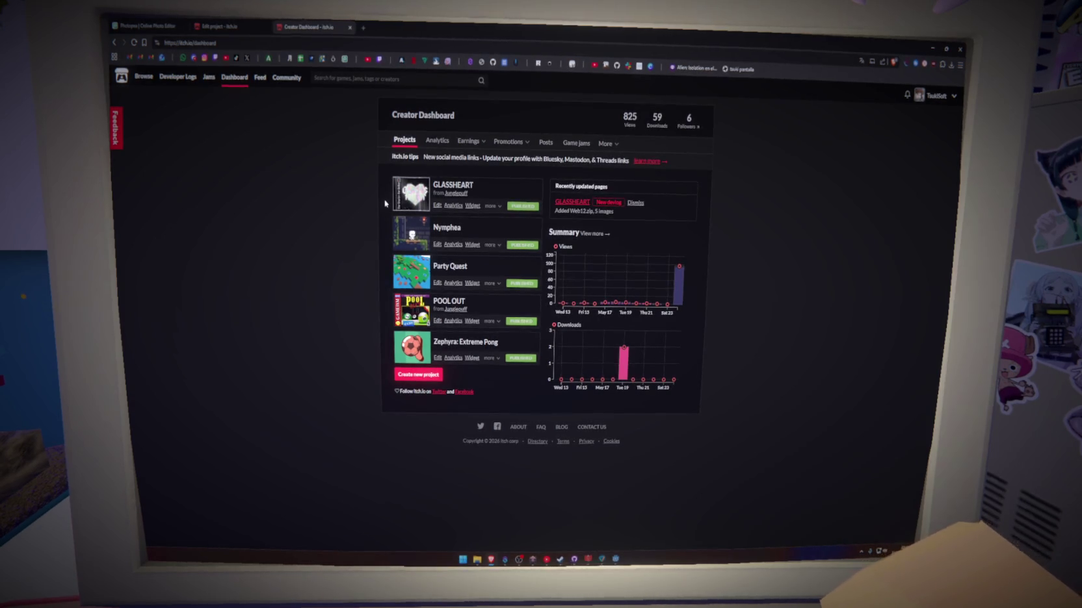
left_click(237, 26)
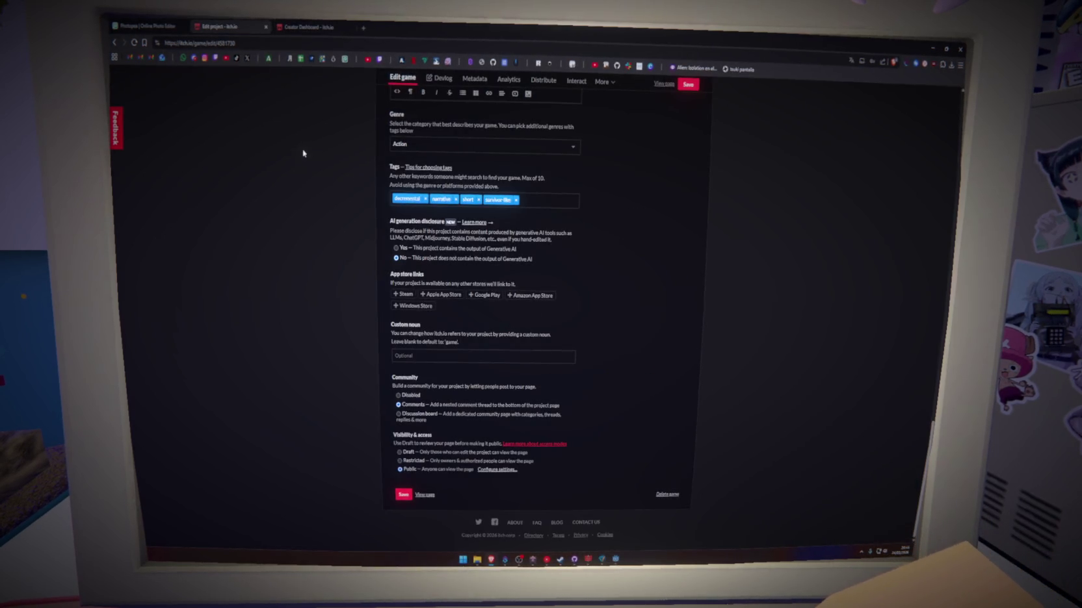
key("ctrl+Tab")
key("alt+Left")
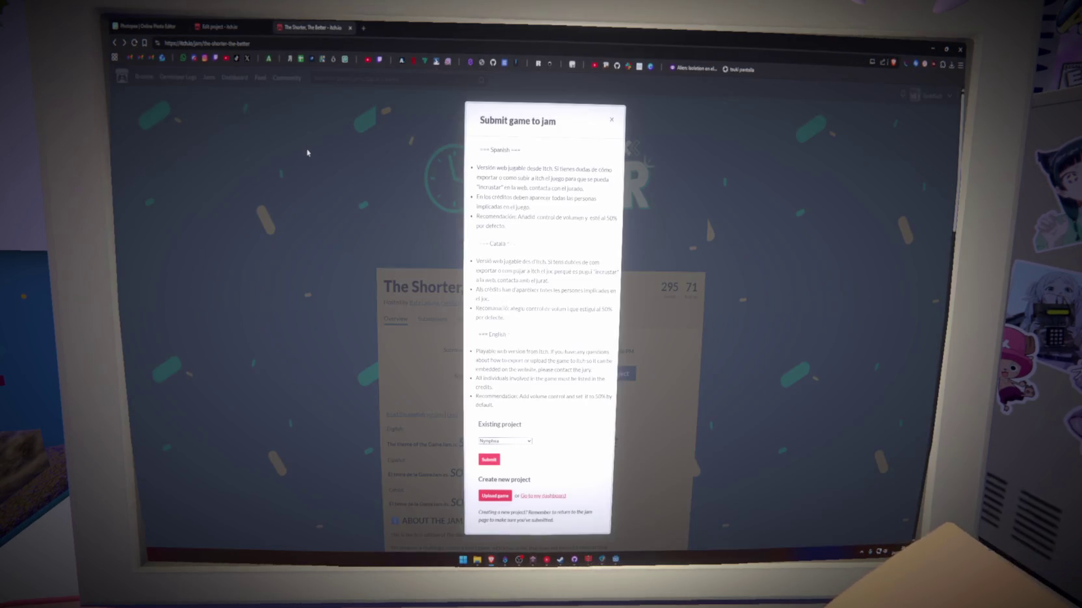
left_click(524, 441)
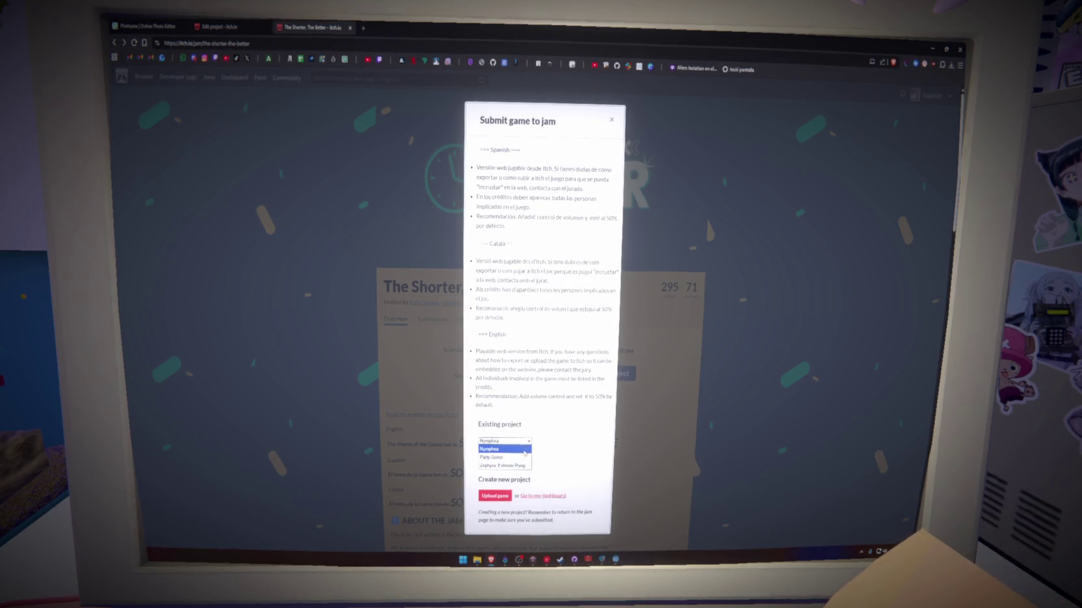
left_click(498, 449)
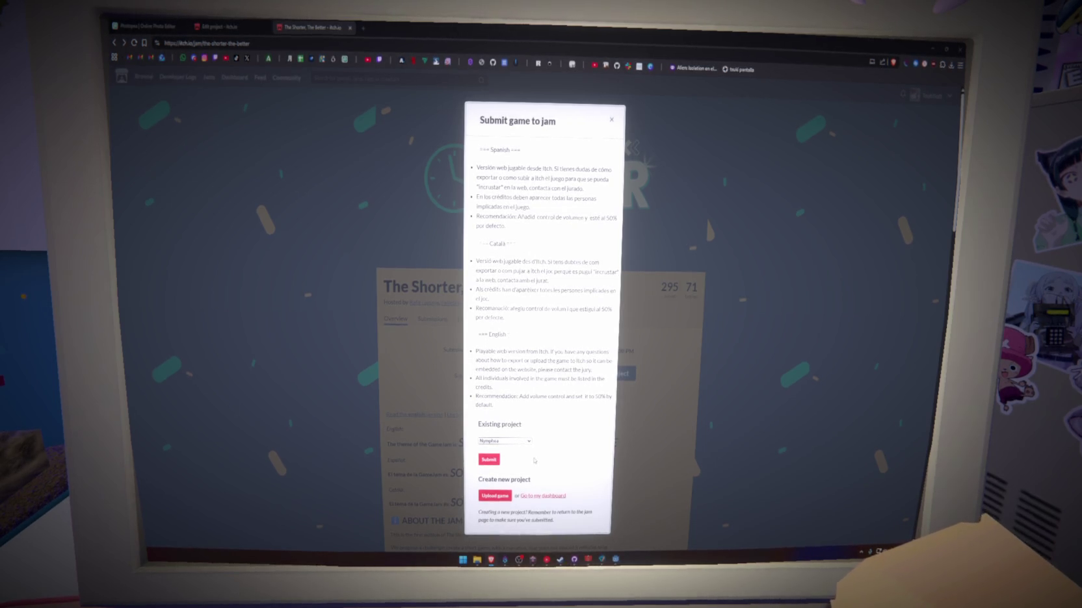
left_click(513, 442)
left_click(511, 449)
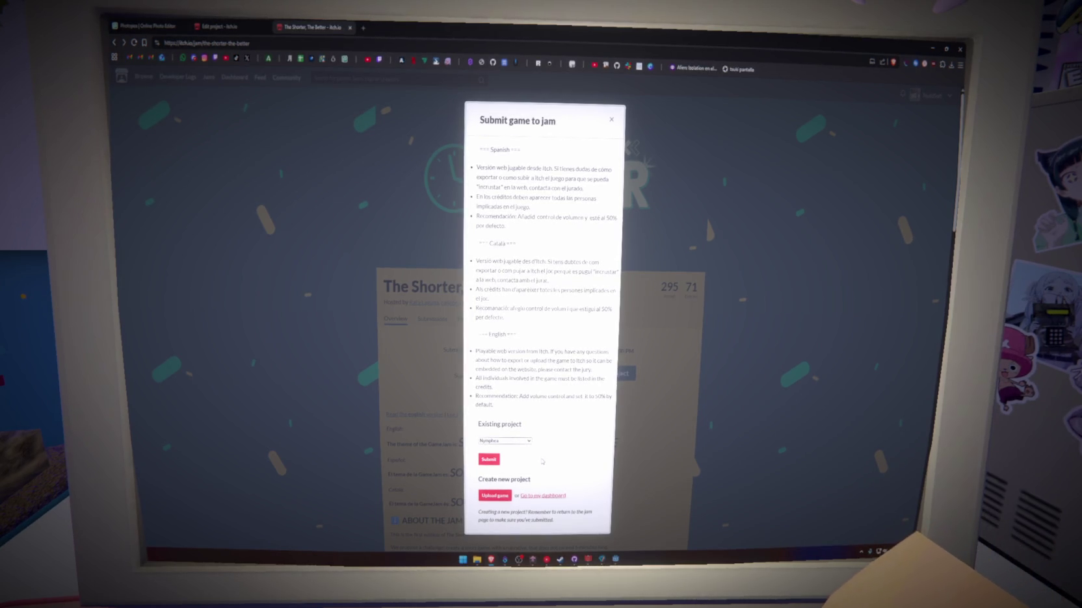
left_click(504, 442)
left_click(504, 446)
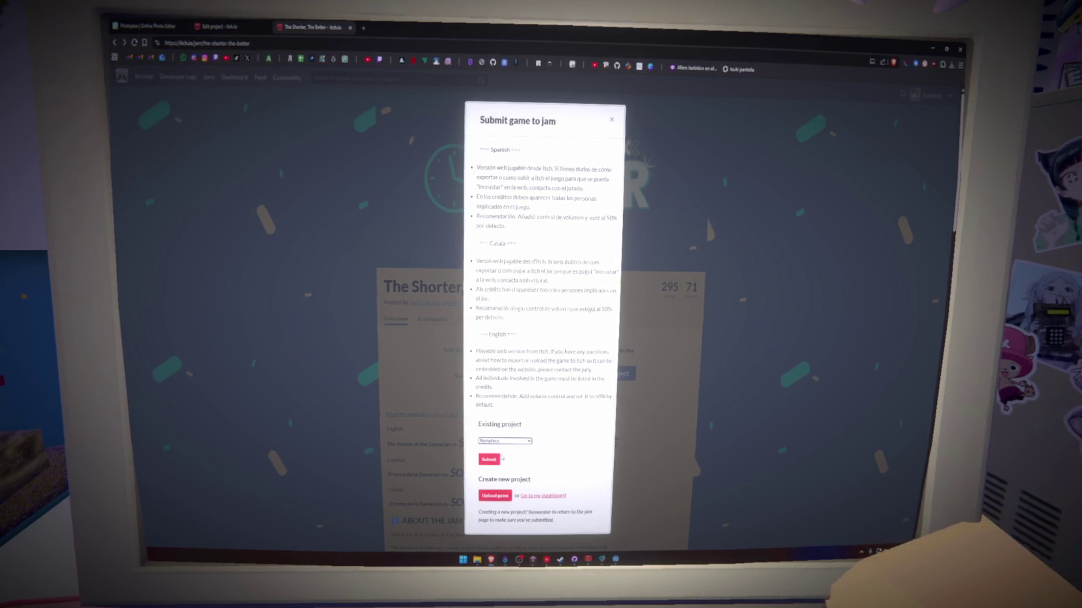
left_click(519, 442)
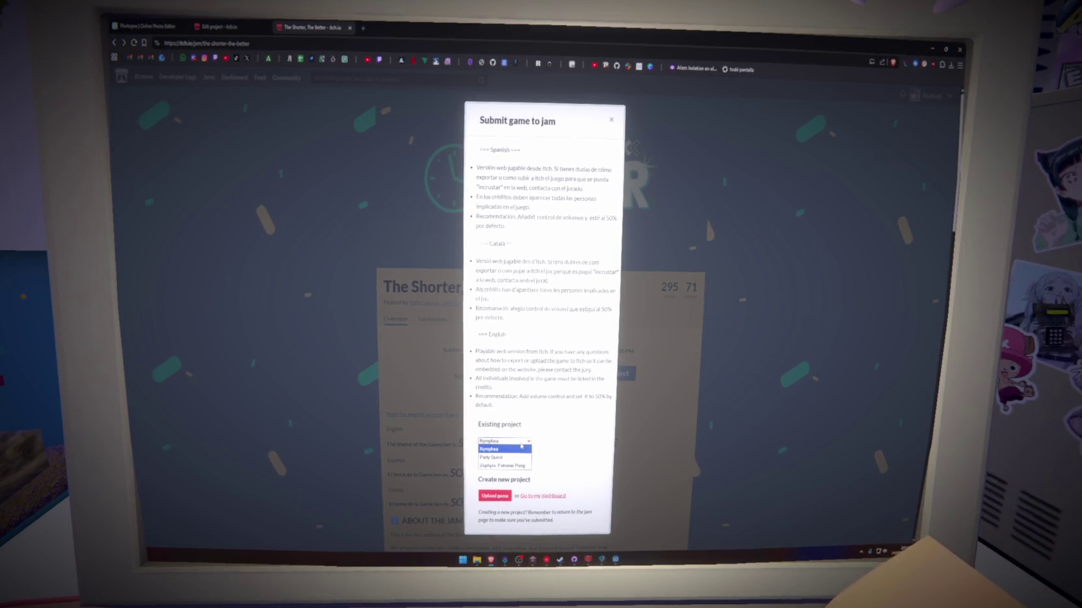
left_click(513, 448)
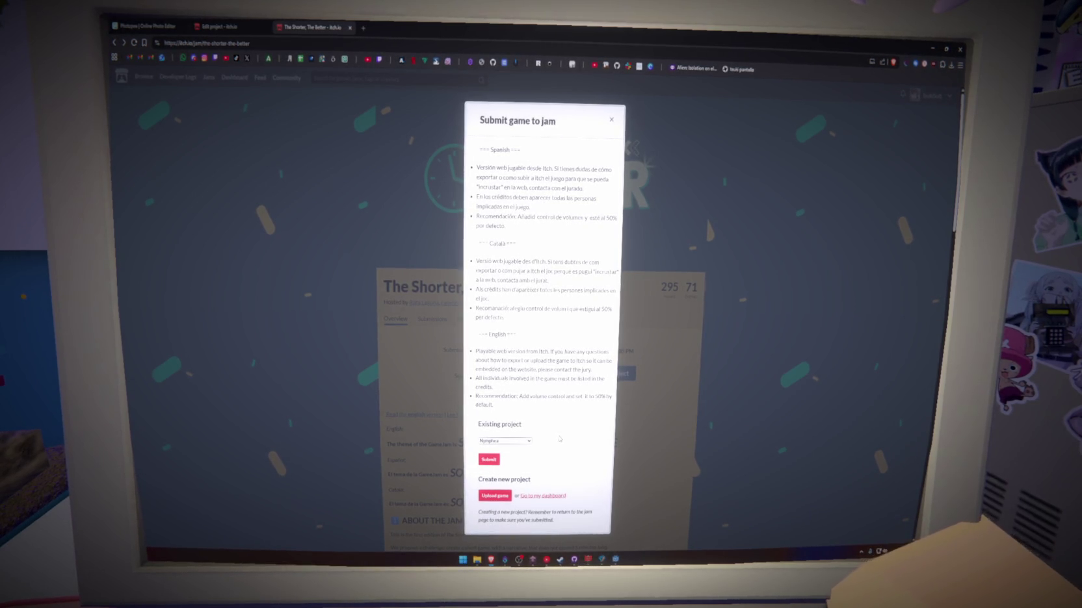
scroll(560, 438, "down", 2)
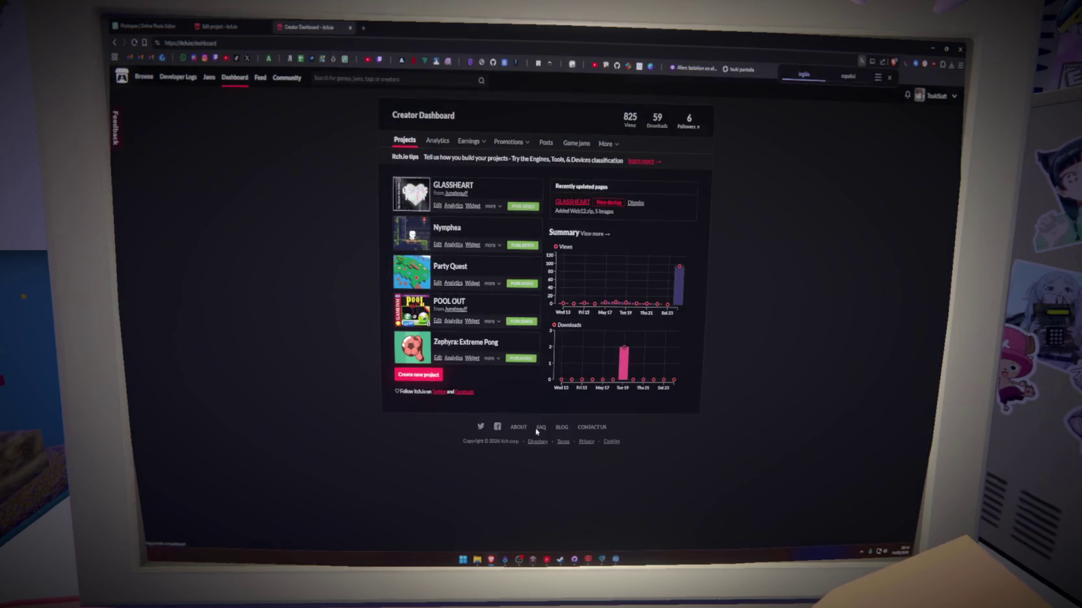
Check GLASSHEART's options on the Creator Dashboard, then open its game page
left_click(493, 206)
left_click(492, 207)
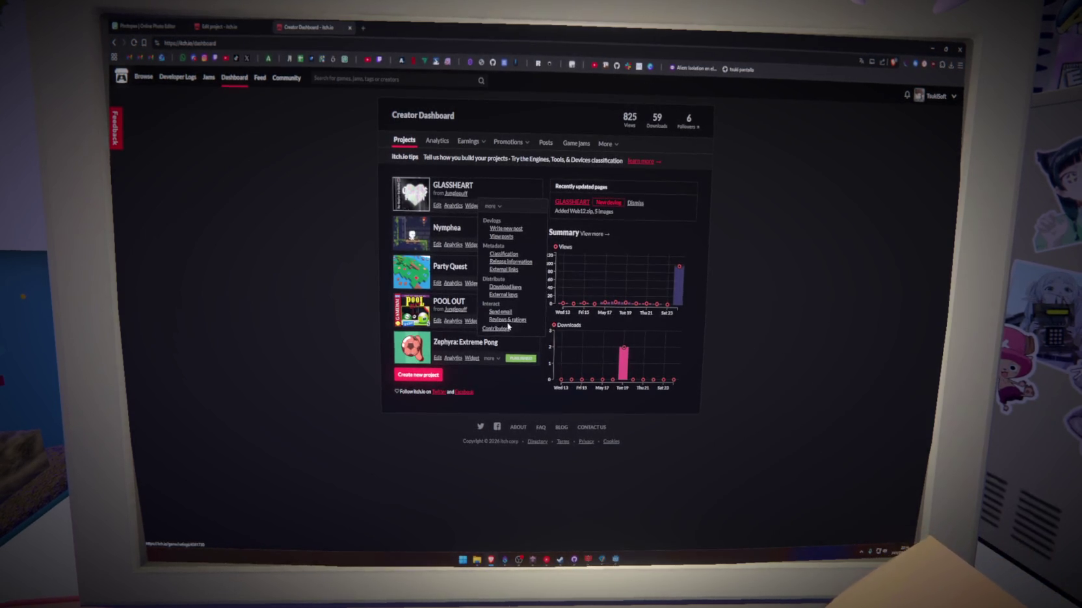
left_click(491, 409)
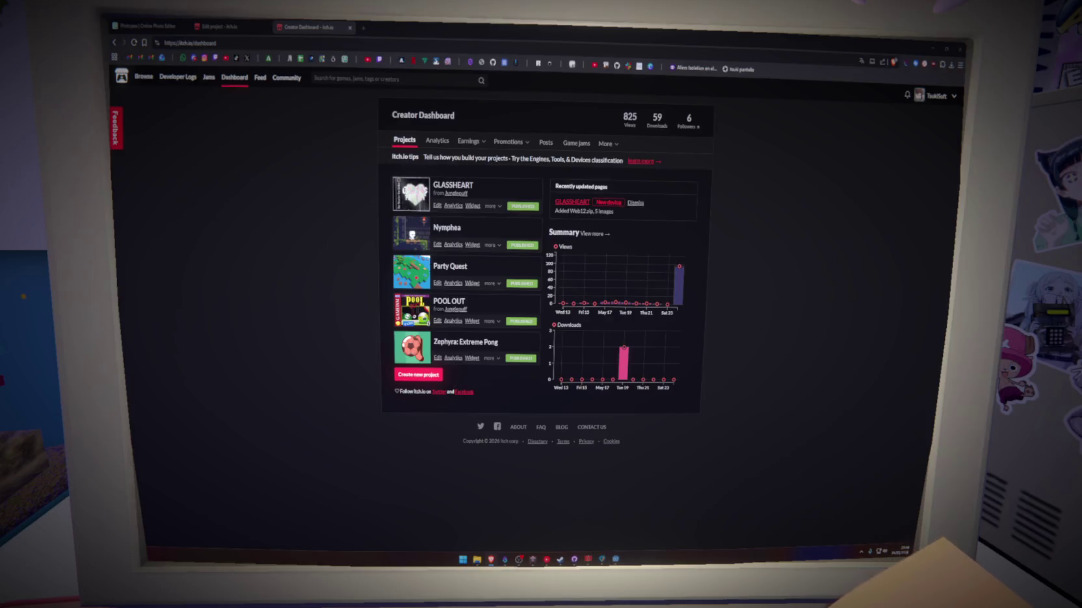
left_click(455, 185)
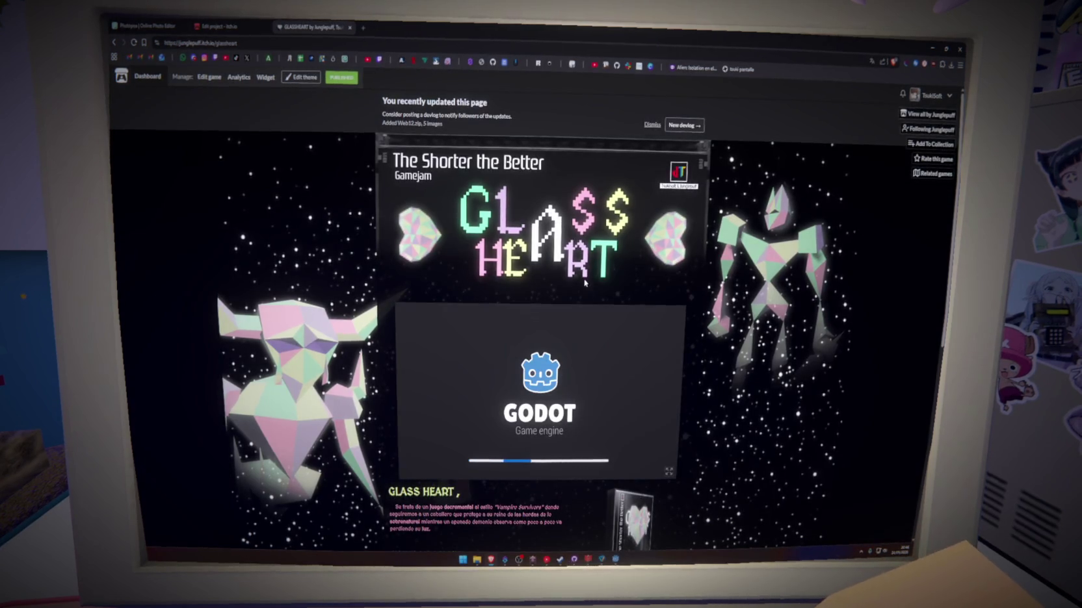
Dismiss the recent-update notice and open the TsukiSoft creator profile in a new tab
left_click(652, 128)
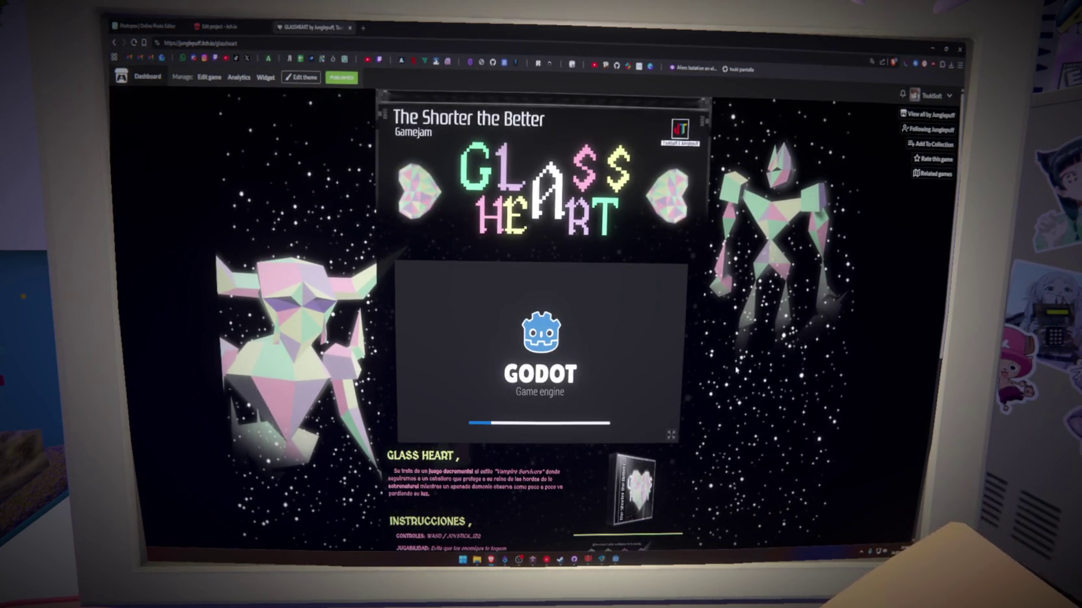
scroll(737, 369, "down", 2)
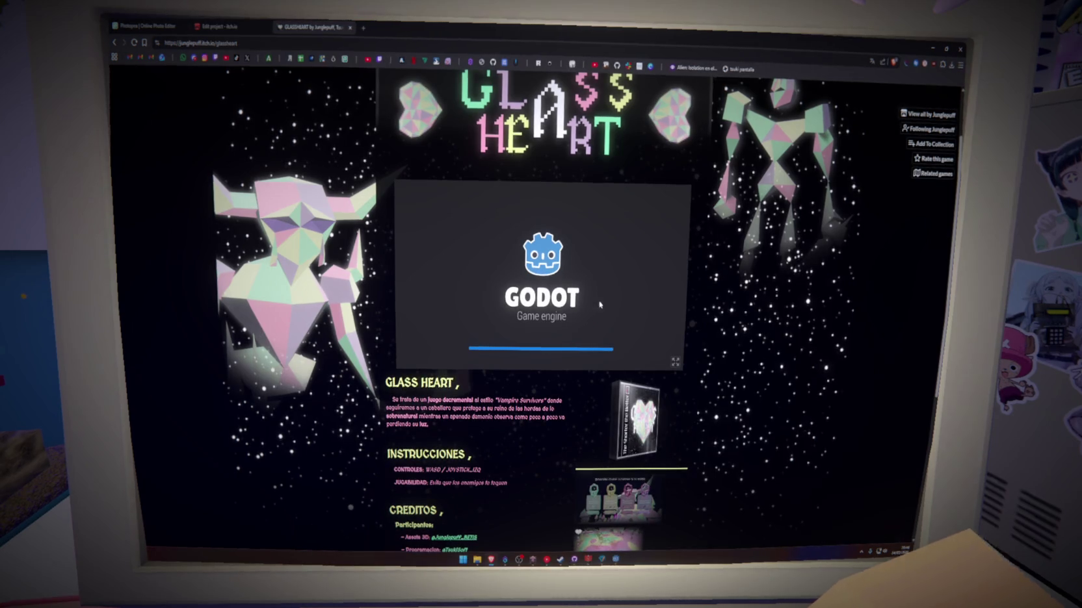
left_click(933, 96)
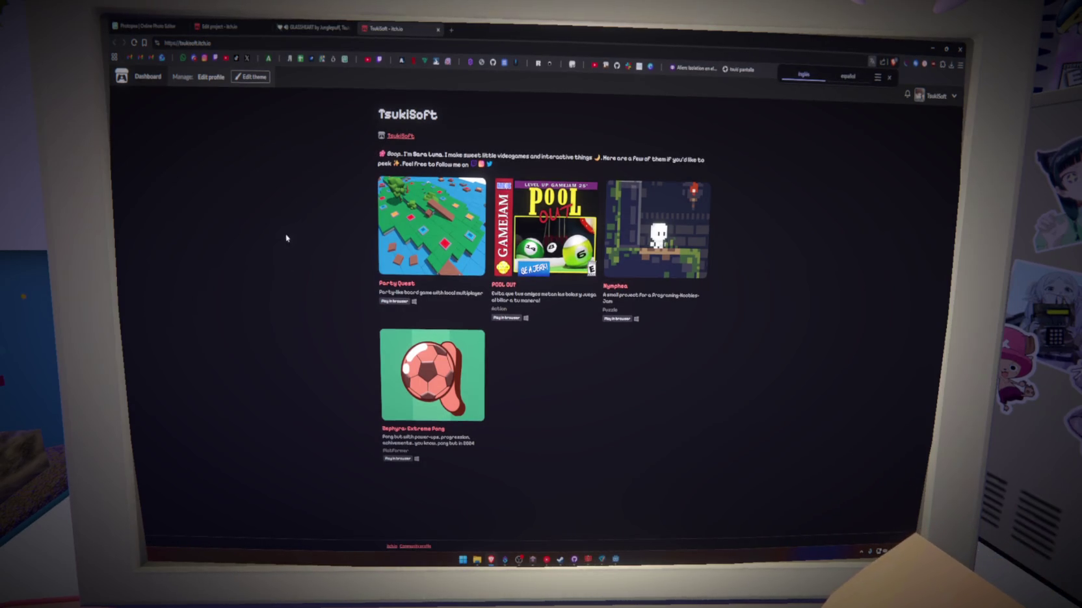
left_click(134, 43)
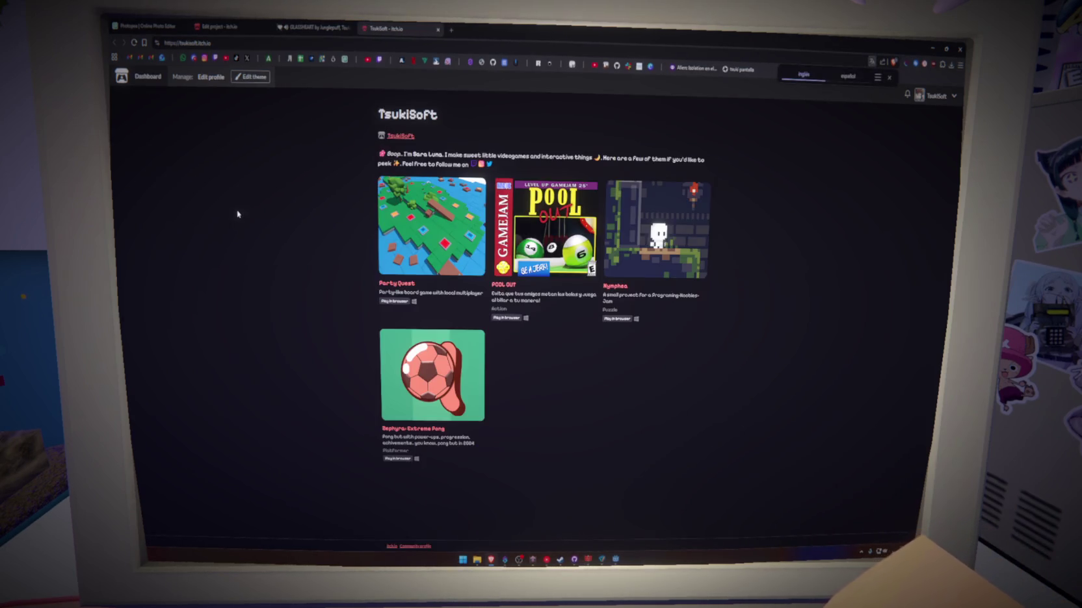
left_click(305, 30)
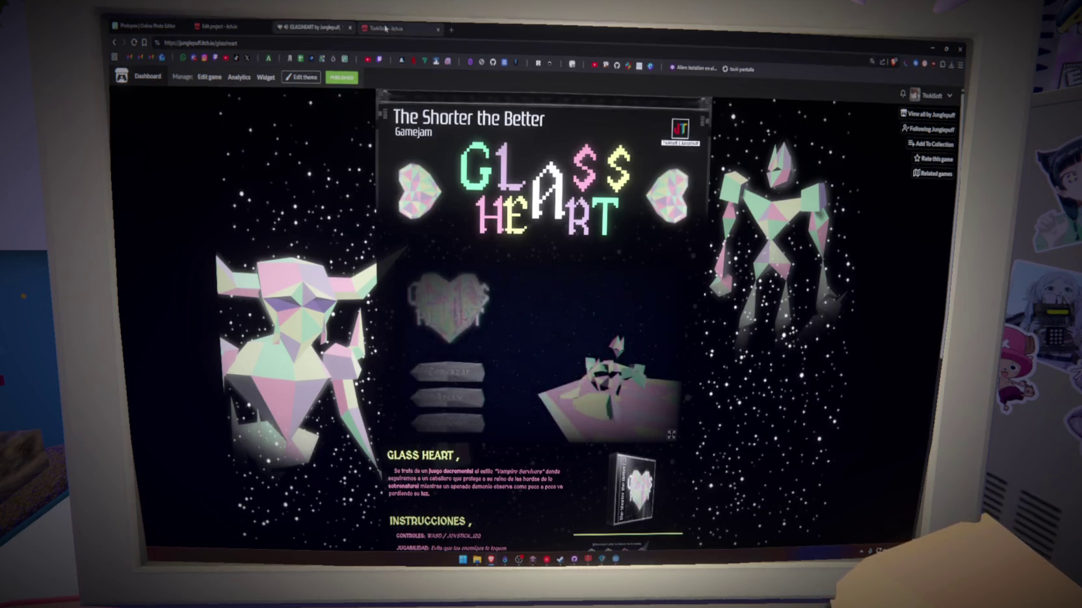
key("ctrl+Tab")
Look over the profile's edit settings, close that tab, and launch the Glass Heart embed
left_click(210, 76)
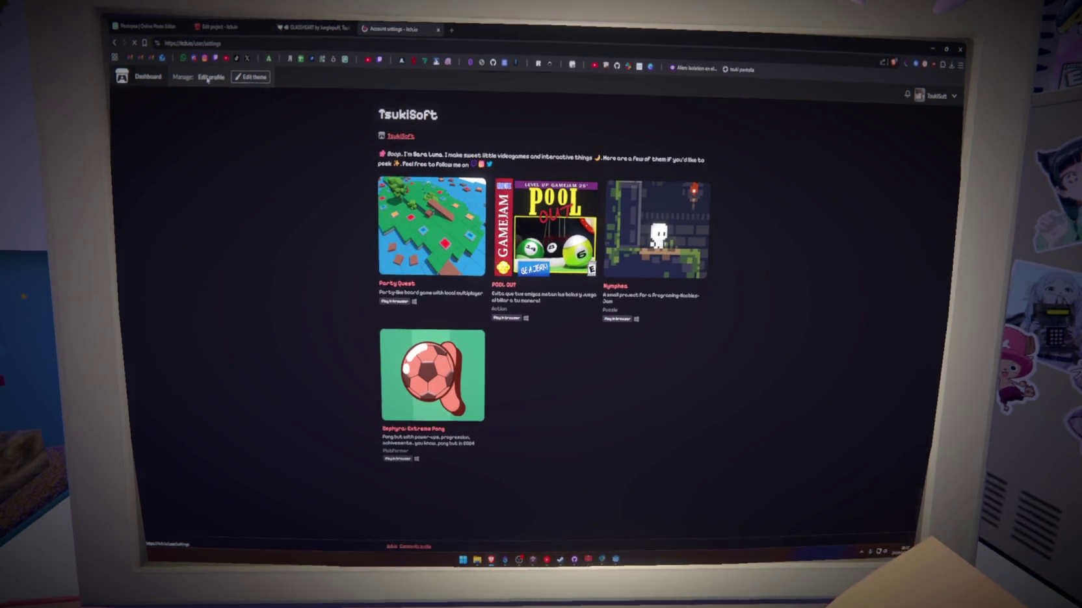
scroll(497, 304, "down", 5)
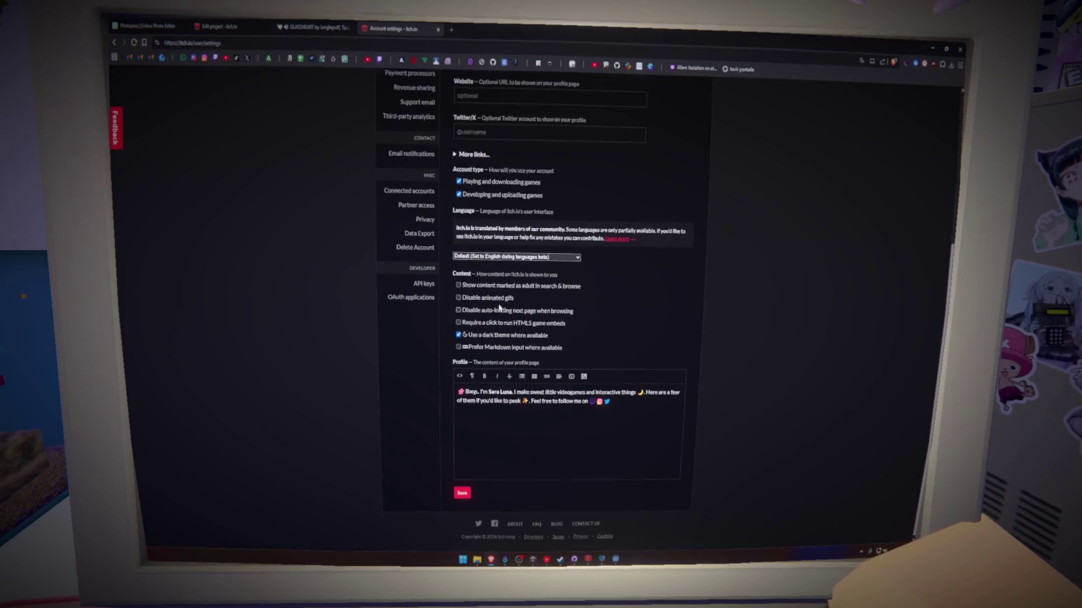
scroll(500, 306, "up", 5)
key("ctrl+w")
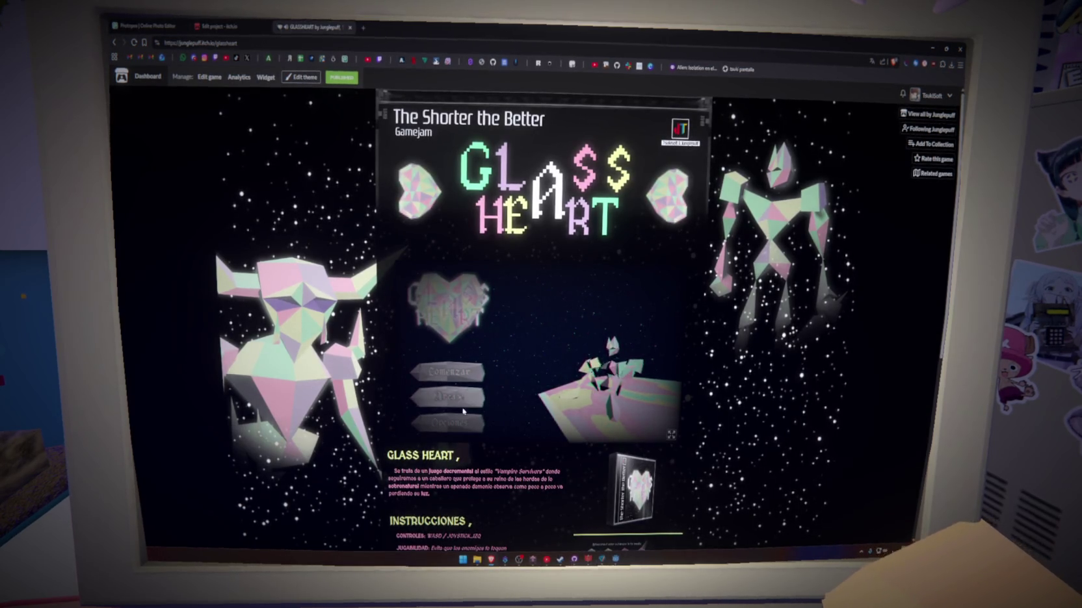
left_click(671, 434)
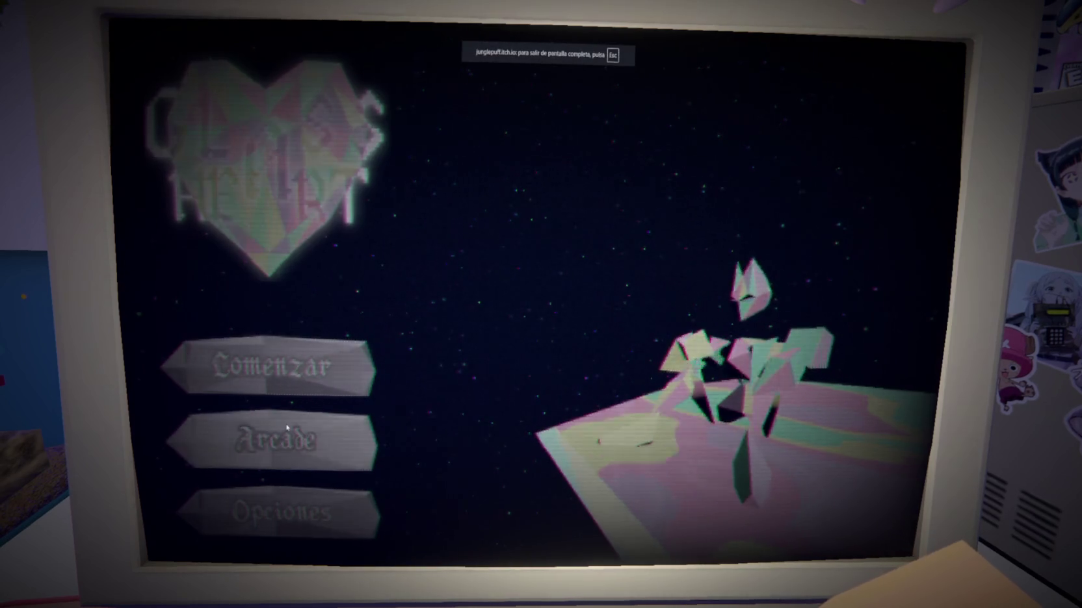
Play Glass Heart fullscreen, advancing up the level and defeating the first enemies
left_click(286, 433)
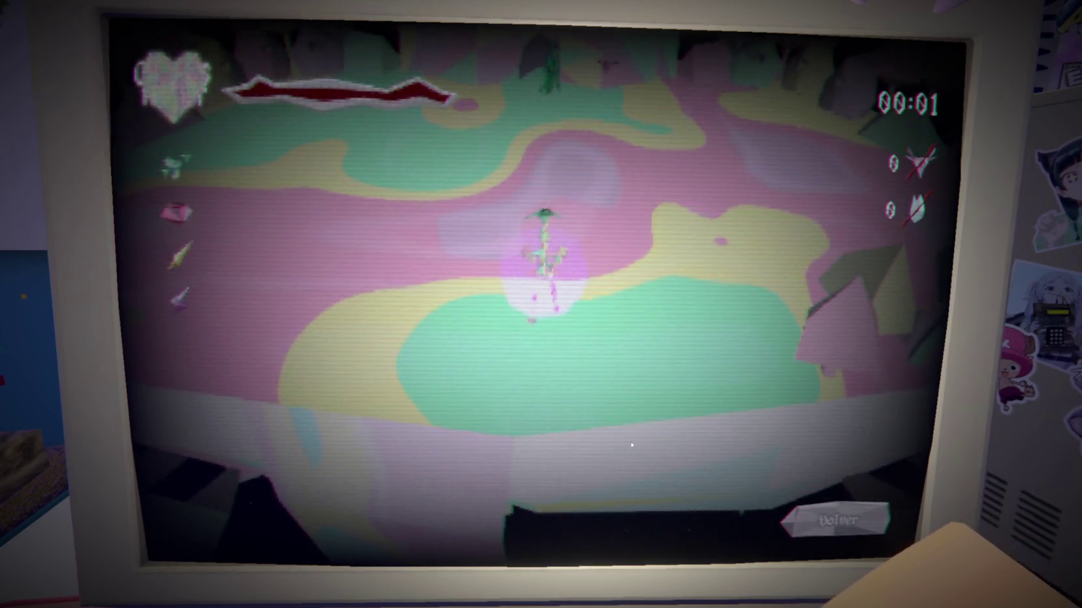
key("w")
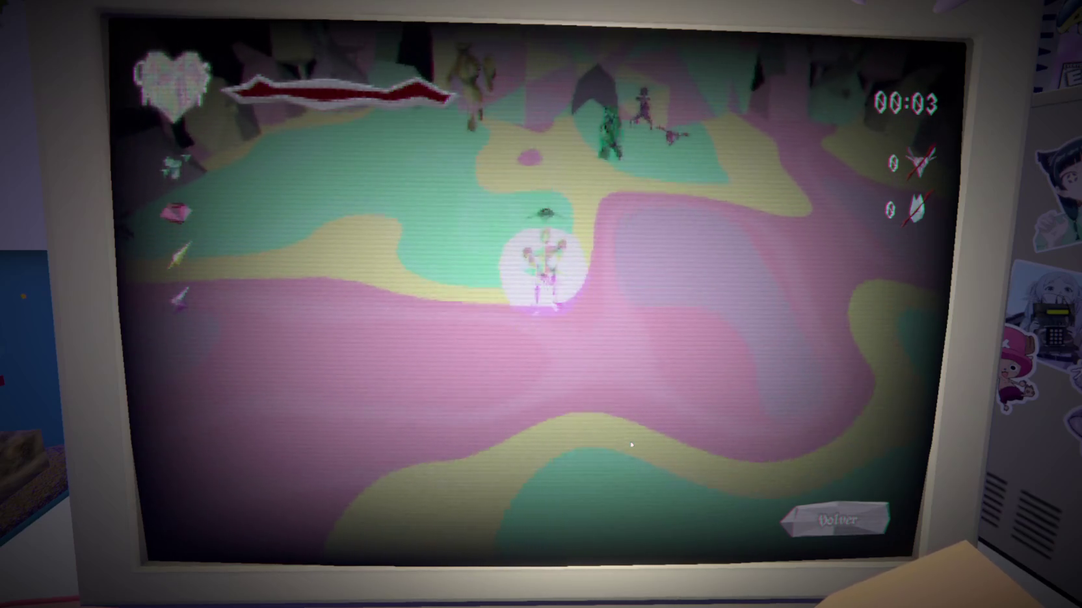
key("w")
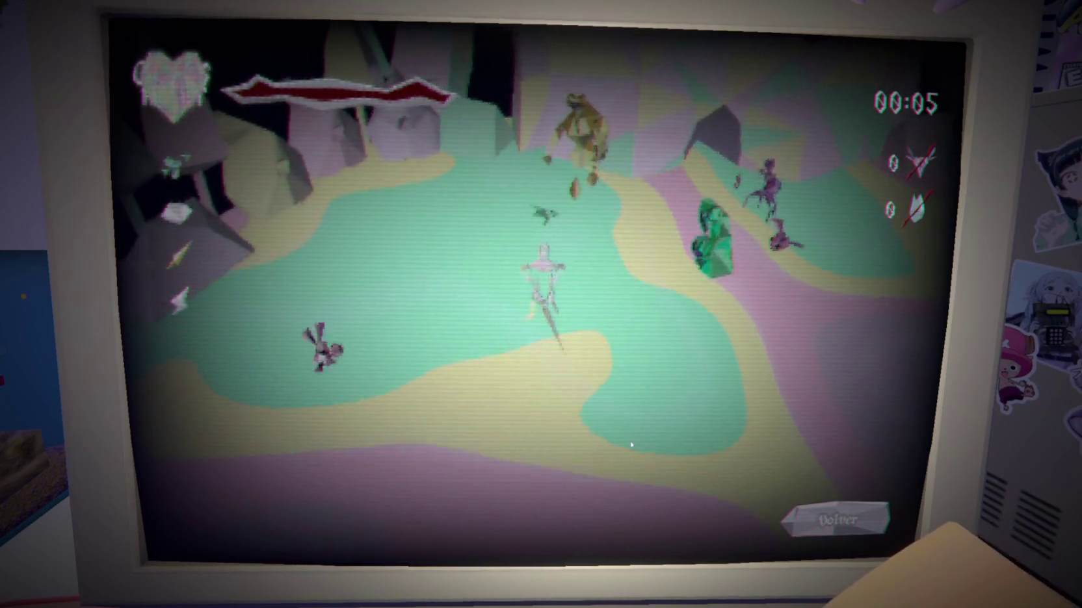
key("w")
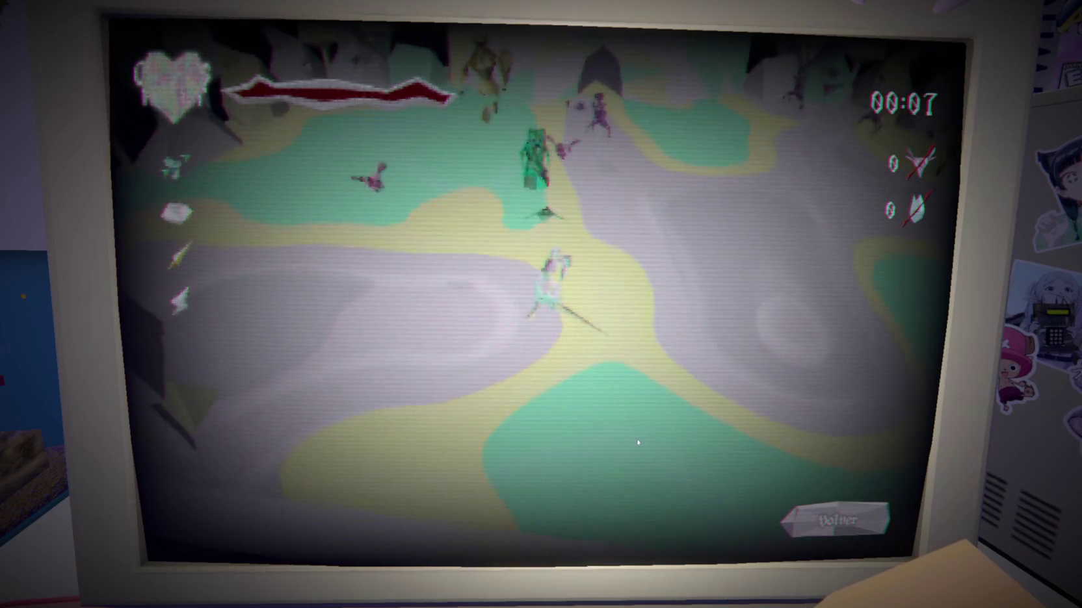
key("w")
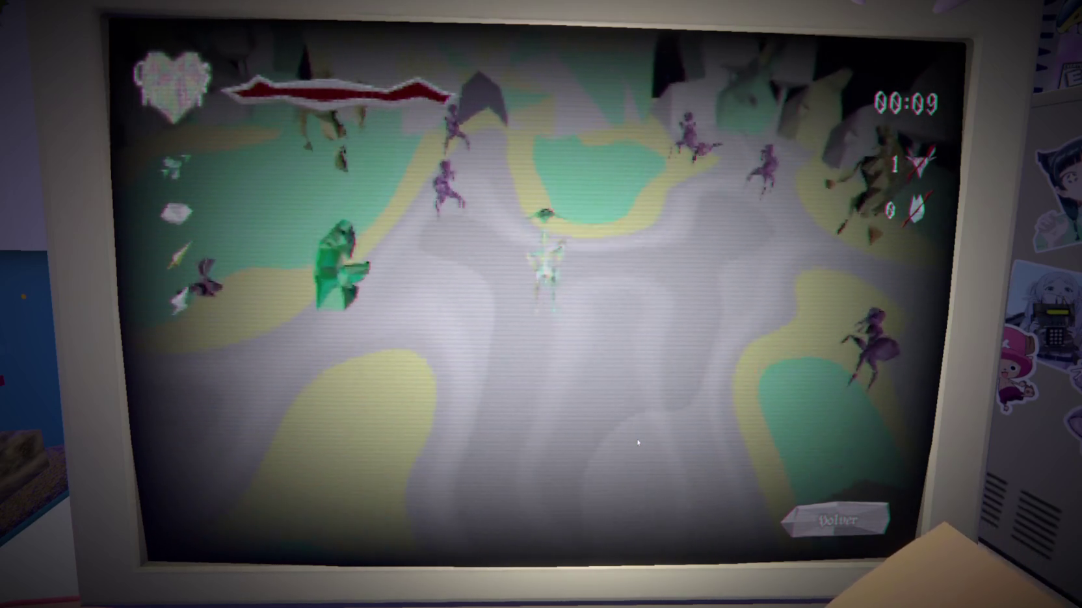
key("w")
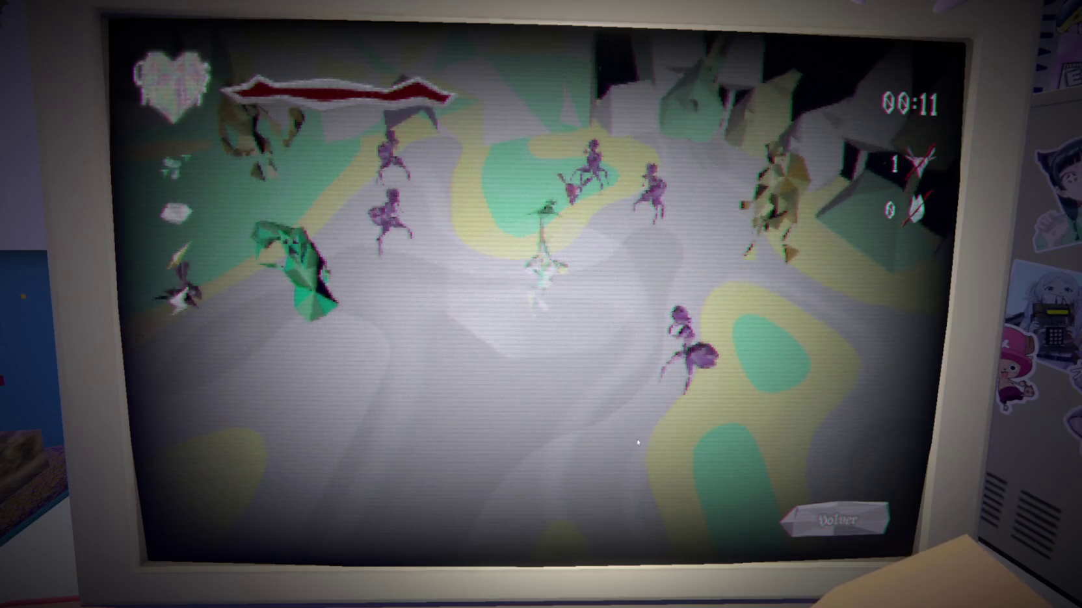
key("w")
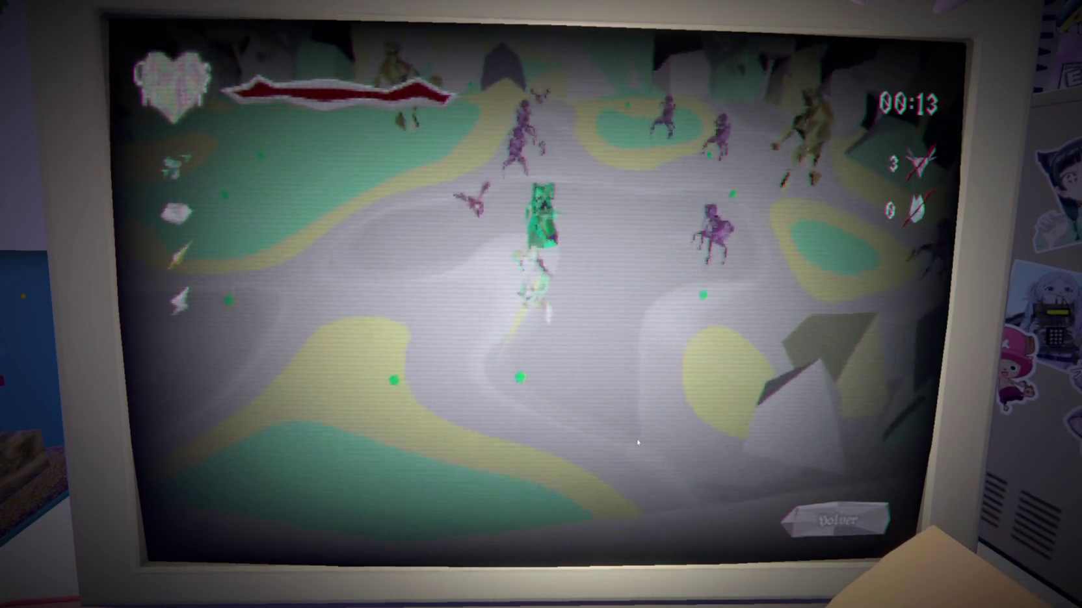
key("d")
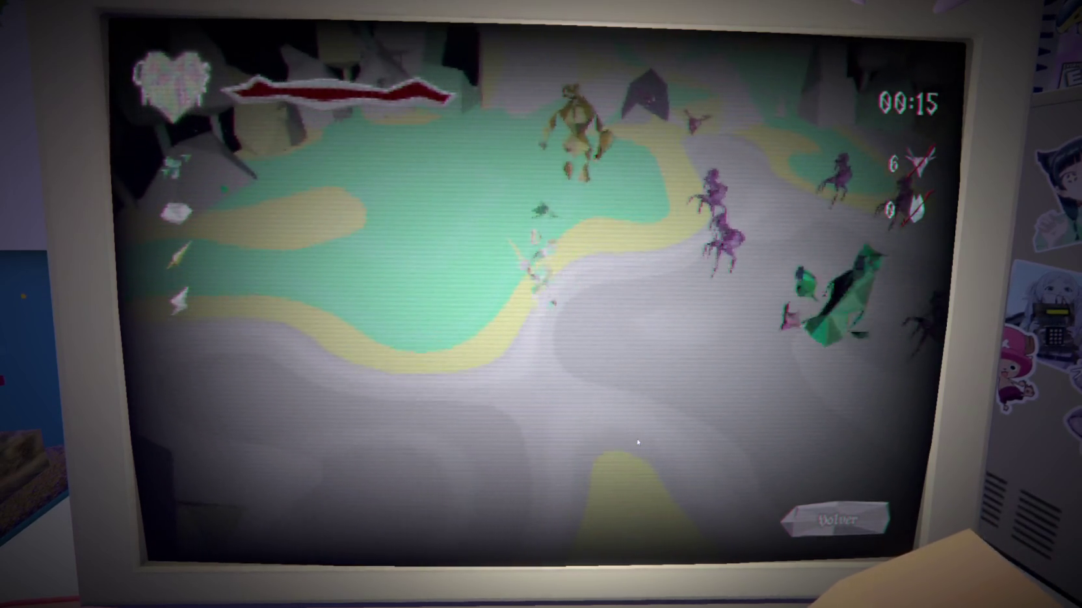
key("a")
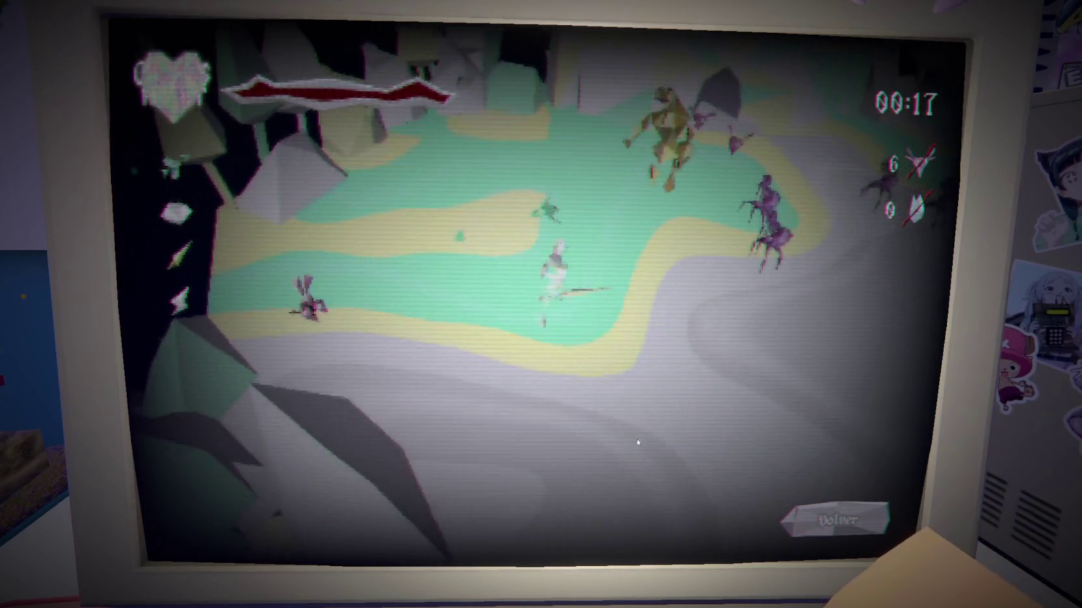
key("w")
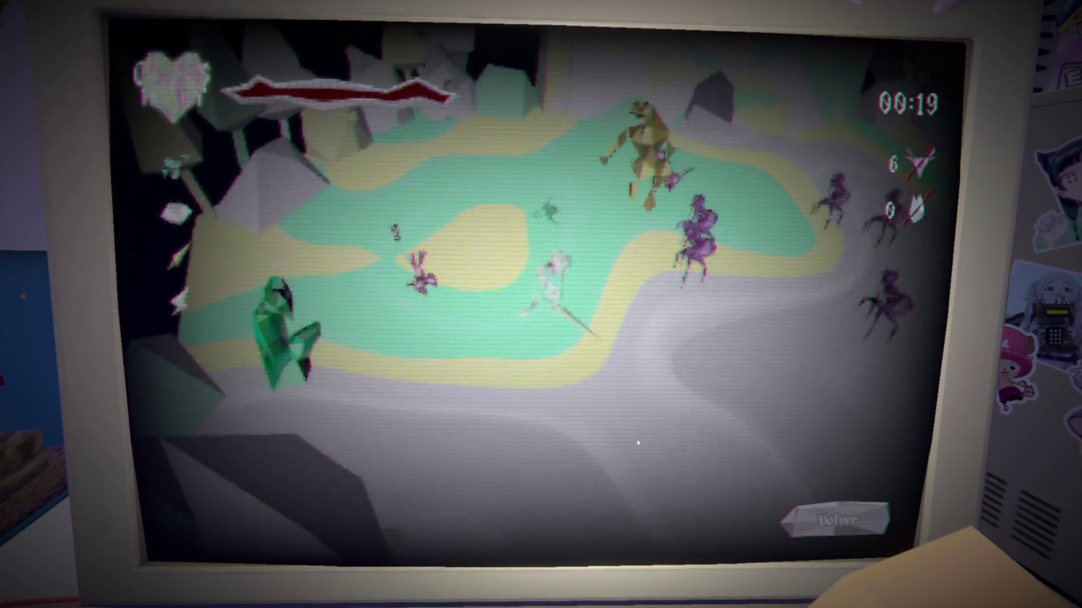
key("s")
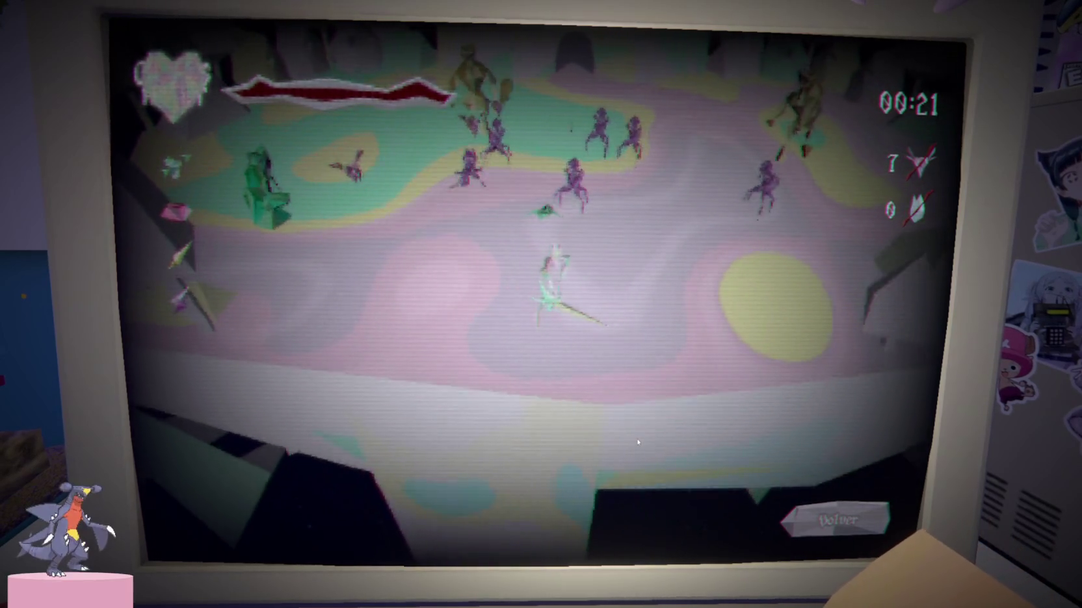
key("d")
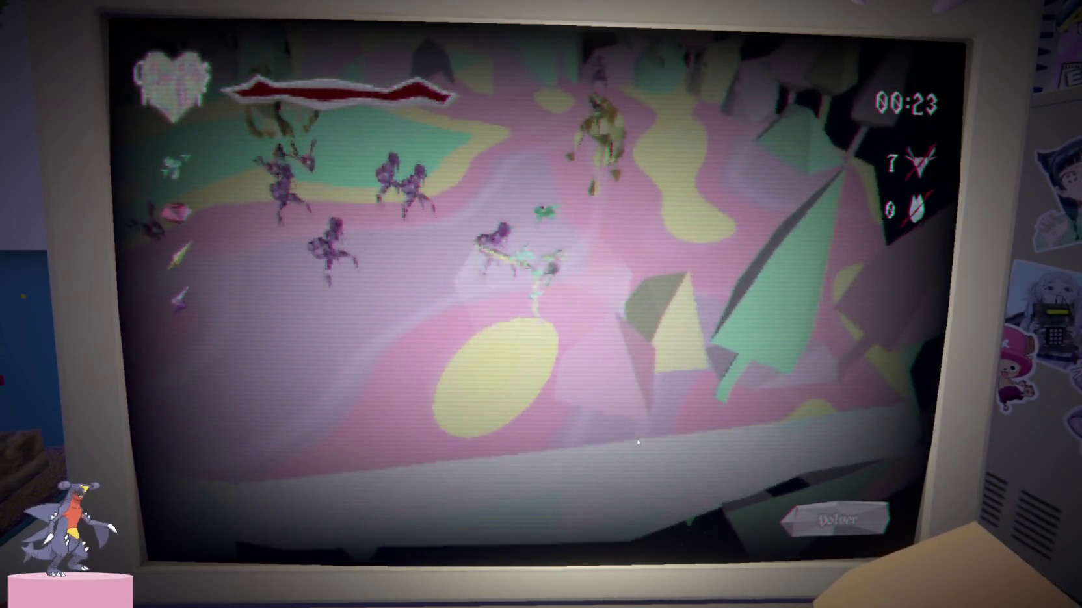
key("w")
left_click(638, 442)
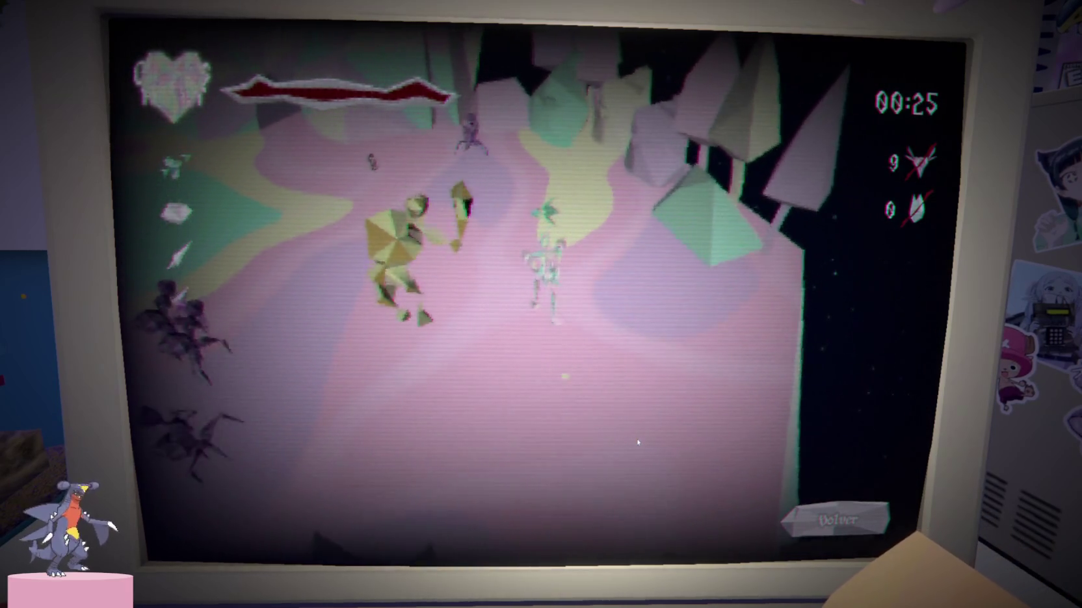
Fight through the rocky area into the open arena, dodging the enemy group
key("s")
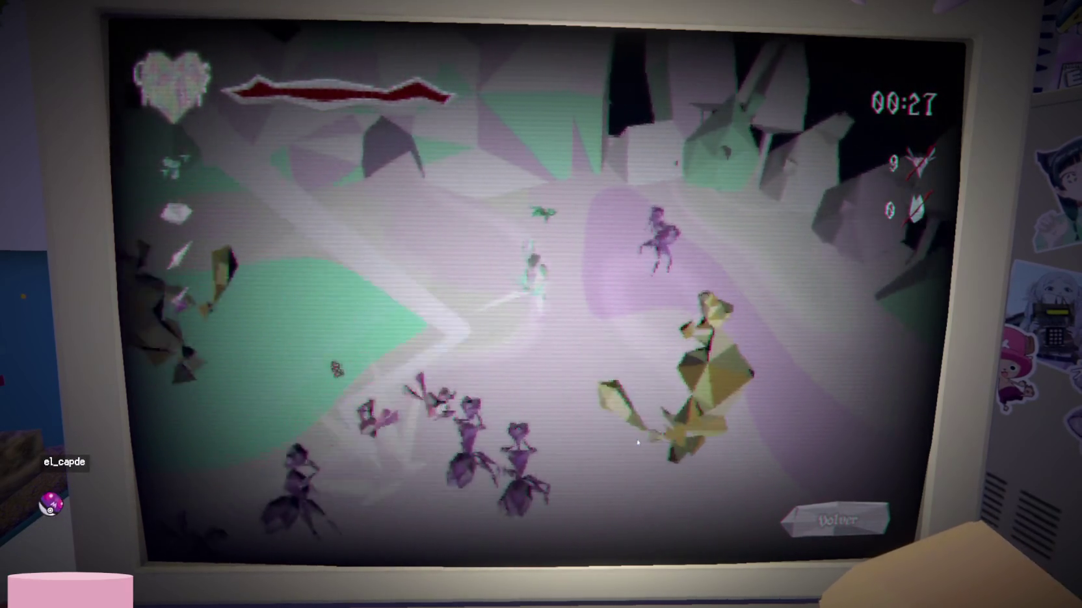
key("w")
key("a")
key("w")
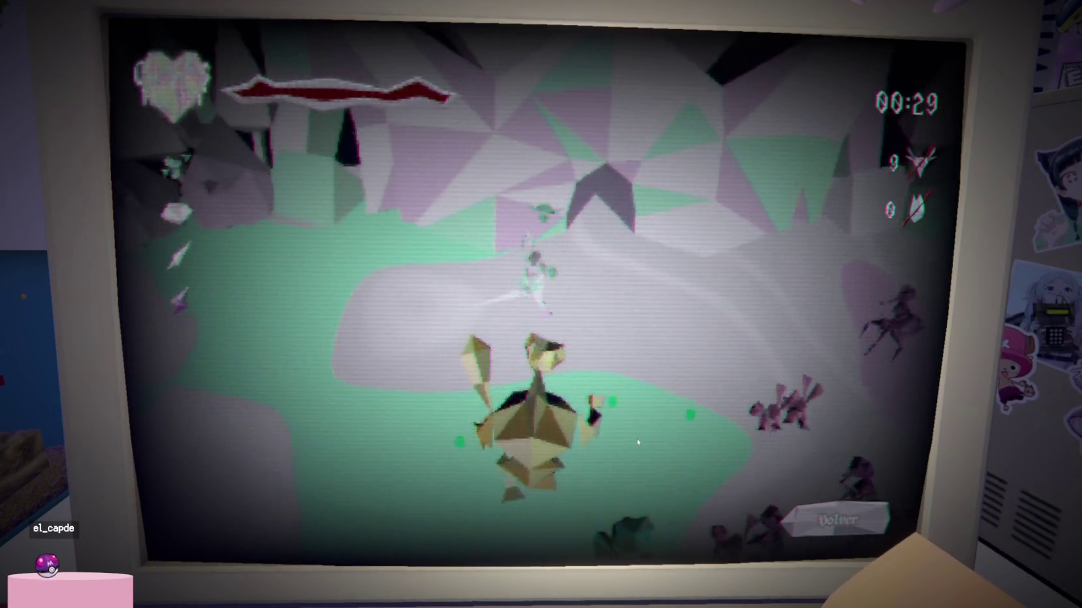
key("w")
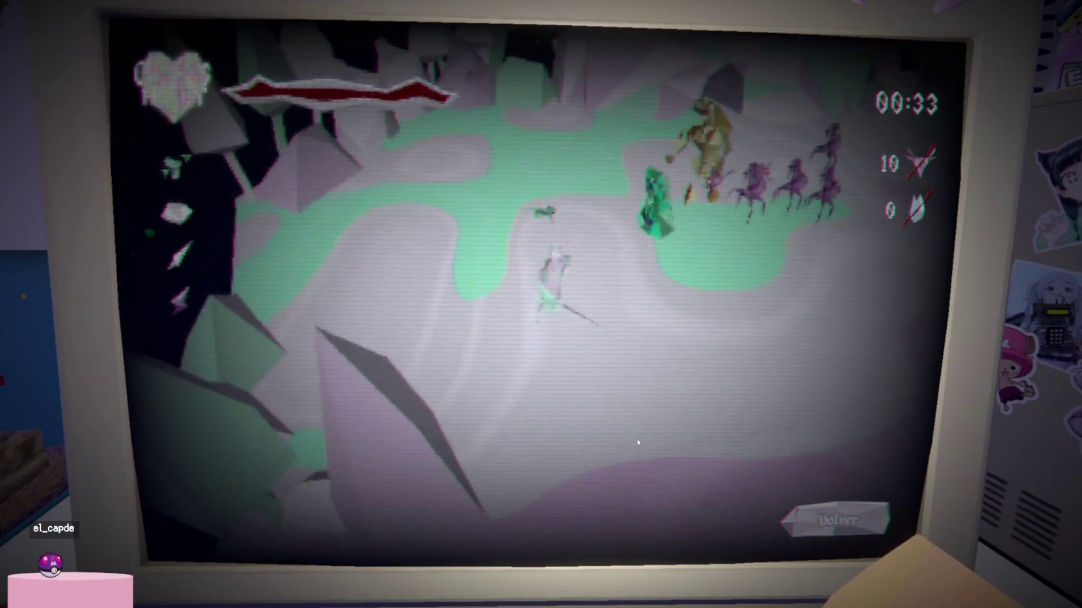
key("w")
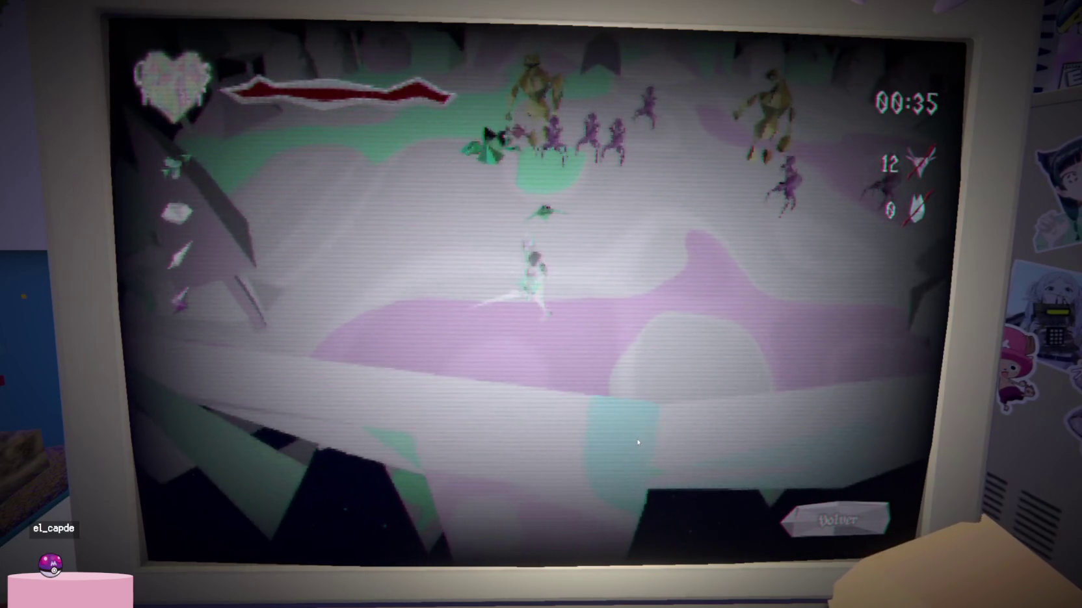
key("a")
key("w")
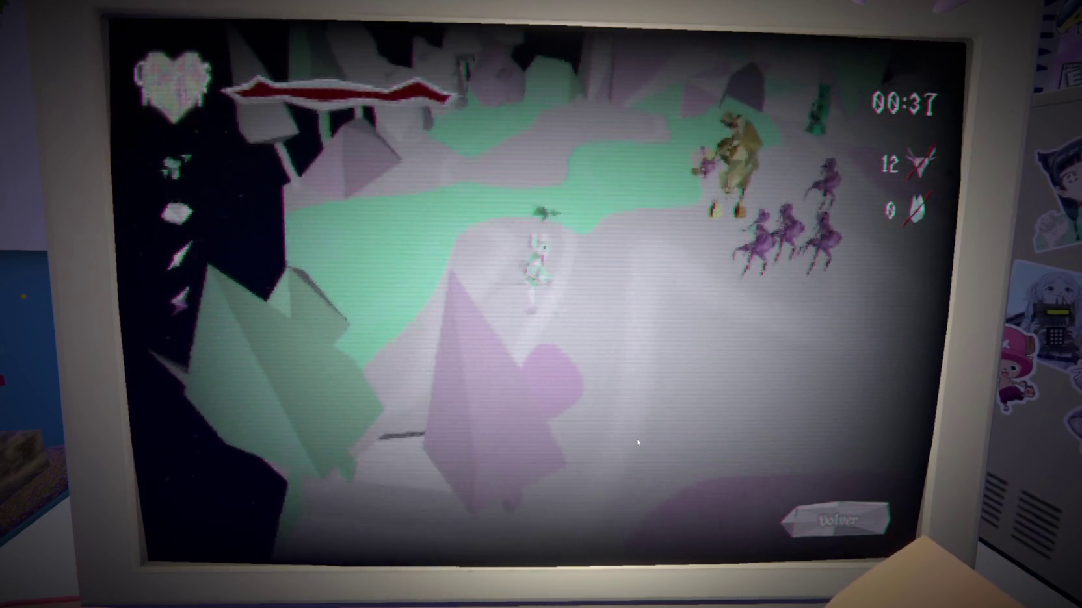
key("w")
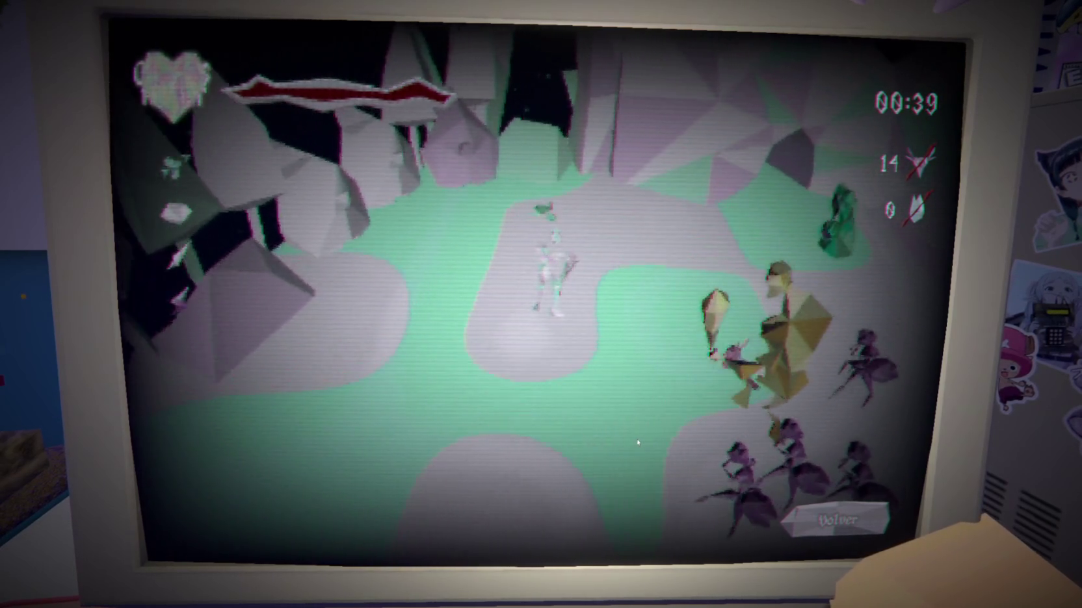
key("w")
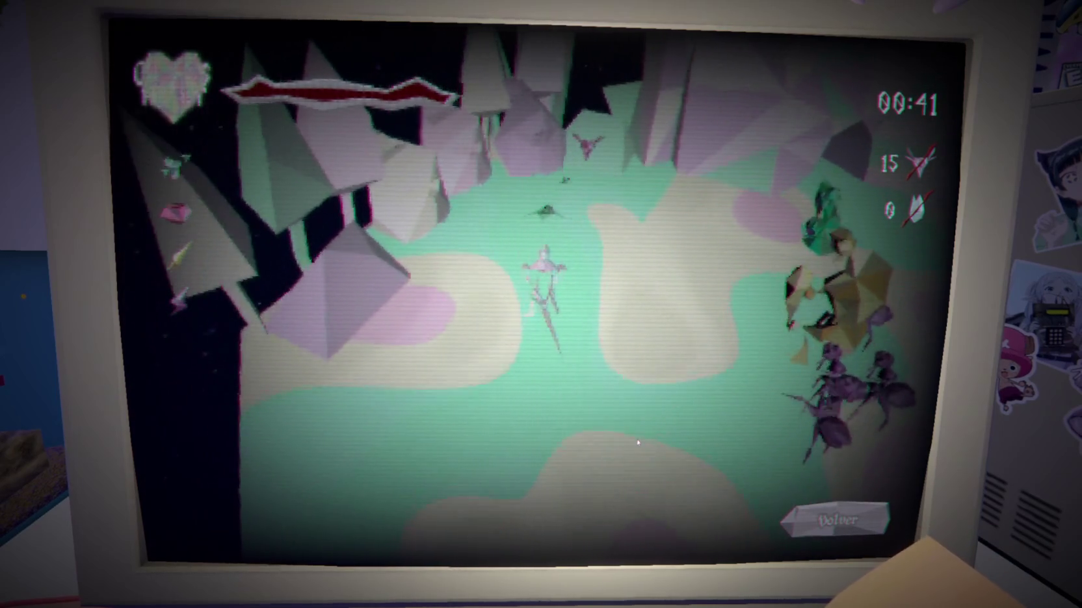
key("w")
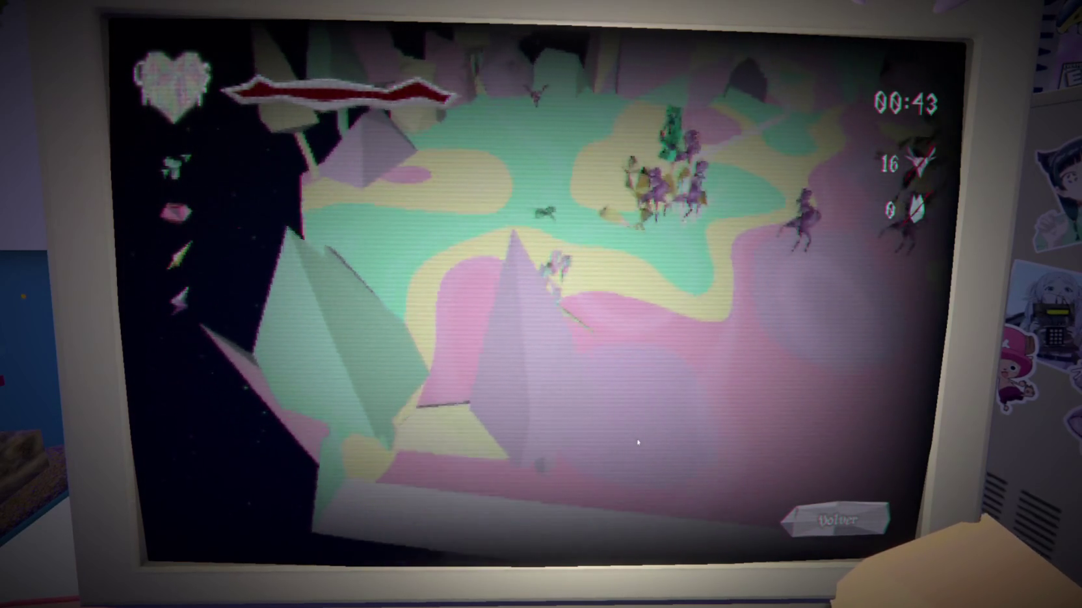
key("w")
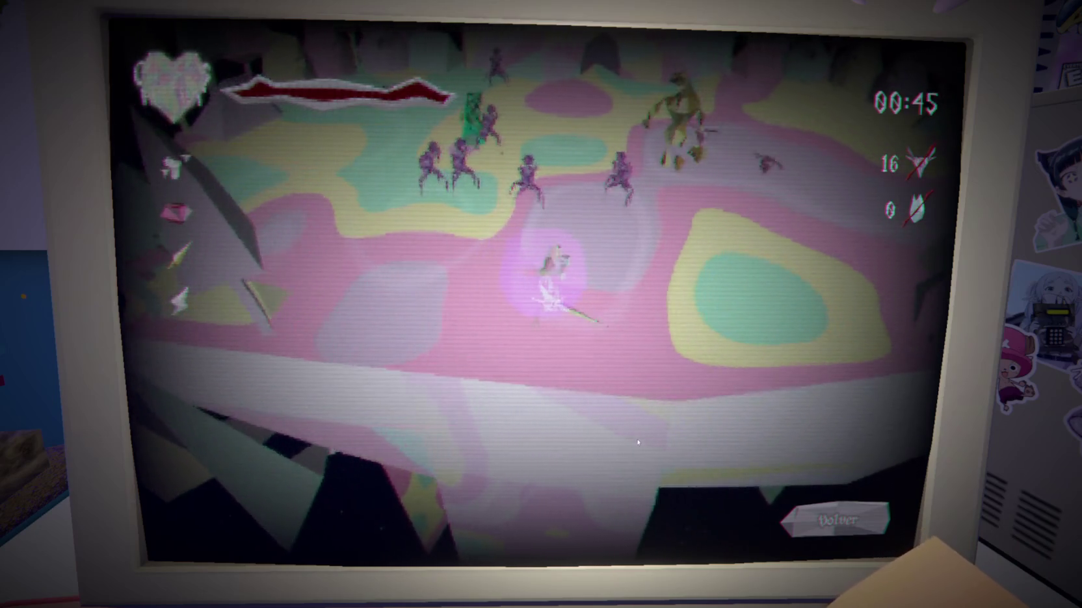
key("w")
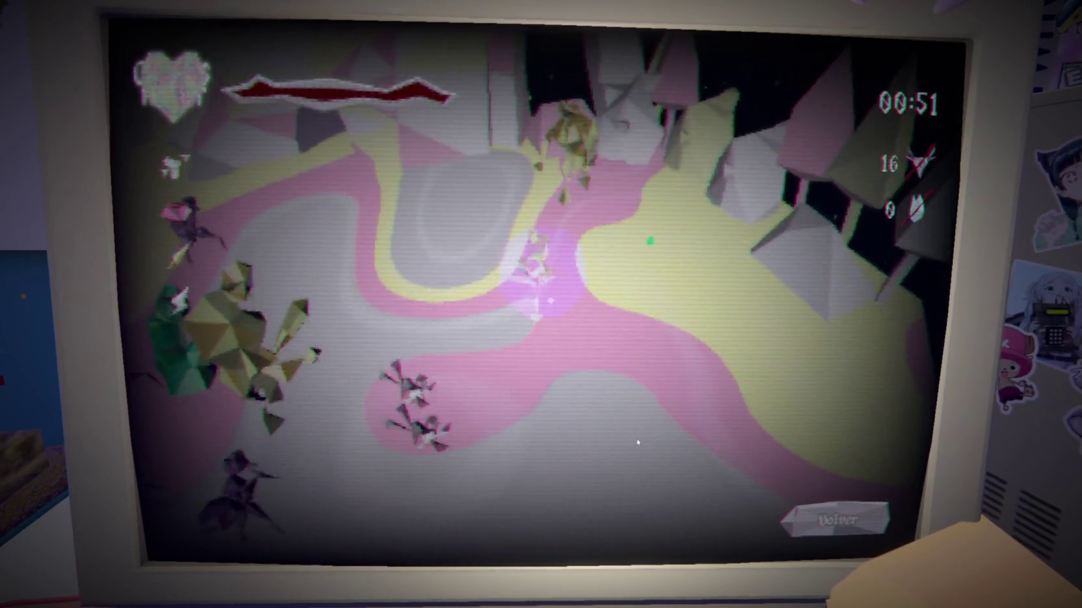
key("w")
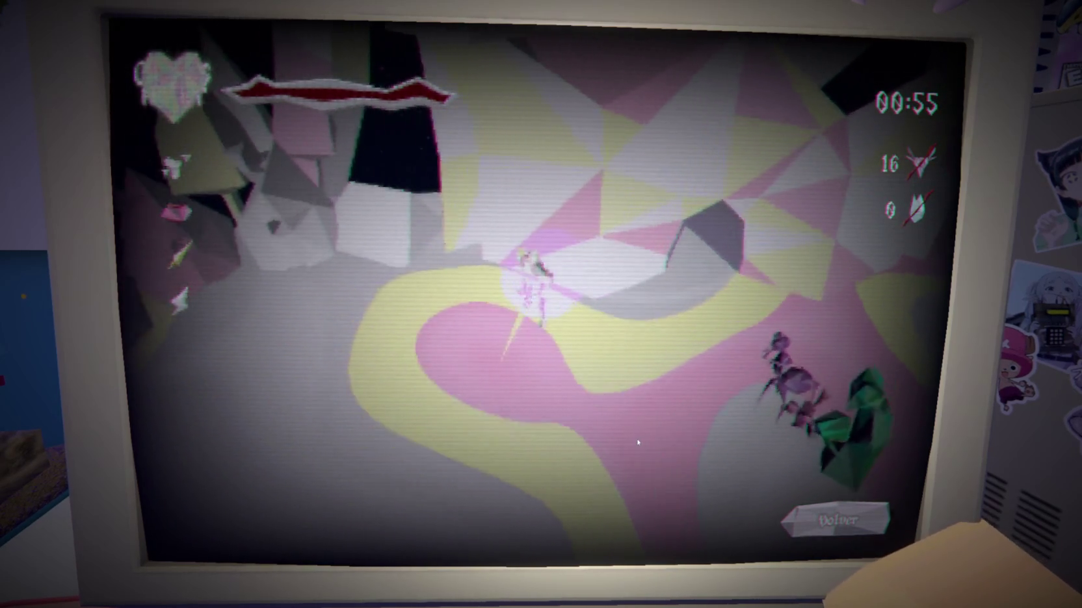
key("w")
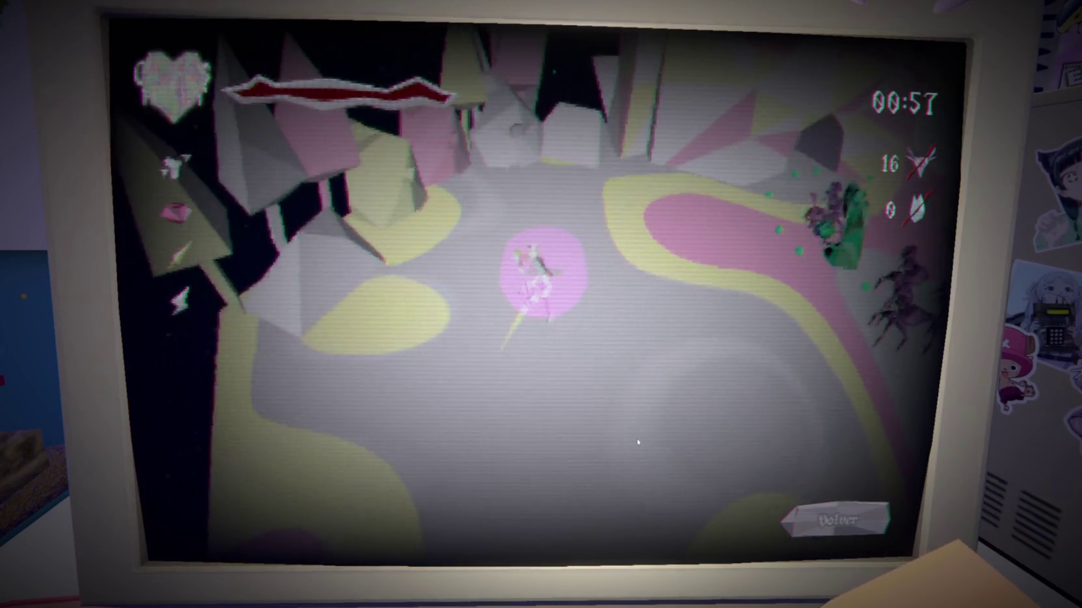
key("w")
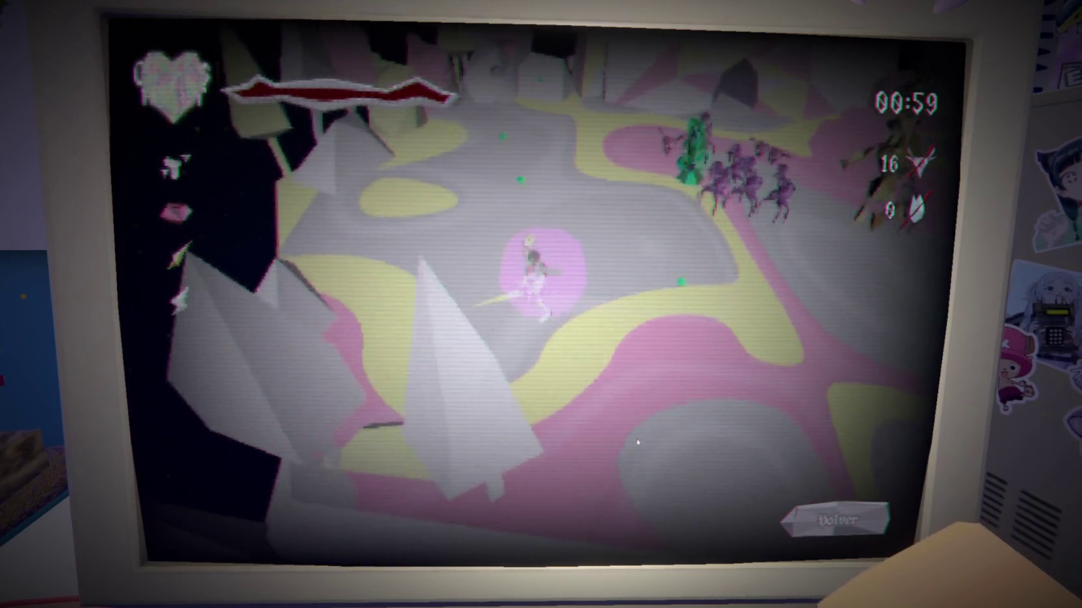
key("w")
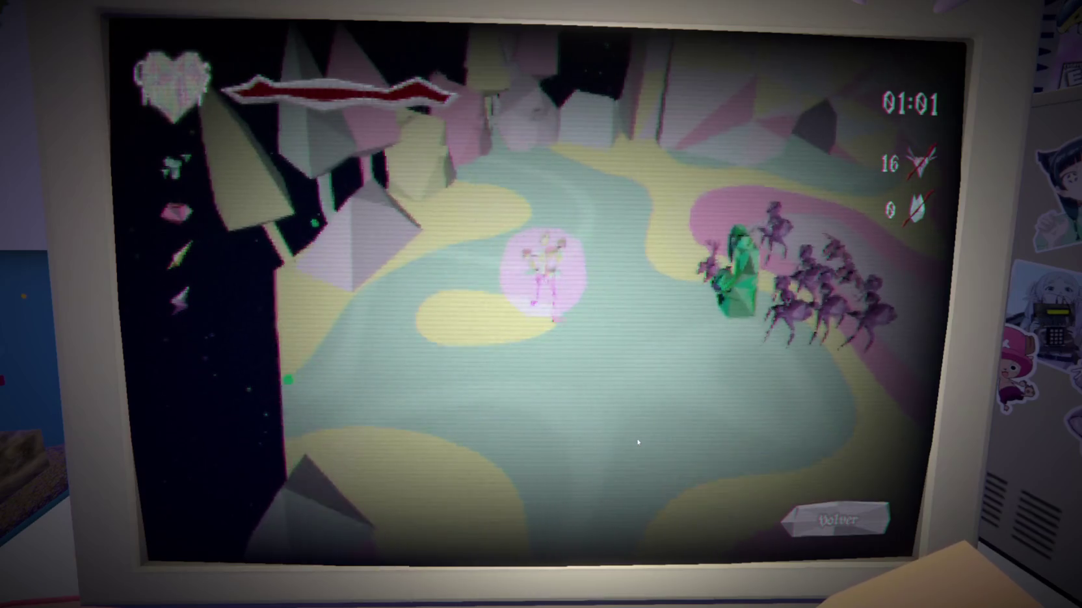
key("w")
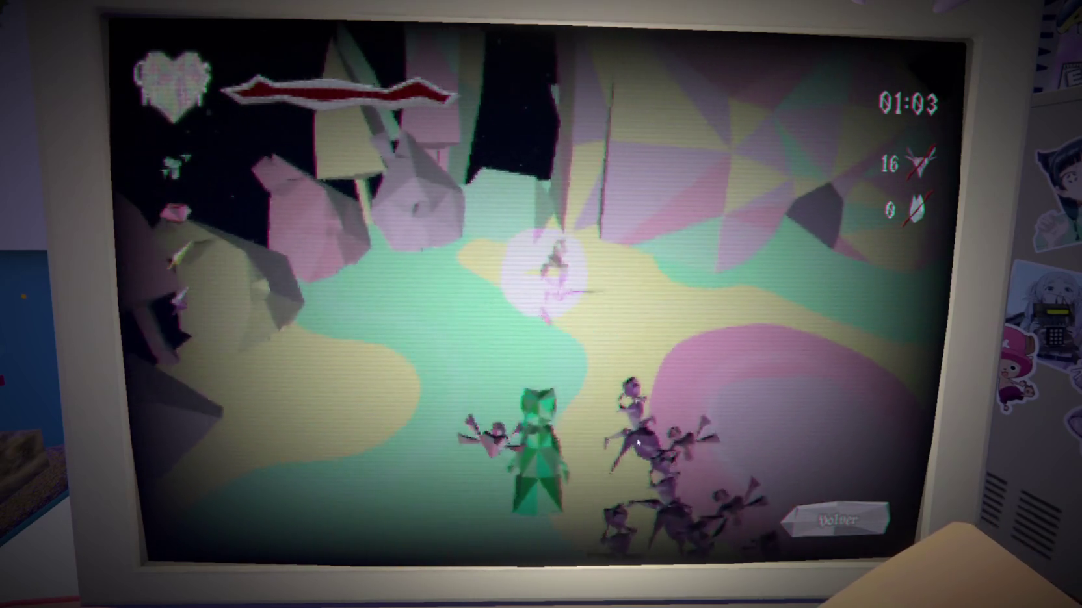
key("w")
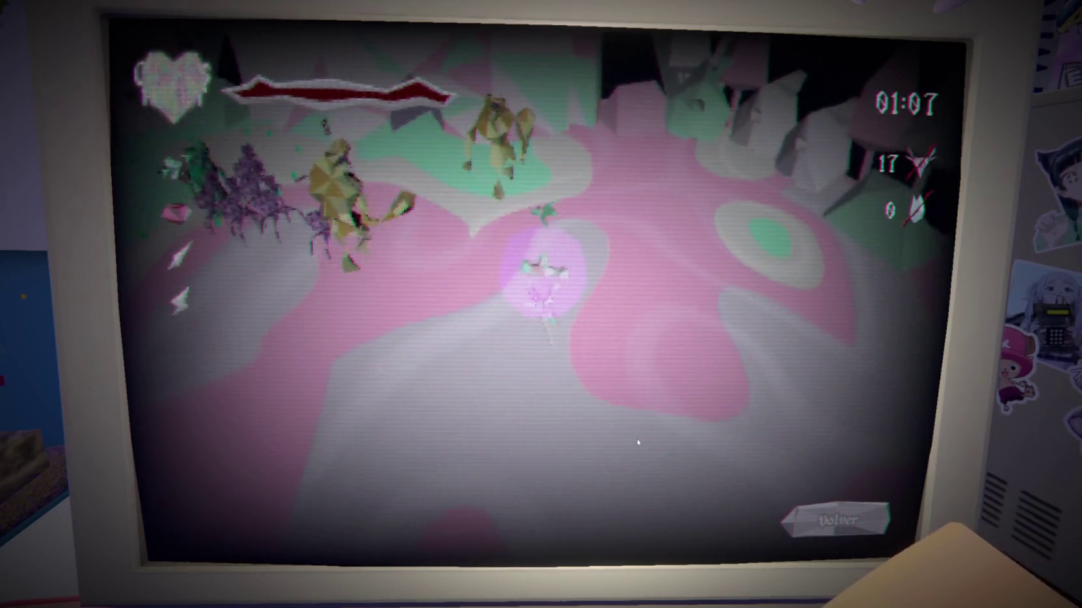
Keep fighting across the arena, raising the kill count from 18 to 27
key("w")
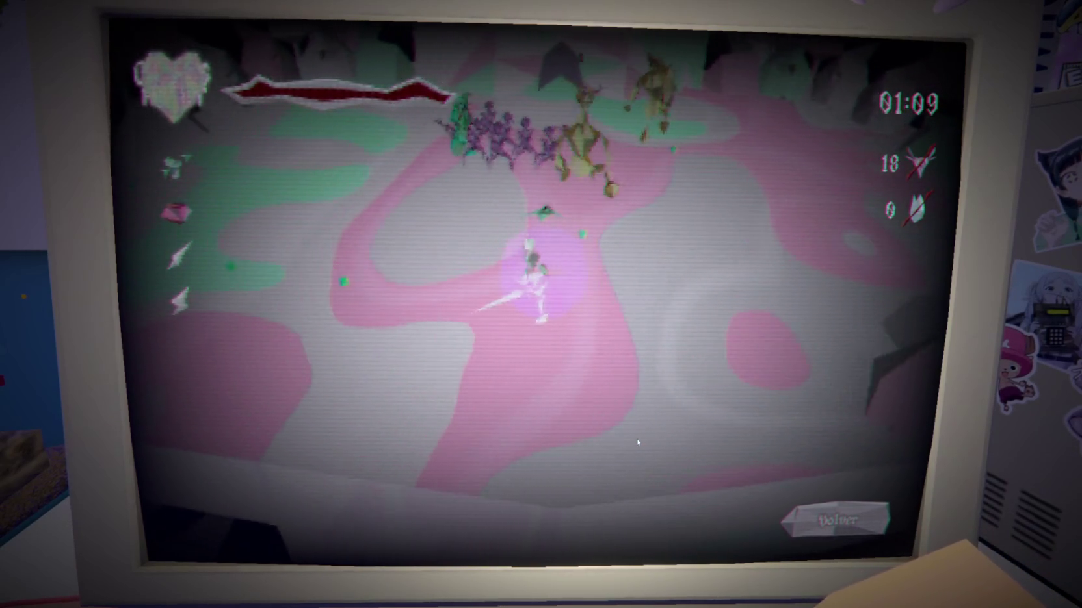
key("w")
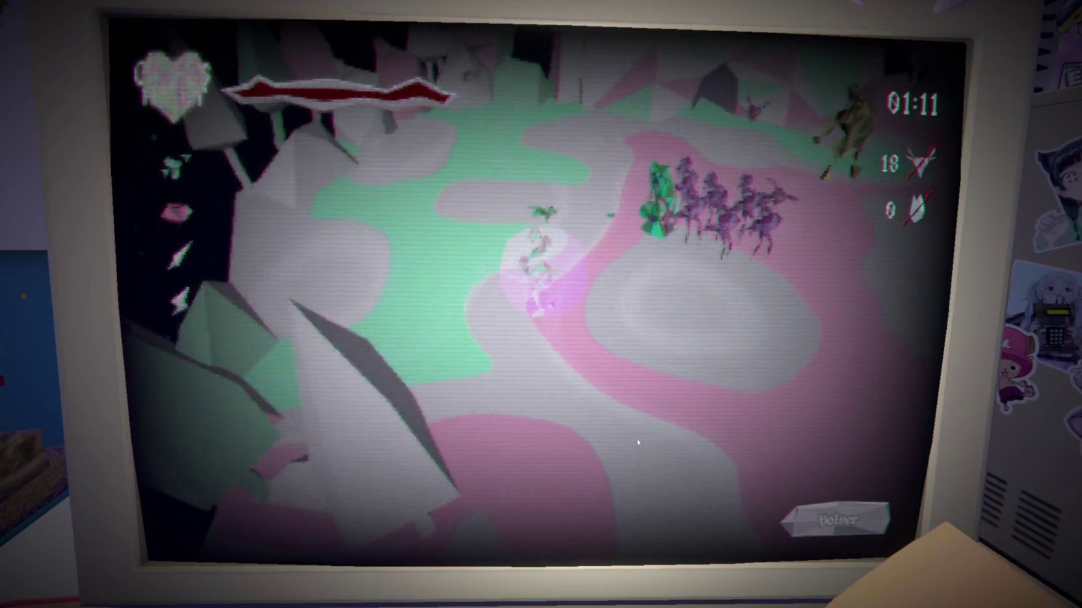
key("w")
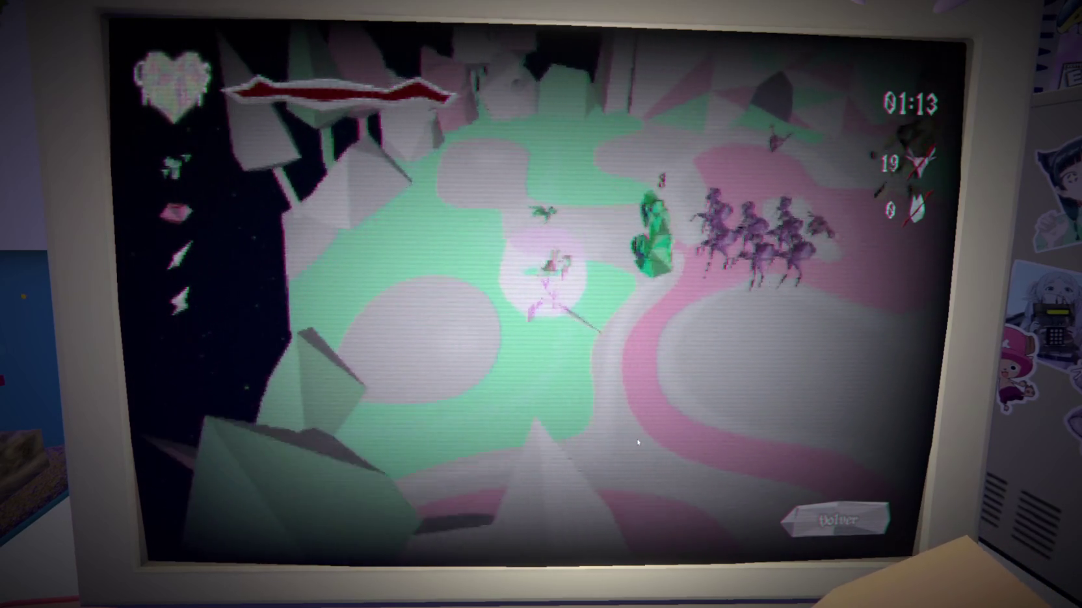
key("w")
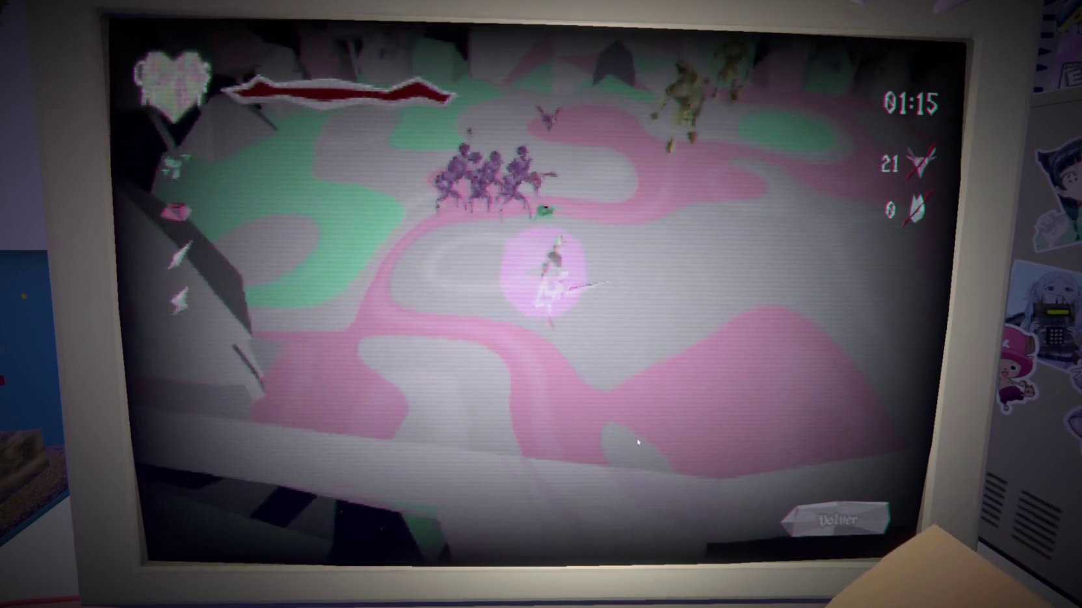
key("w")
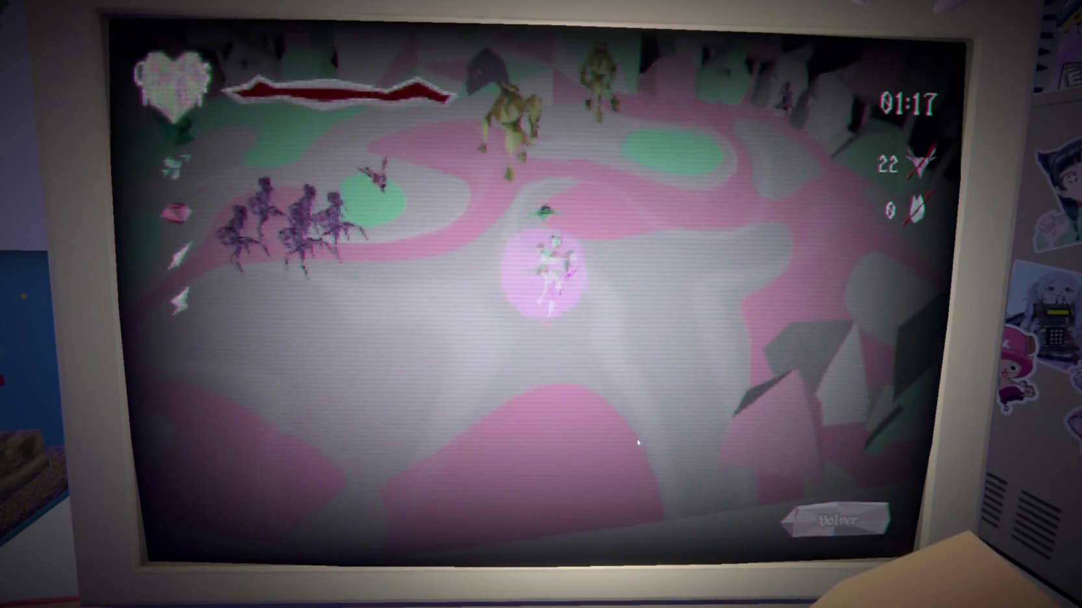
key("w")
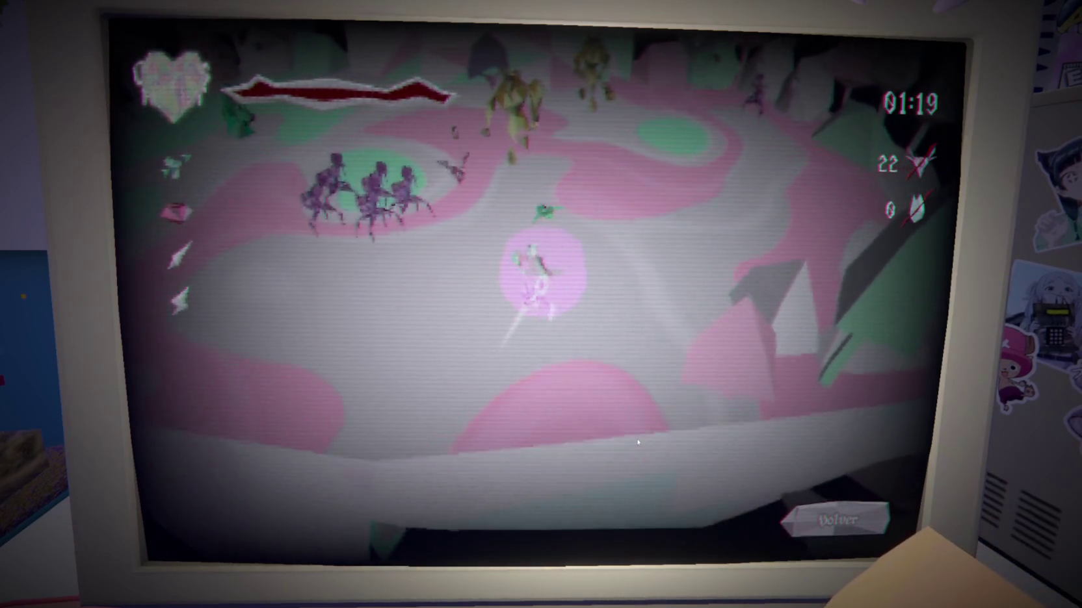
key("w")
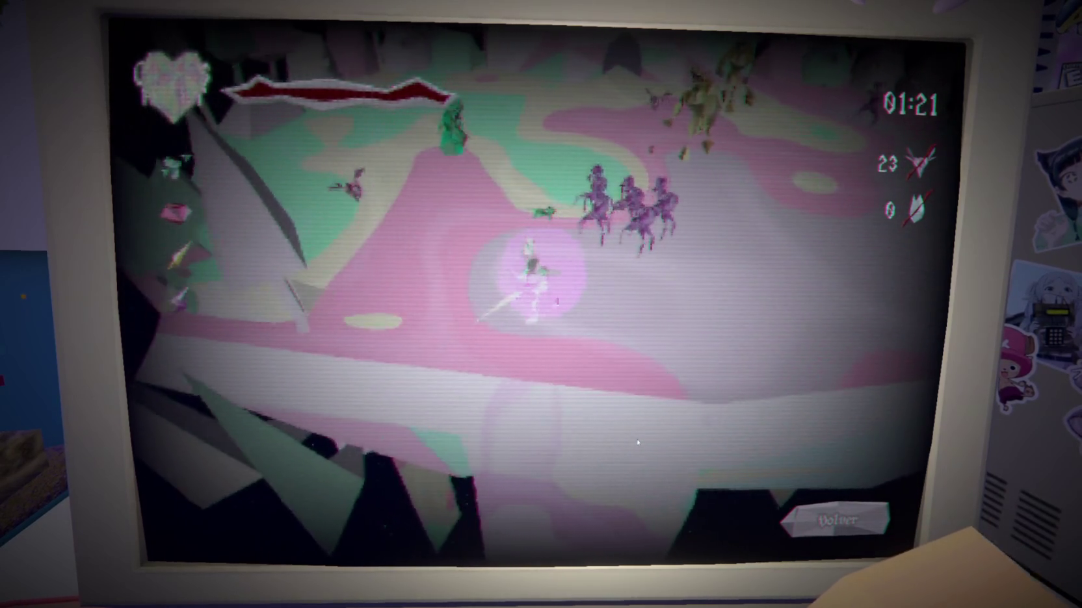
key("w")
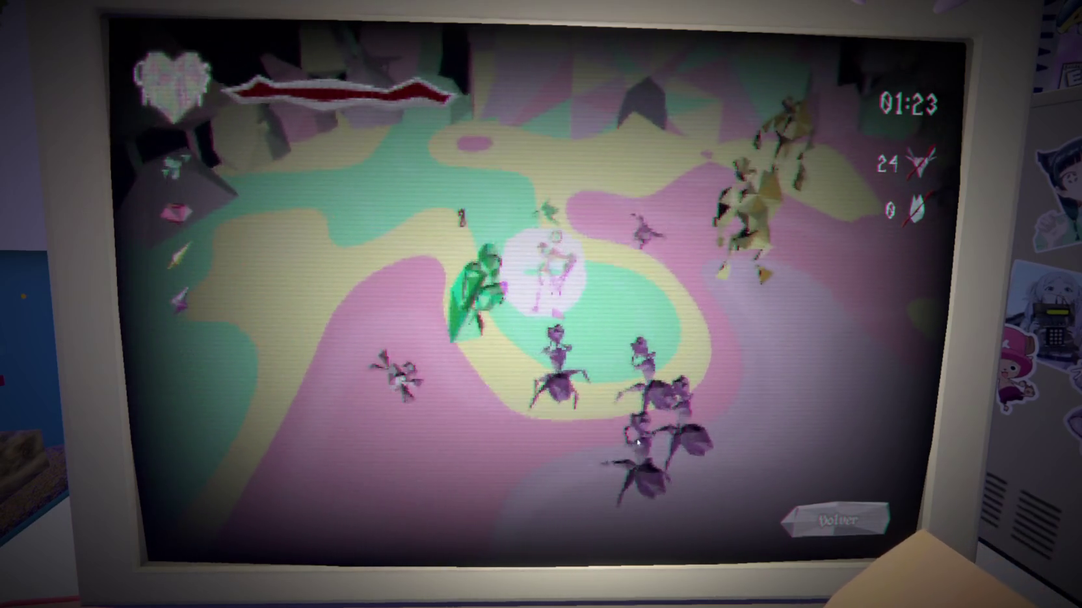
key("d")
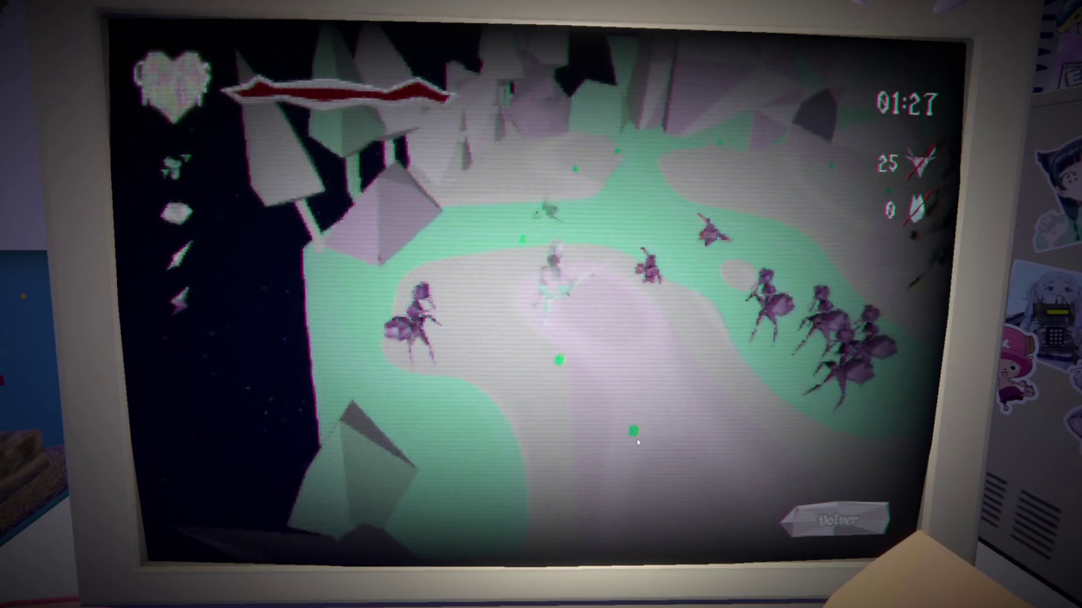
key("d")
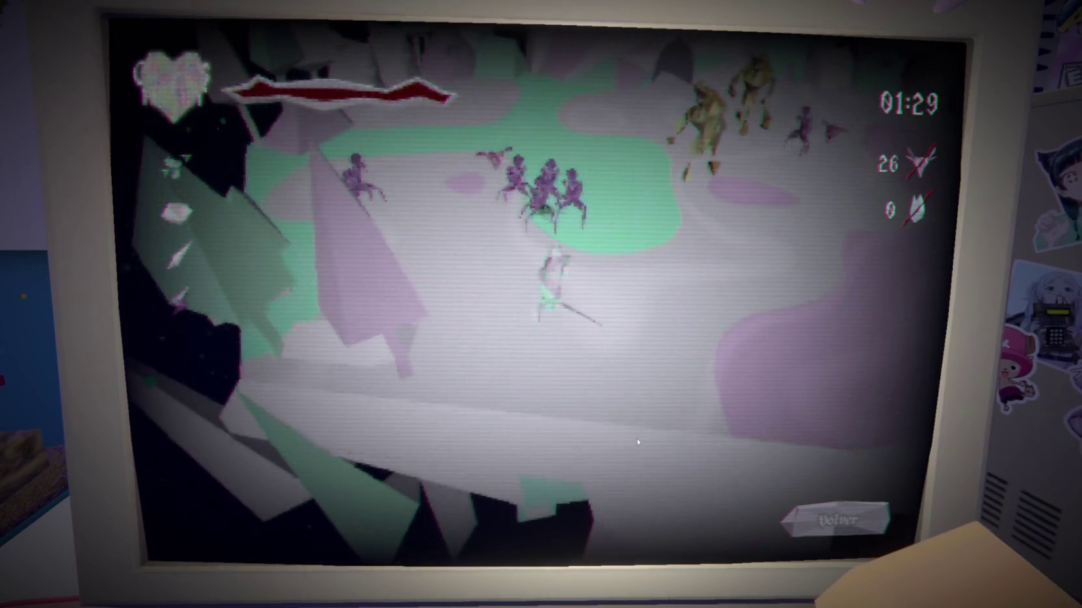
key("d")
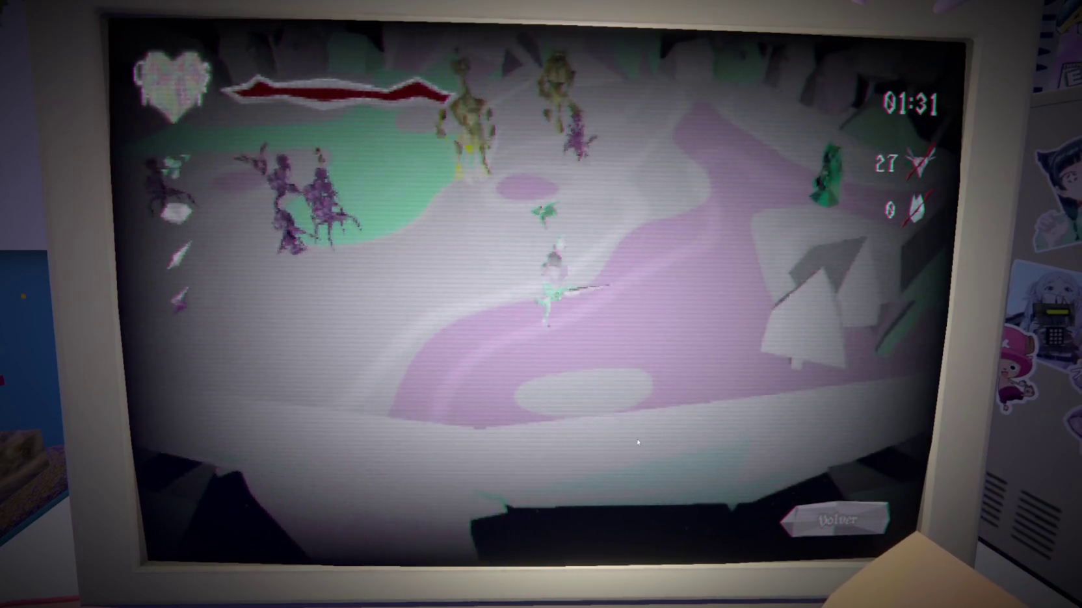
key("d")
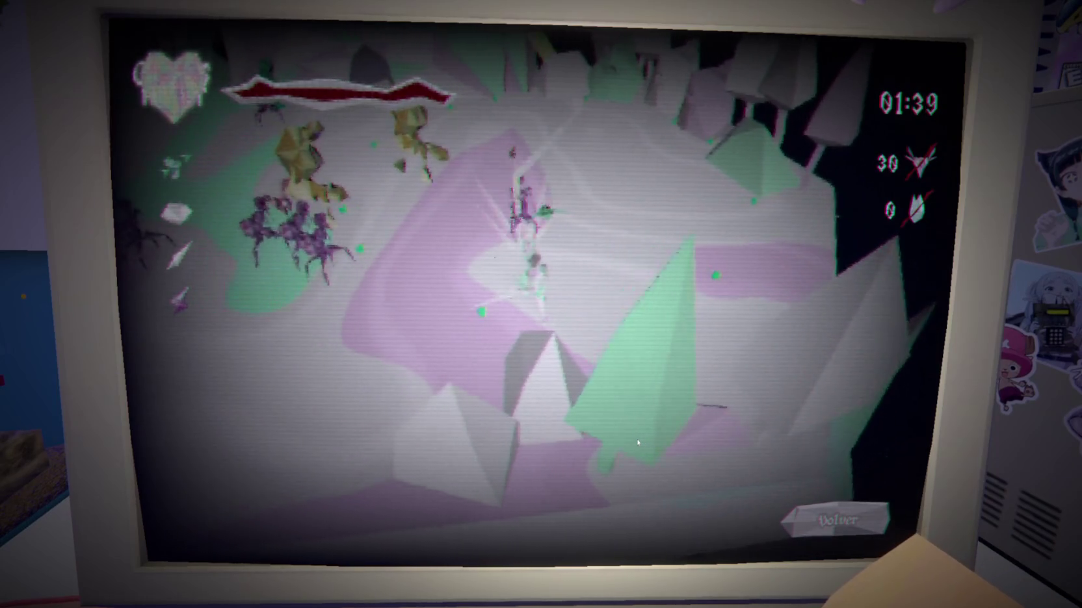
Steer through the arena with WASD, raising kills from 32 to 44 as the timer nears 02:25
key("s")
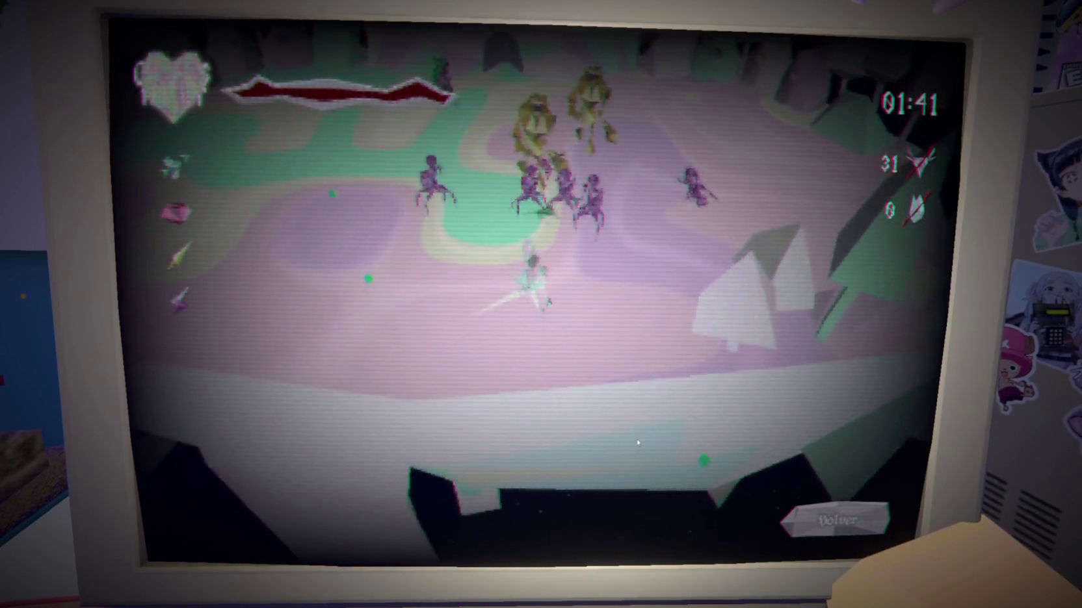
key("w")
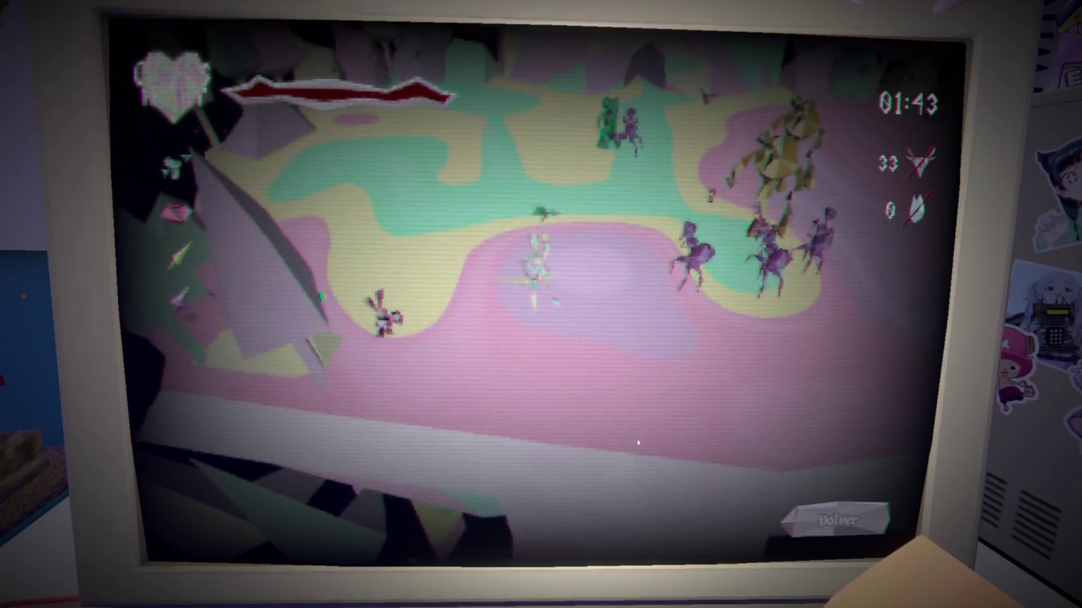
key("w")
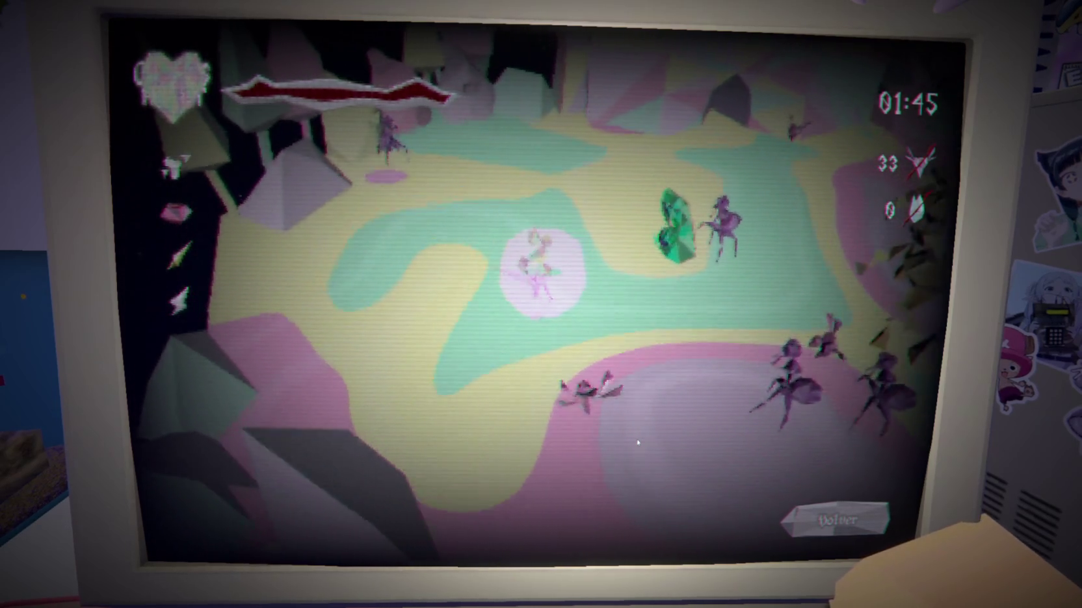
key("w")
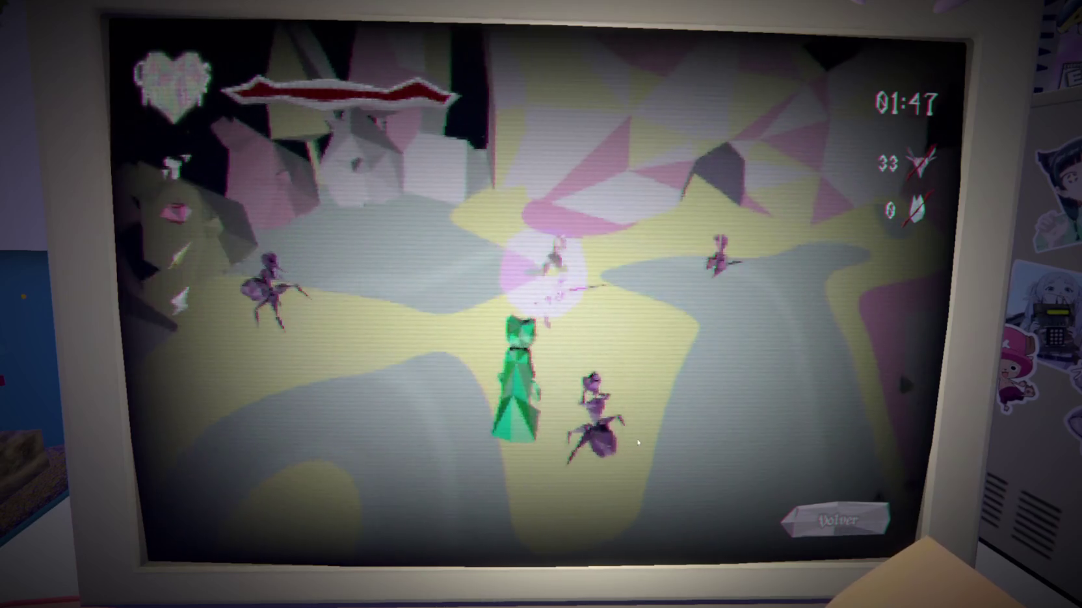
key("w")
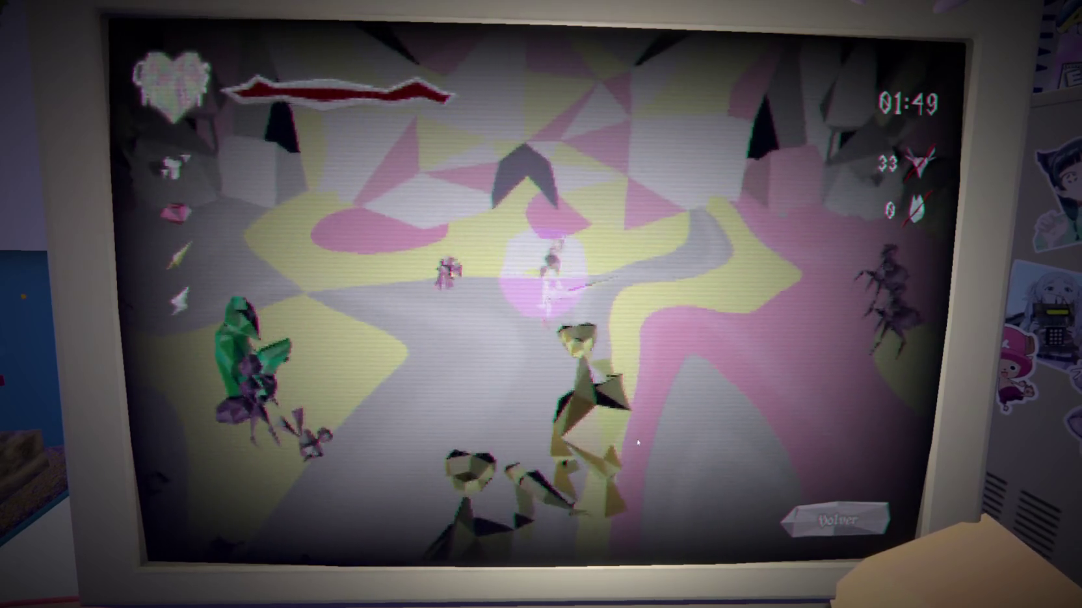
key("s")
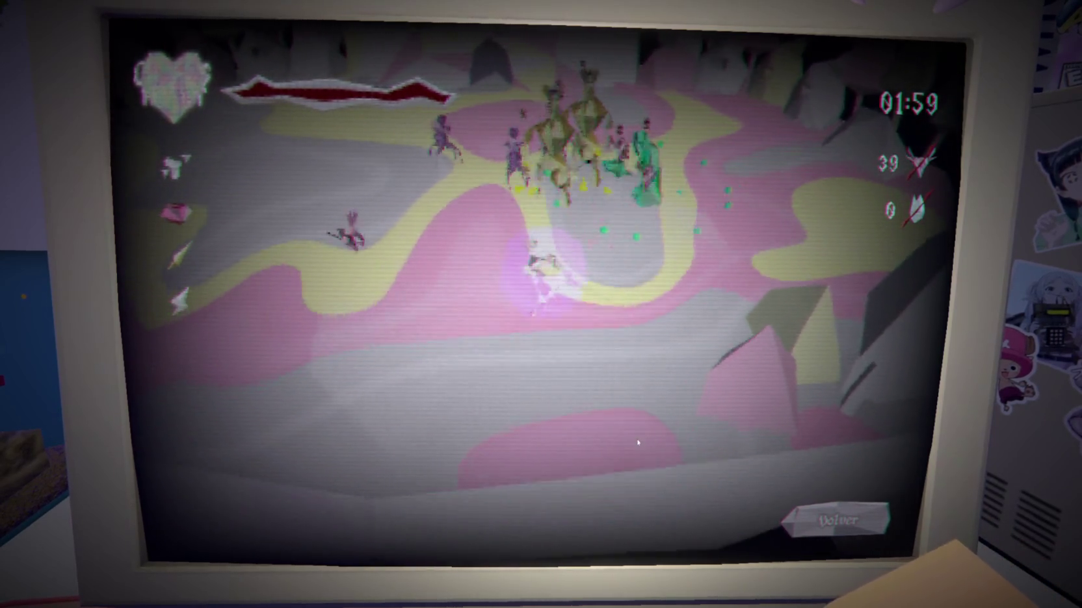
key("w")
key("a")
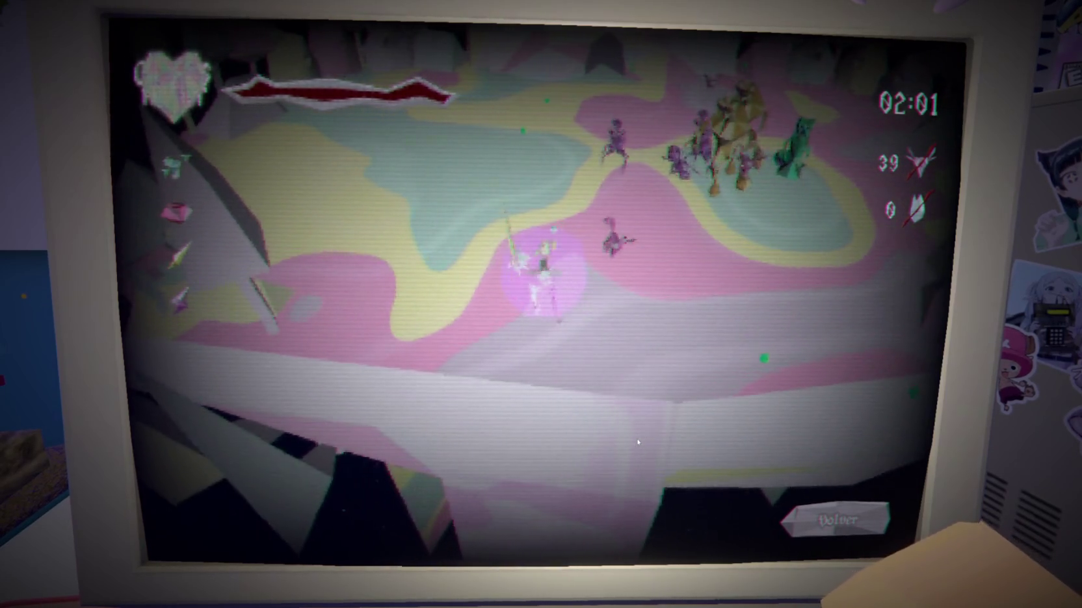
key("w")
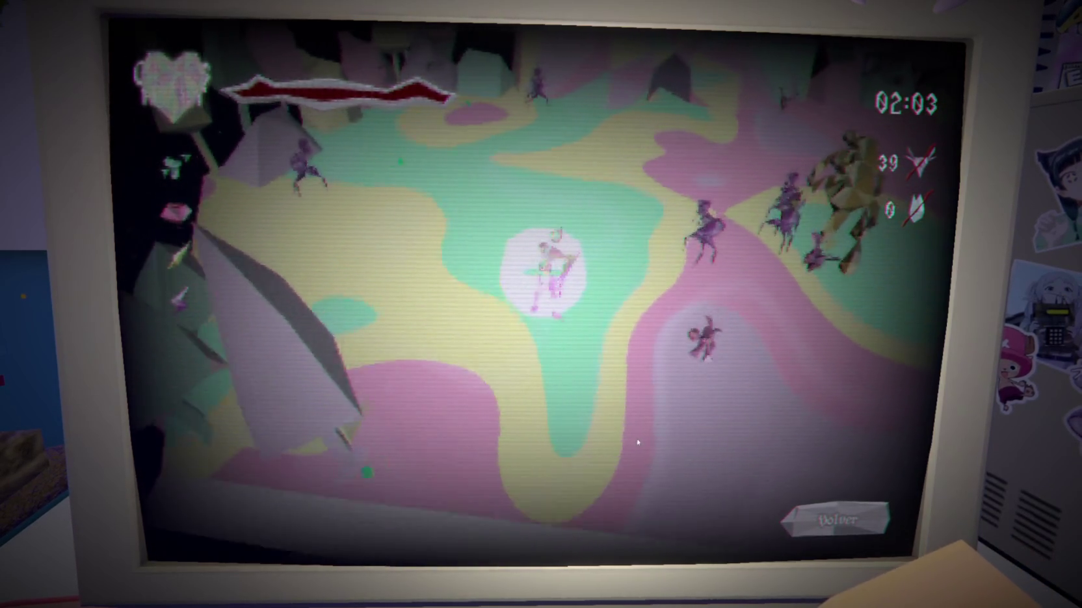
key("w")
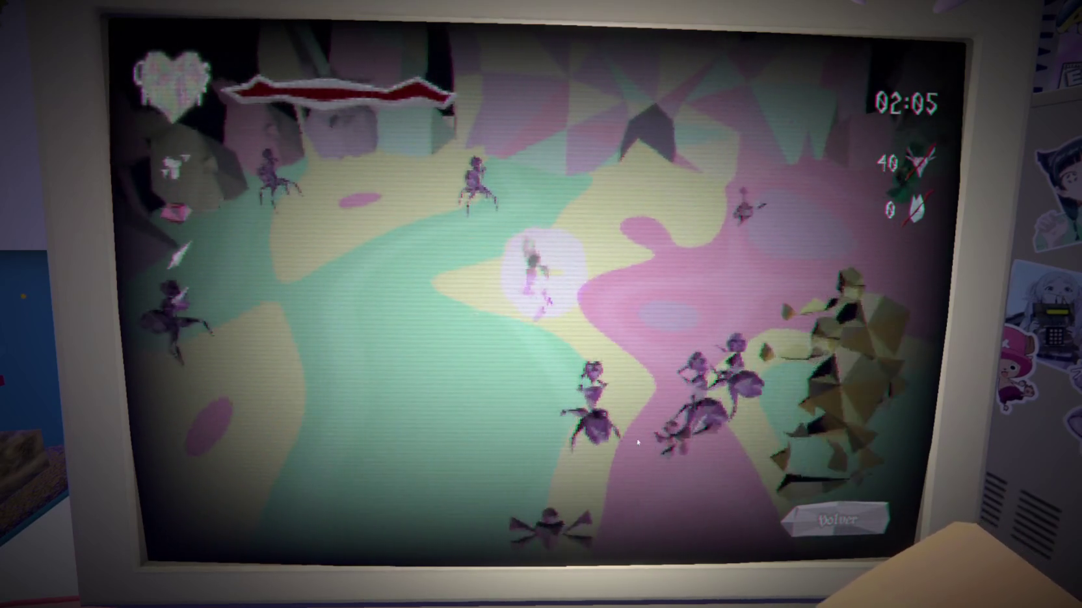
key("w")
key("a")
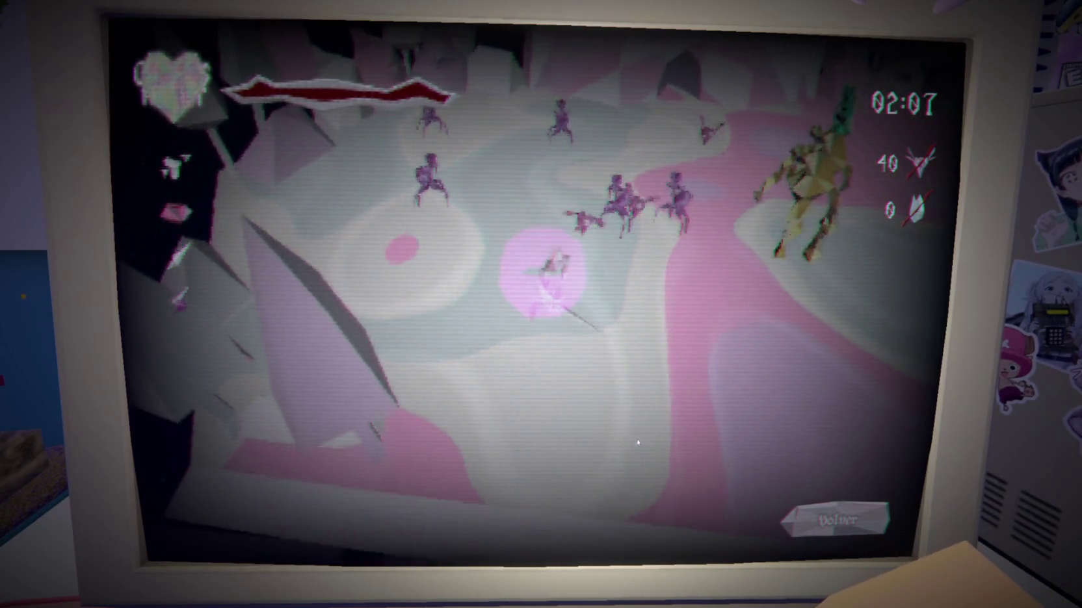
key("w")
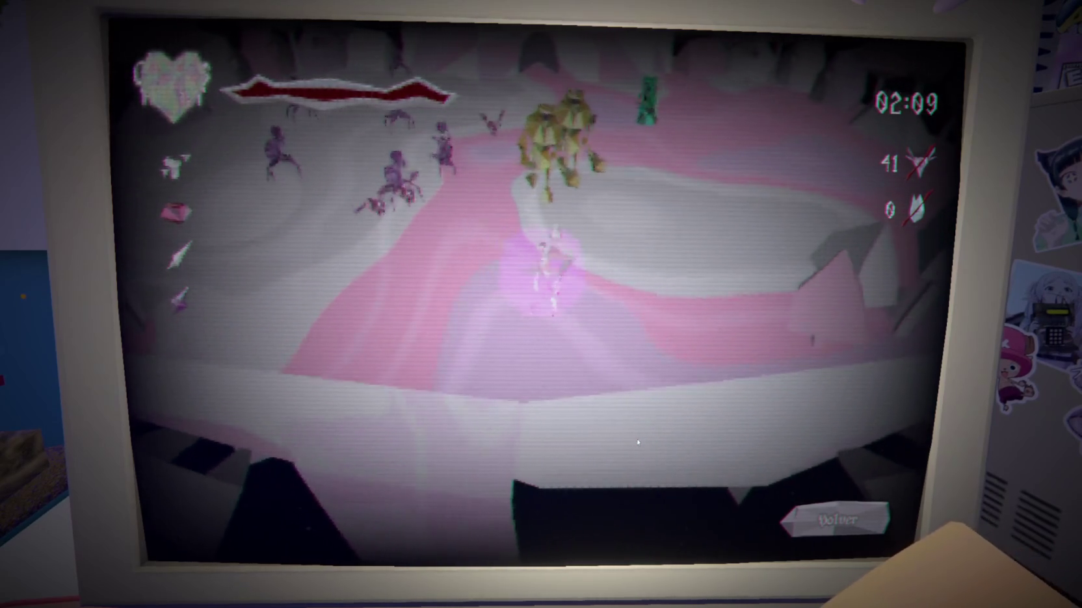
key("w")
key("d")
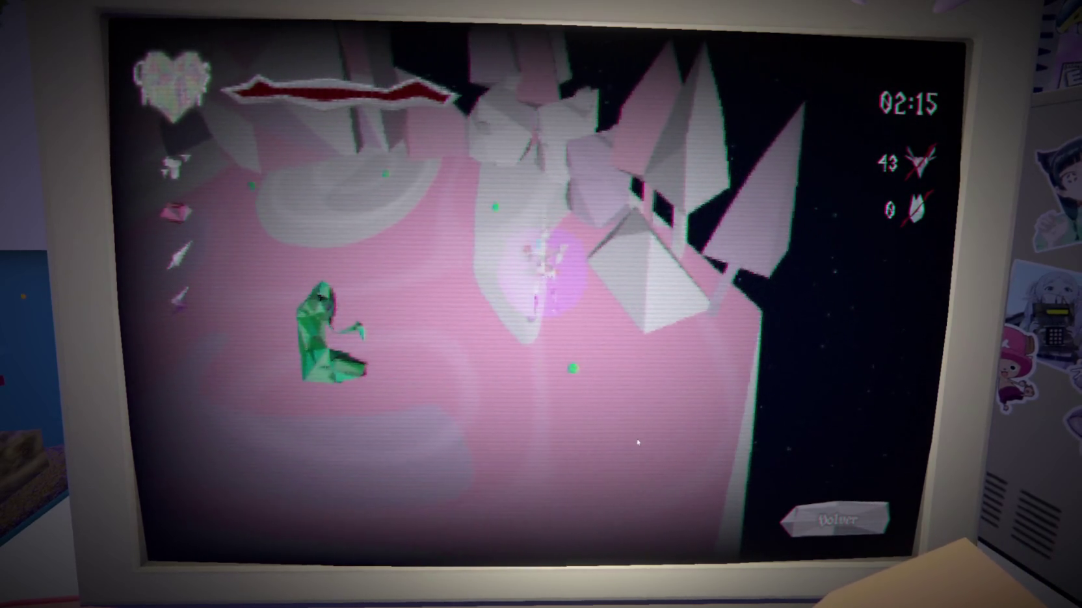
key("s")
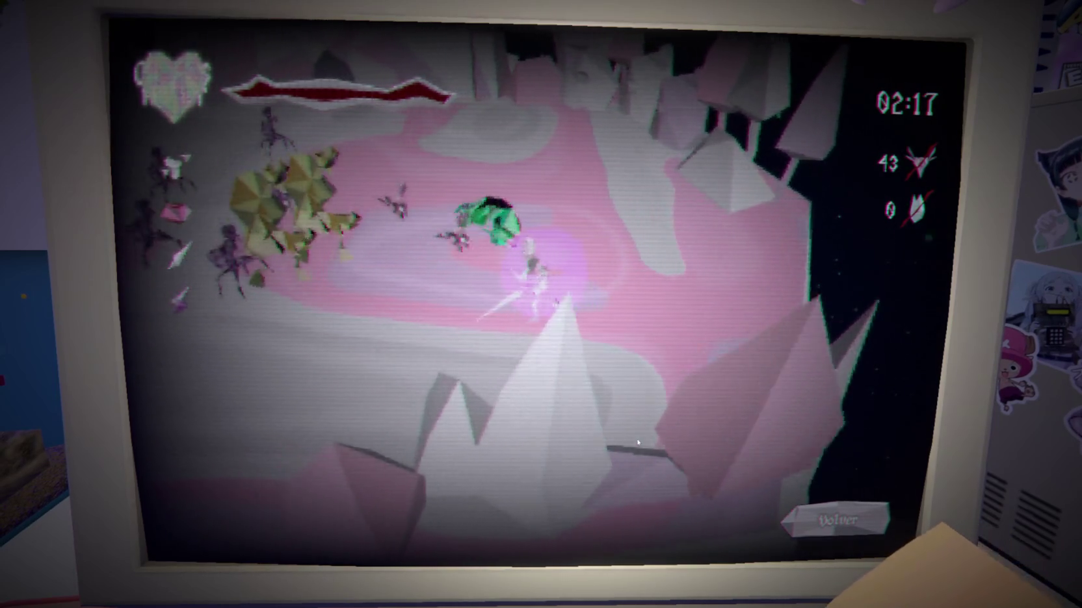
key("s")
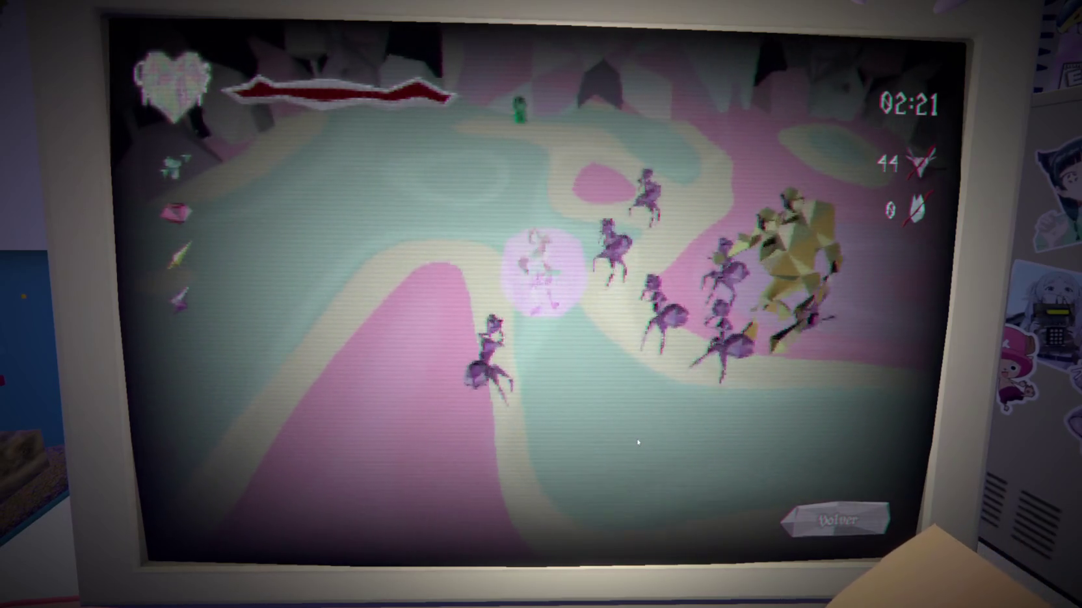
Move the knight around the arena and swing at enemies to survive past 03:30
key("a")
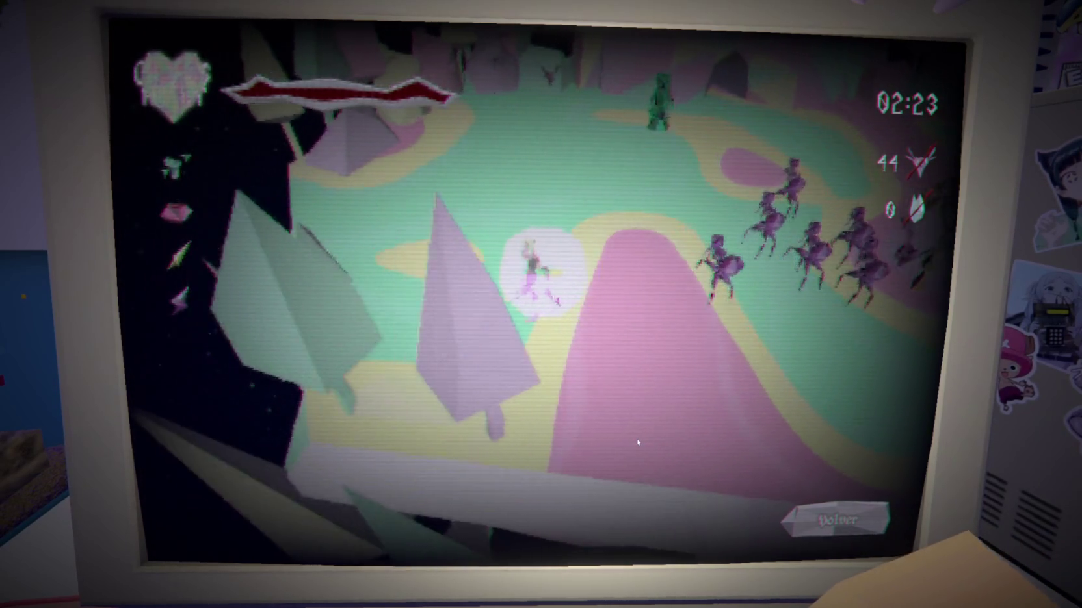
key("a")
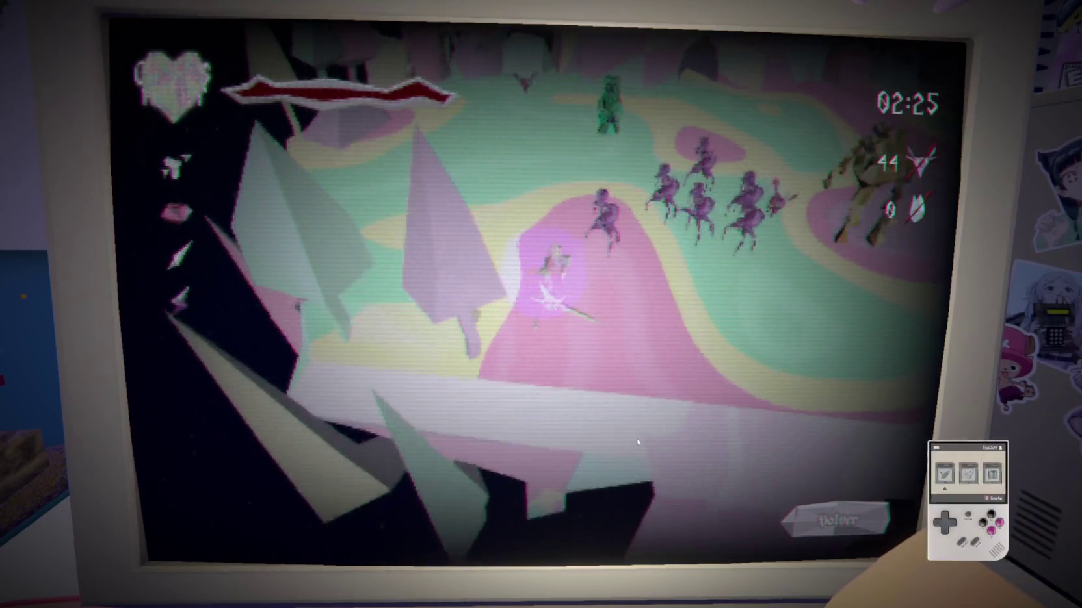
key("d")
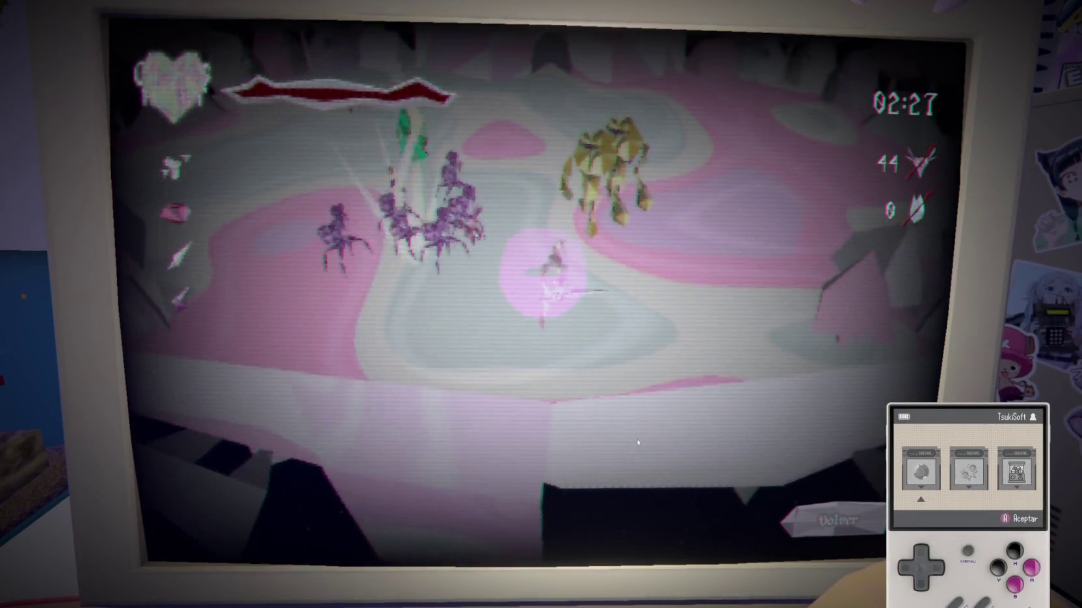
key("d")
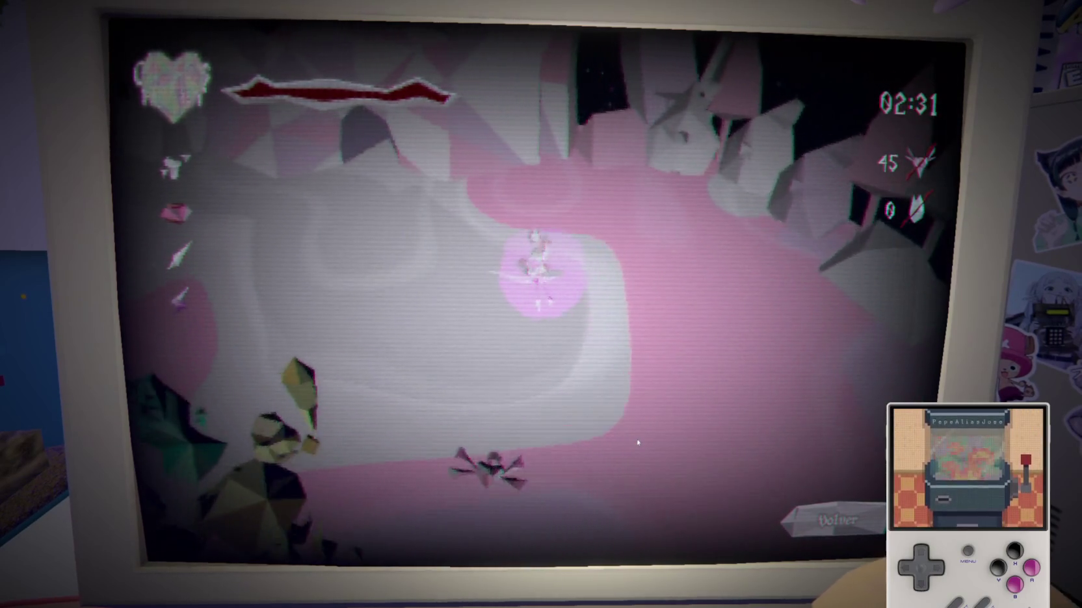
key("d")
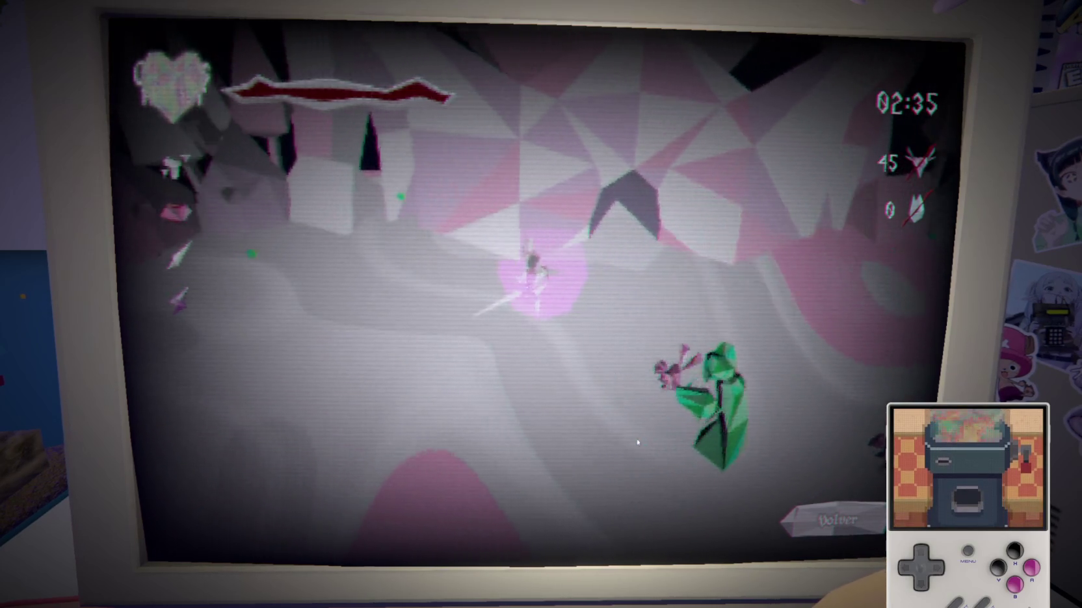
key("w")
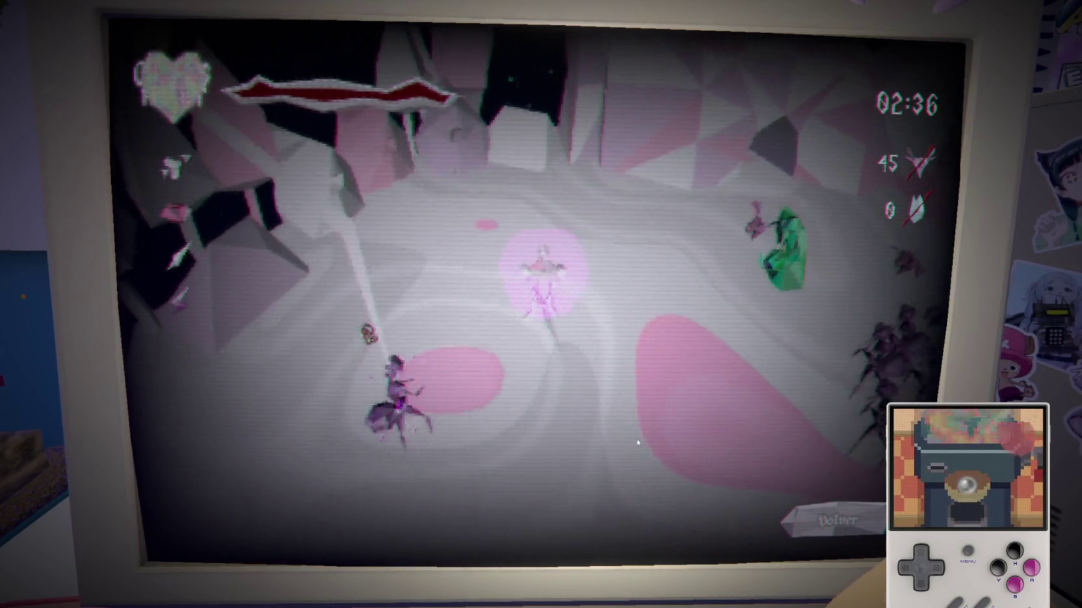
key("s")
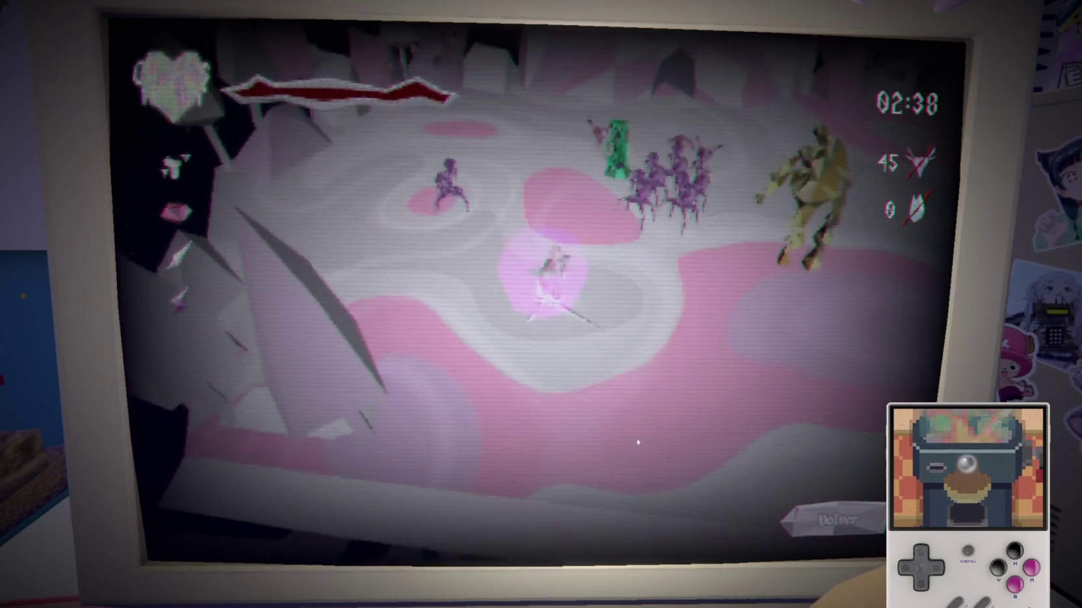
key("d")
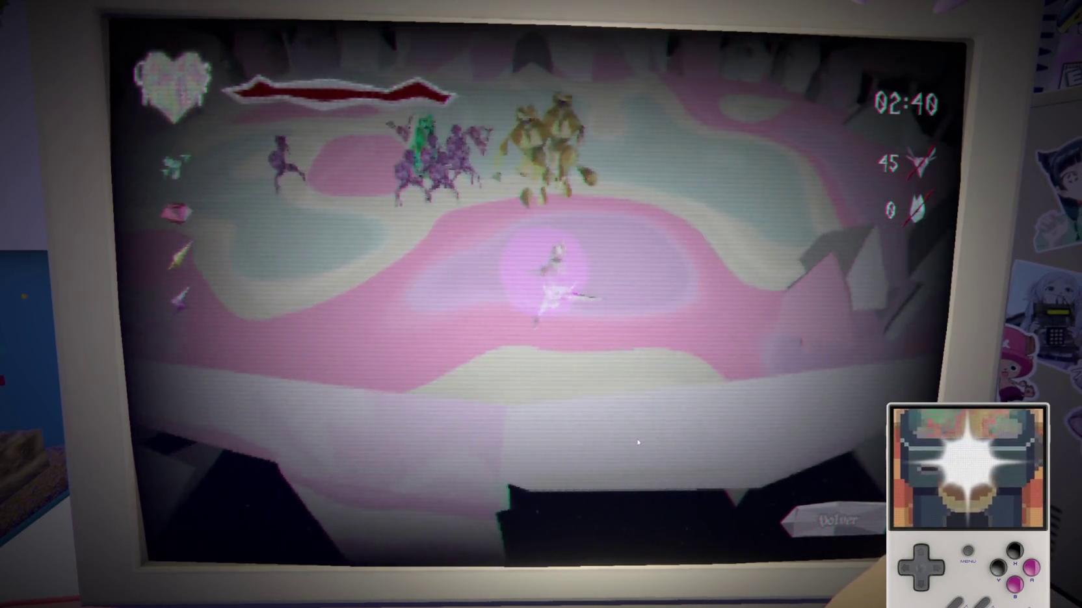
key("w")
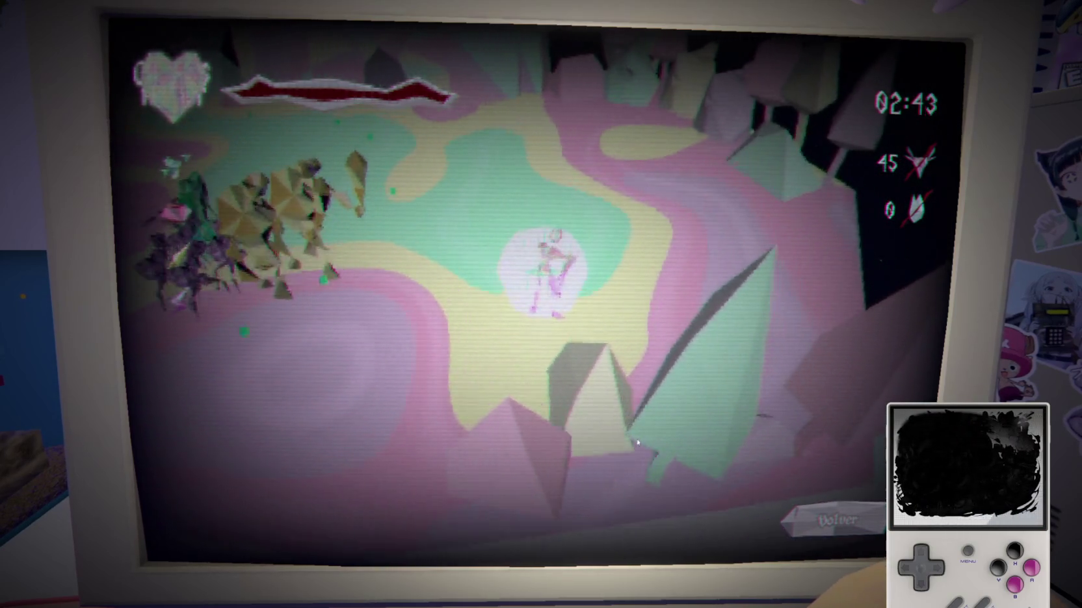
key("w")
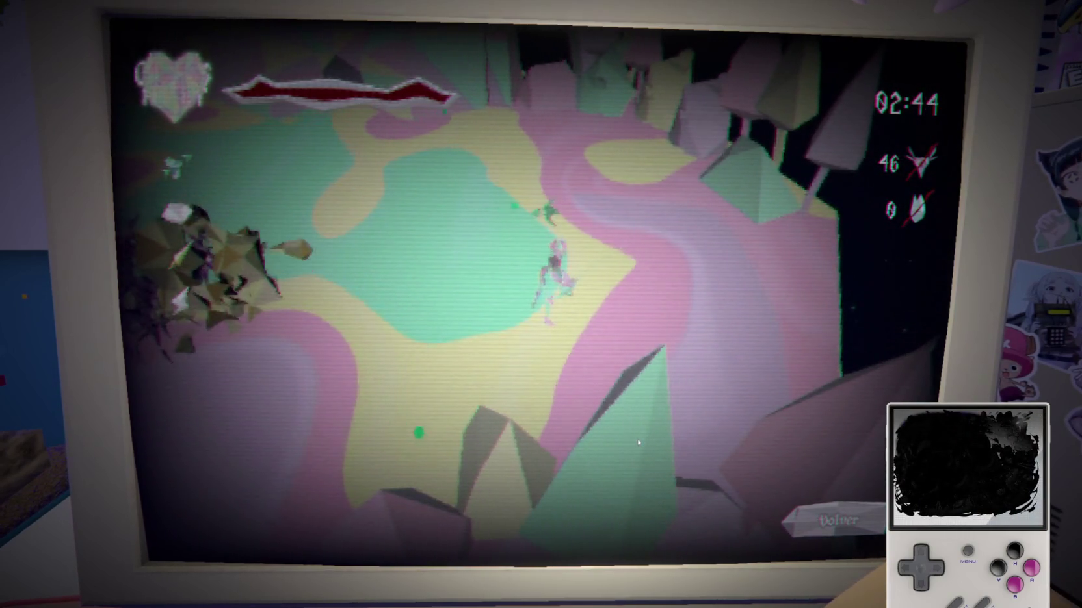
key("a")
left_click(638, 443)
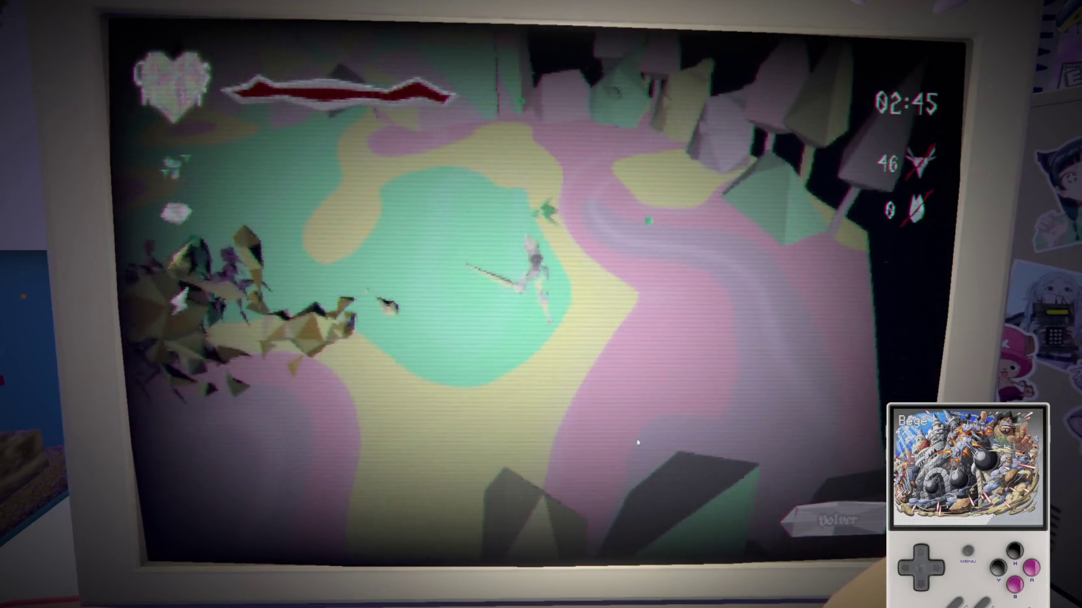
key("w")
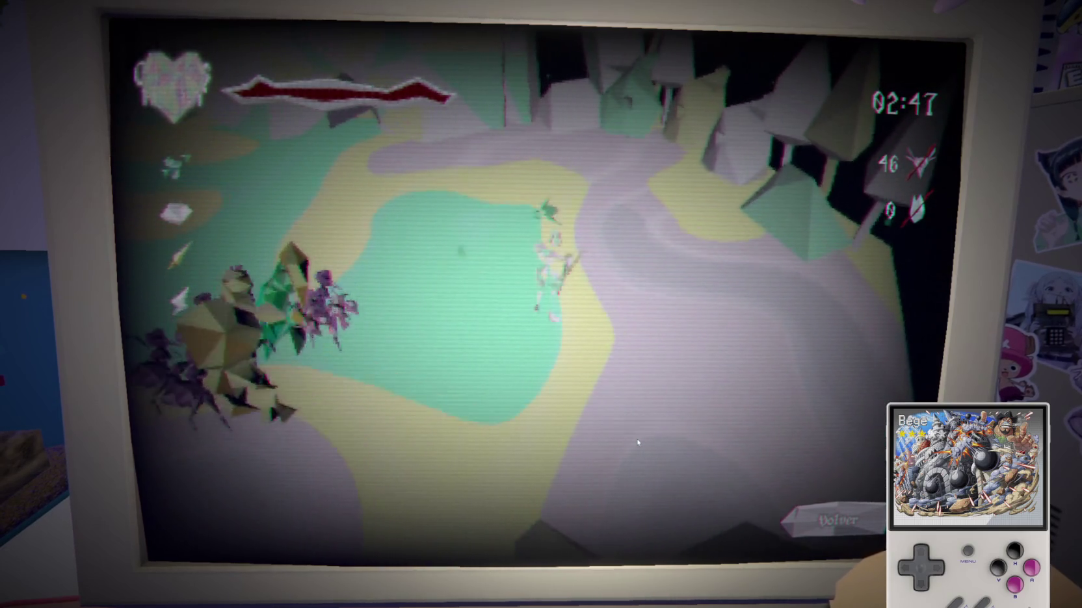
key("w")
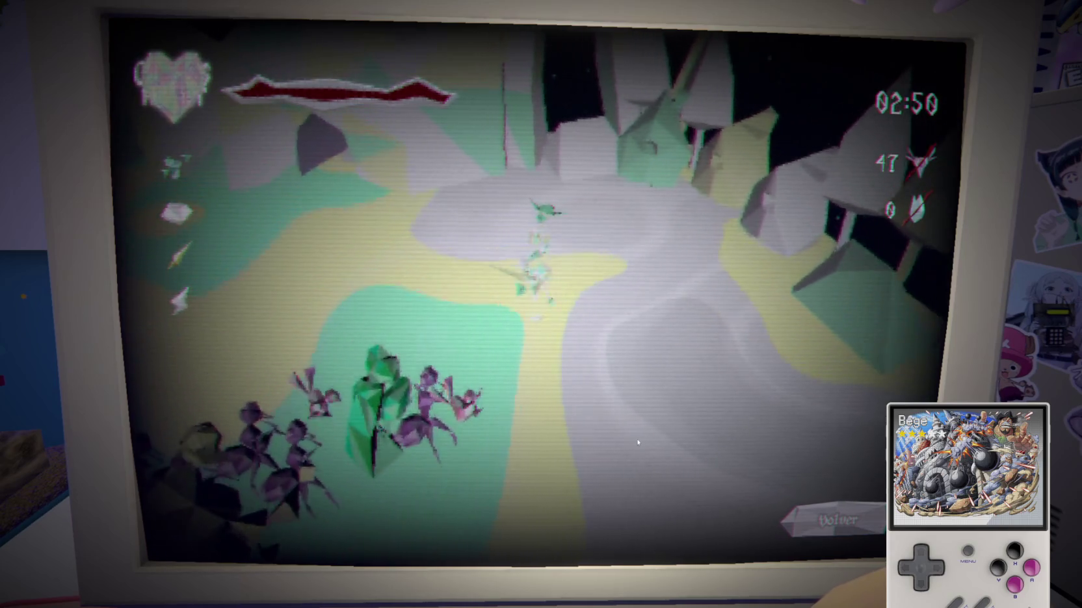
key("w")
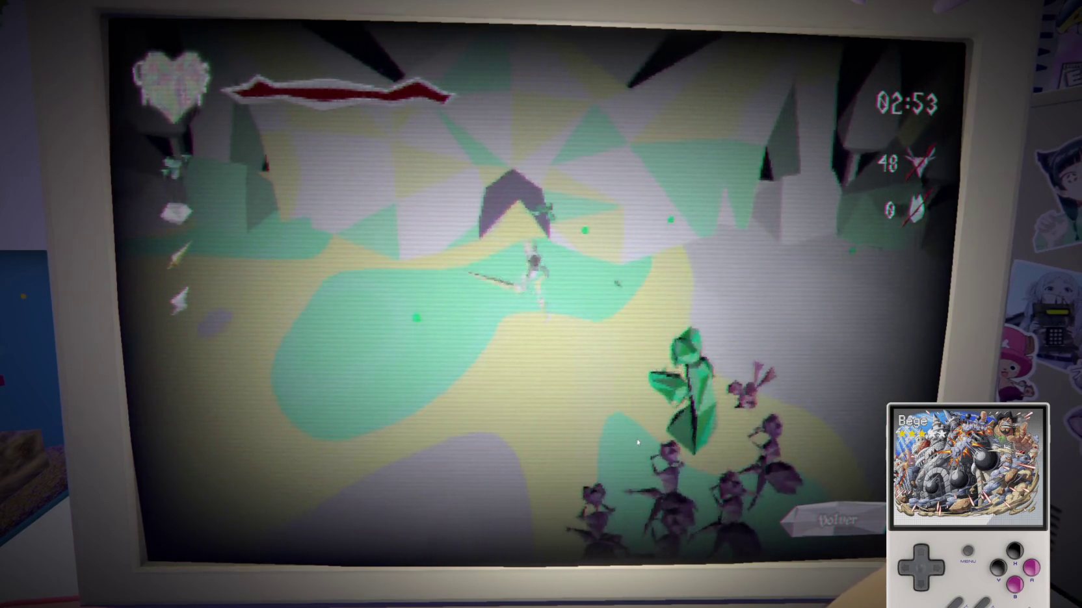
key("s")
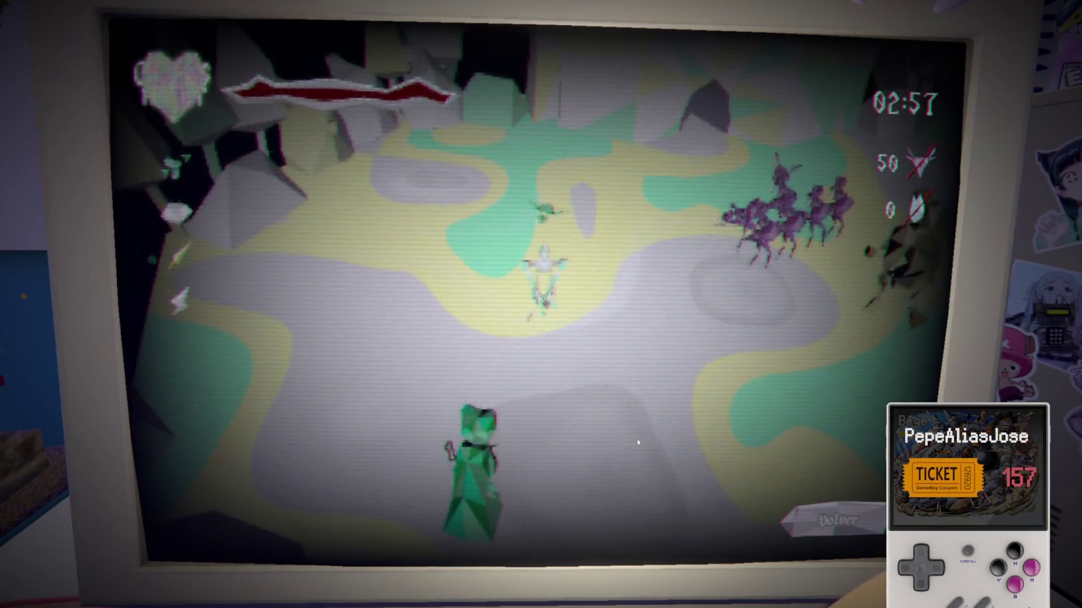
key("d")
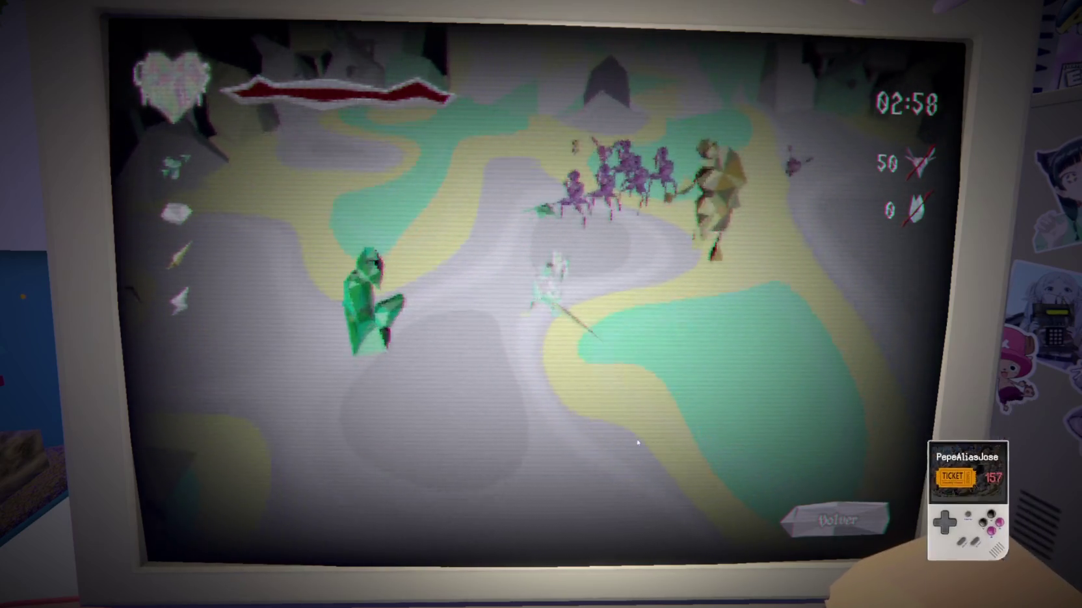
key("d")
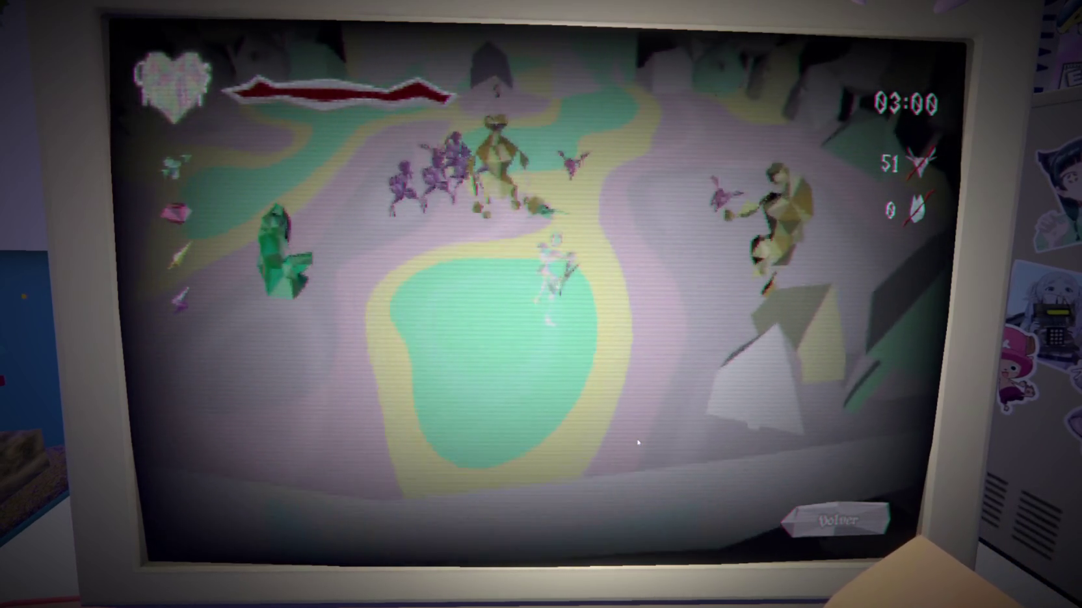
key("d")
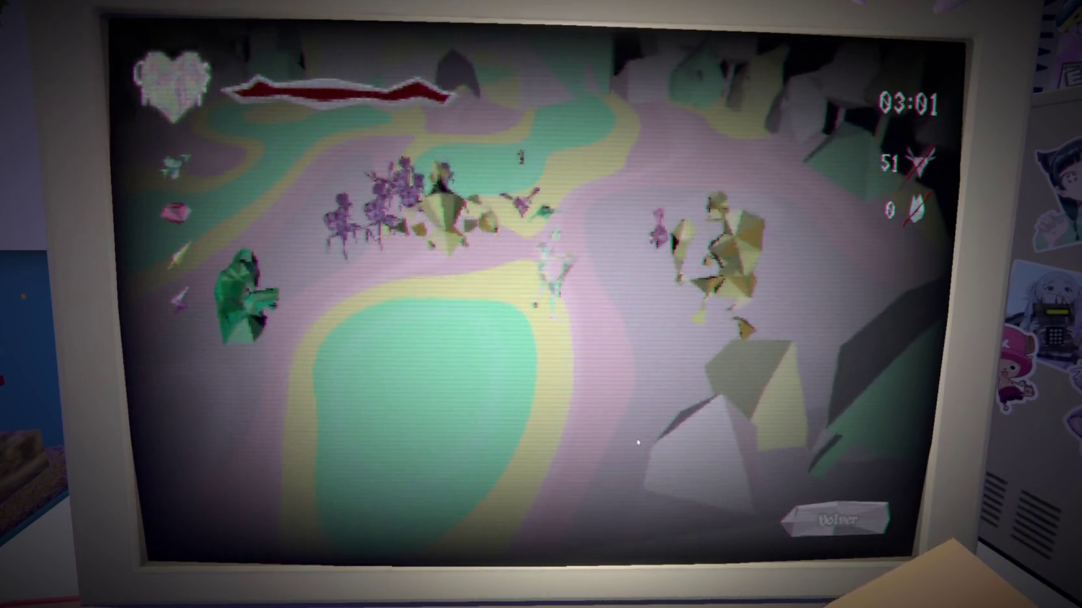
key("a")
key("w")
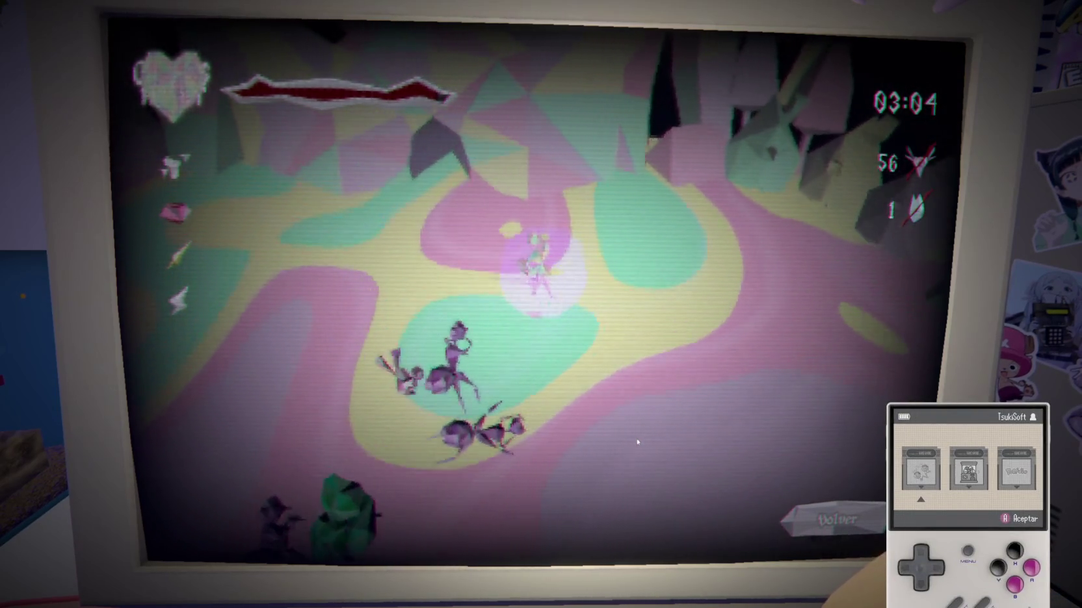
key("d")
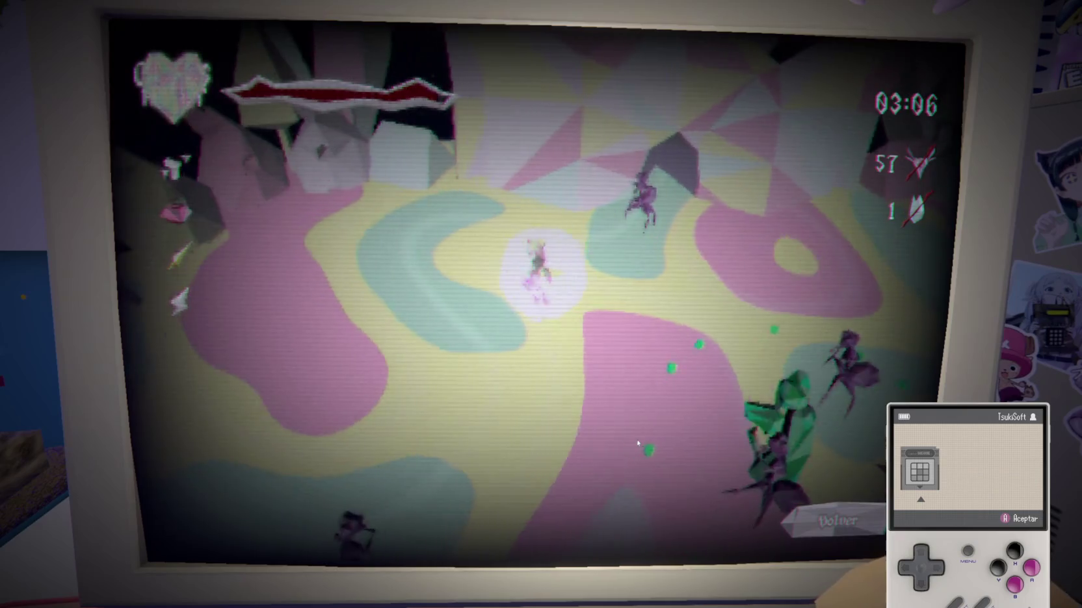
key("a")
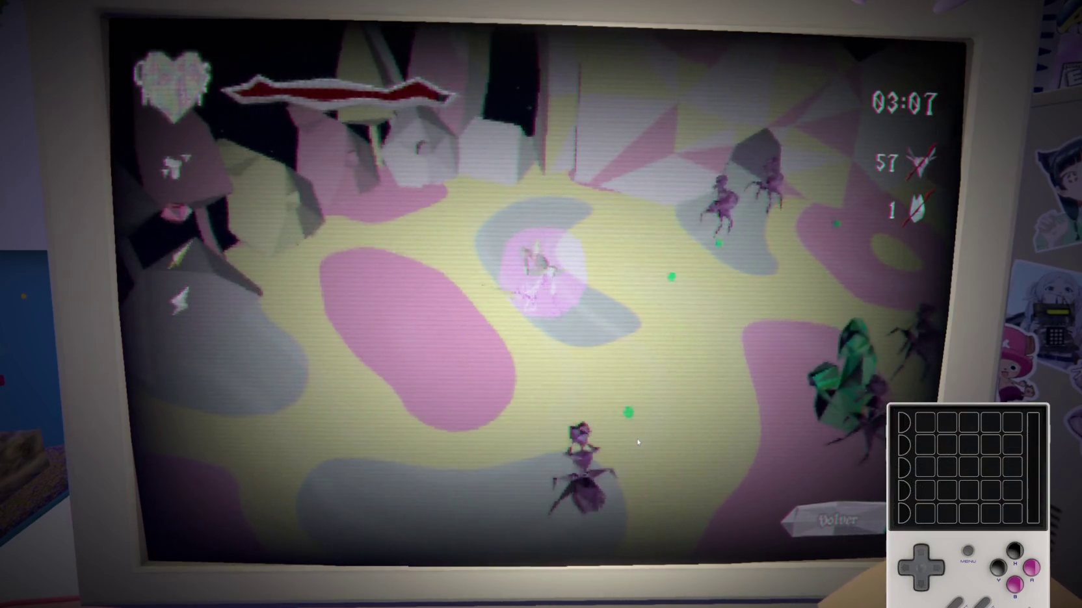
key("a")
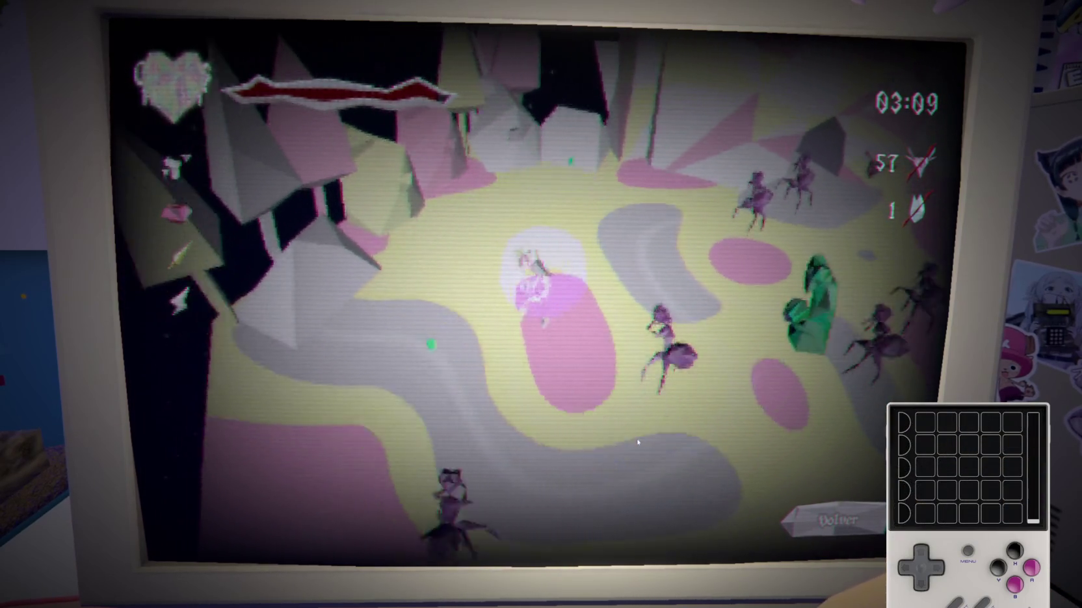
key("a")
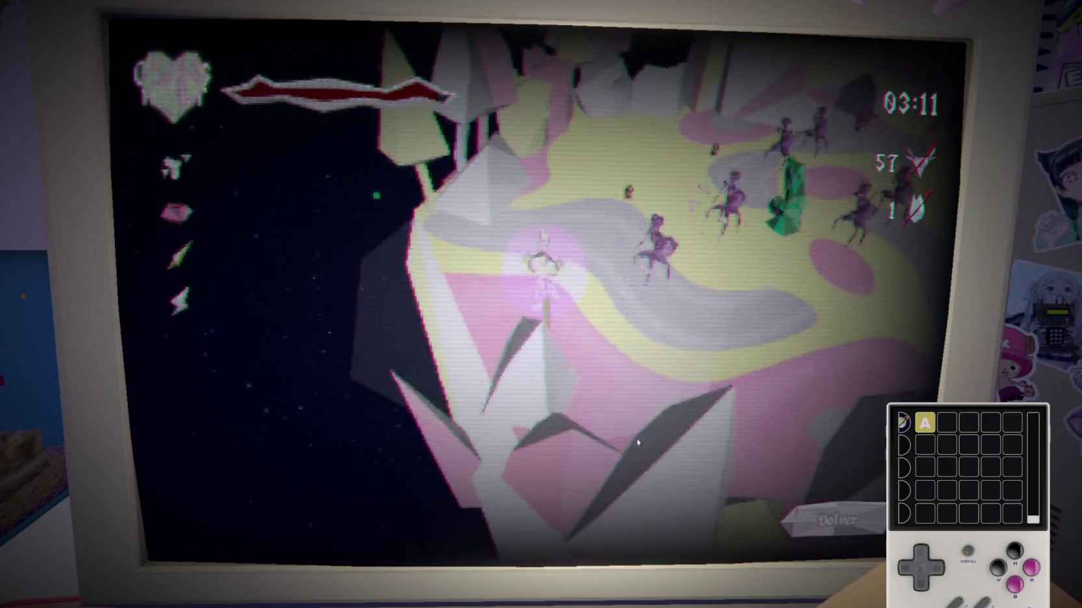
key("d")
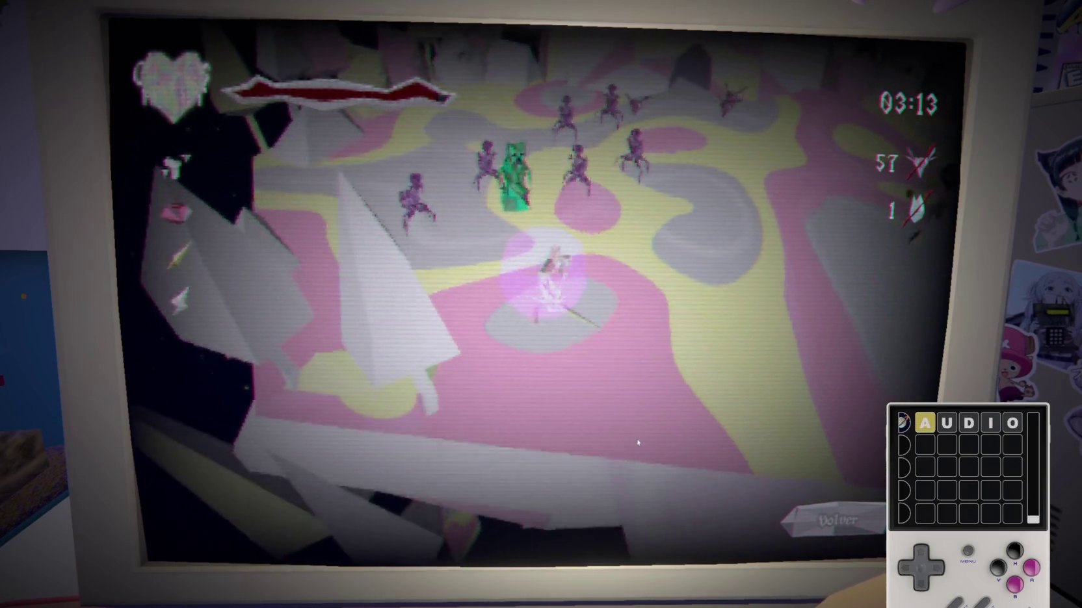
key("w")
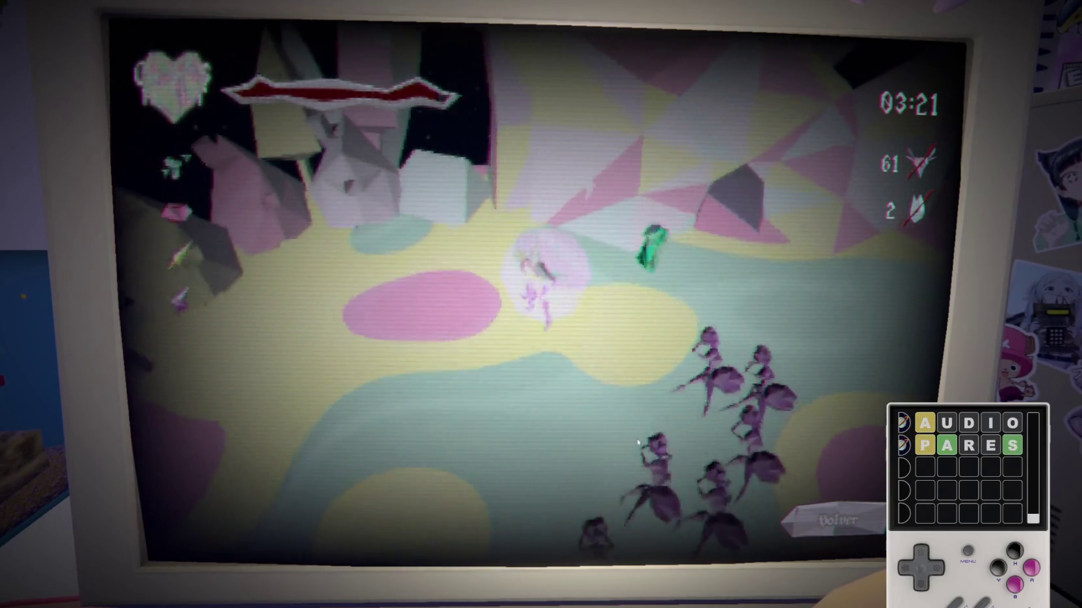
key("s")
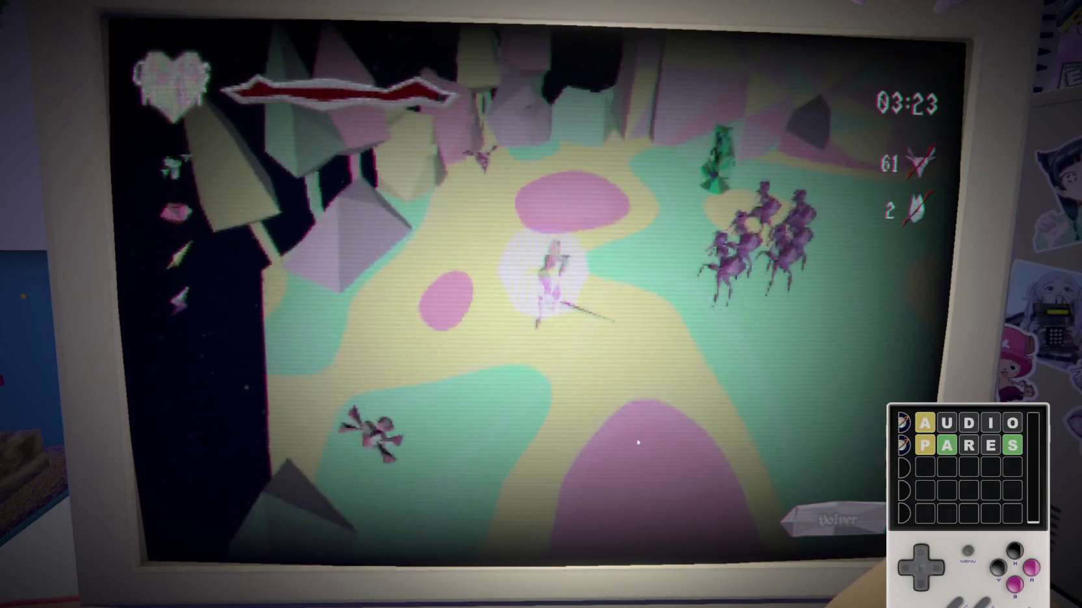
key("d")
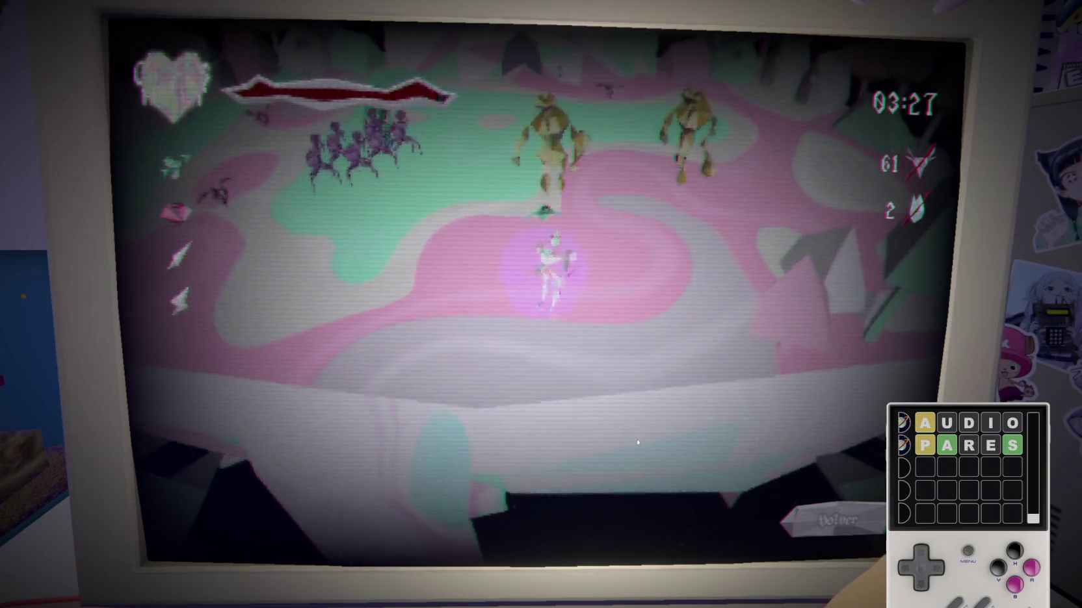
key("w")
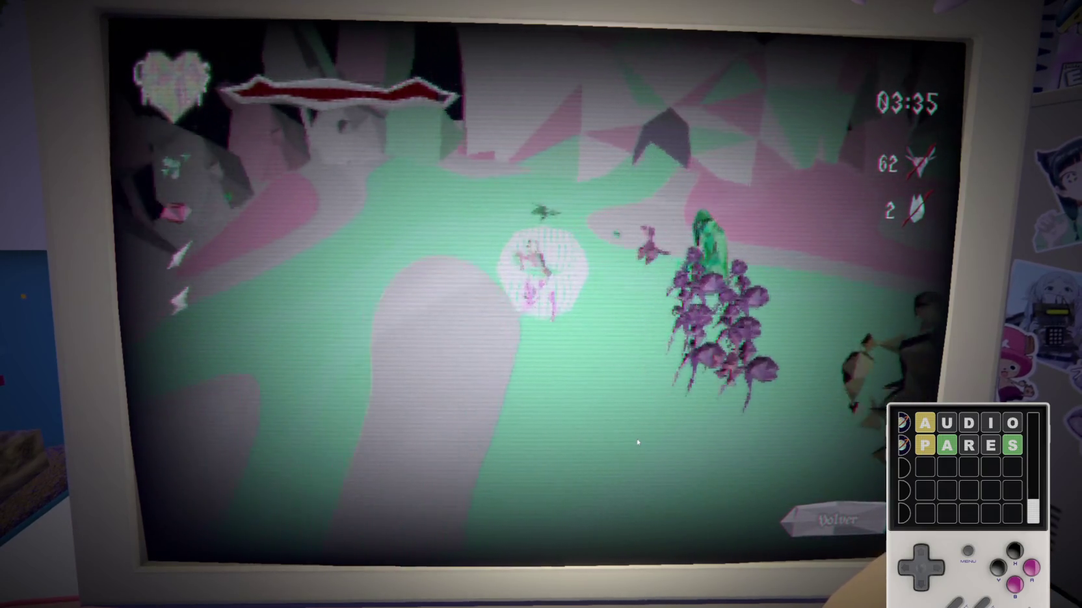
Submit the word guesses 'lapas' and 'tapas' in the word puzzle
type("Lapas")
key("Return")
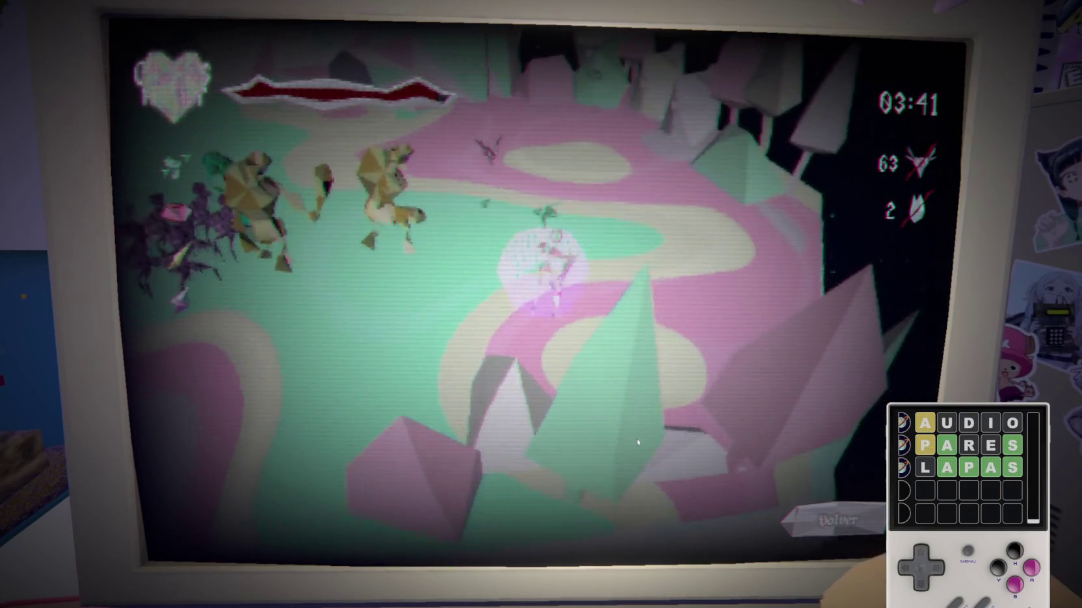
type("tapas")
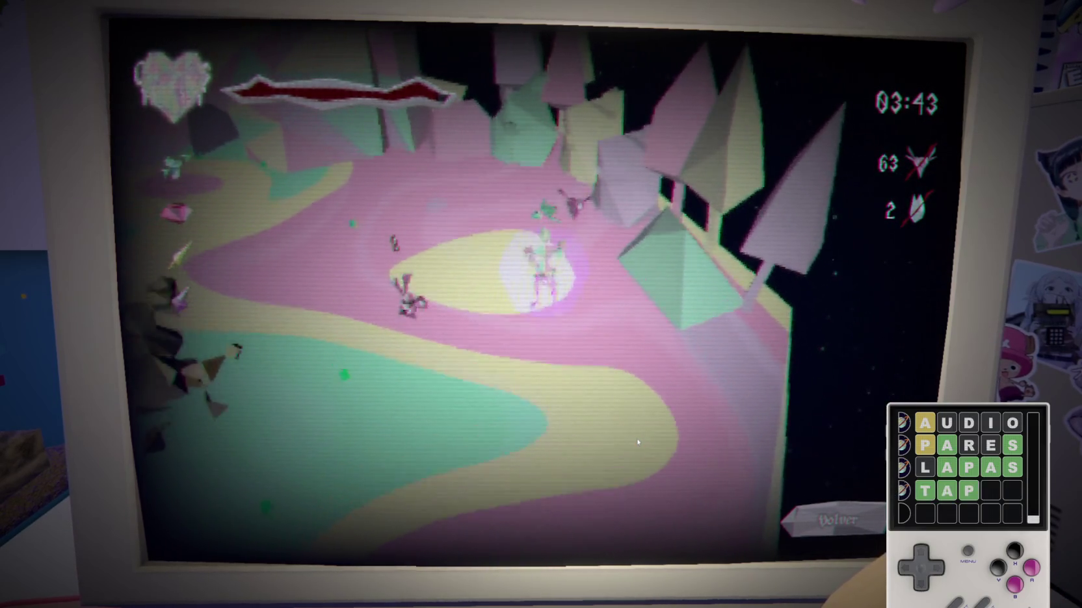
key("Return")
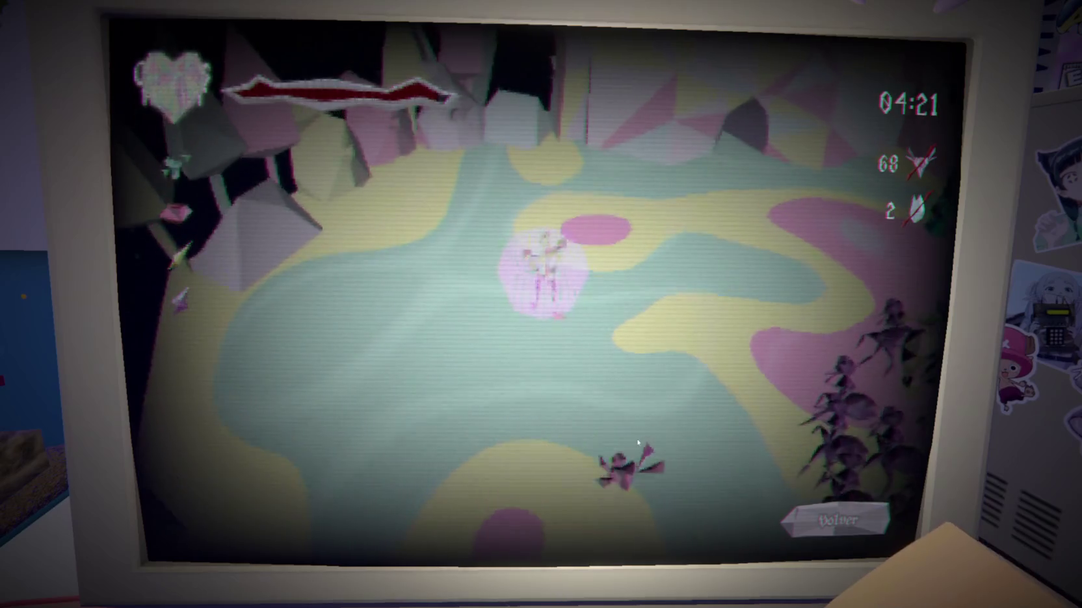
Quit the Arcade run once the timer has passed 04:00 with 68 kills
left_click(779, 522)
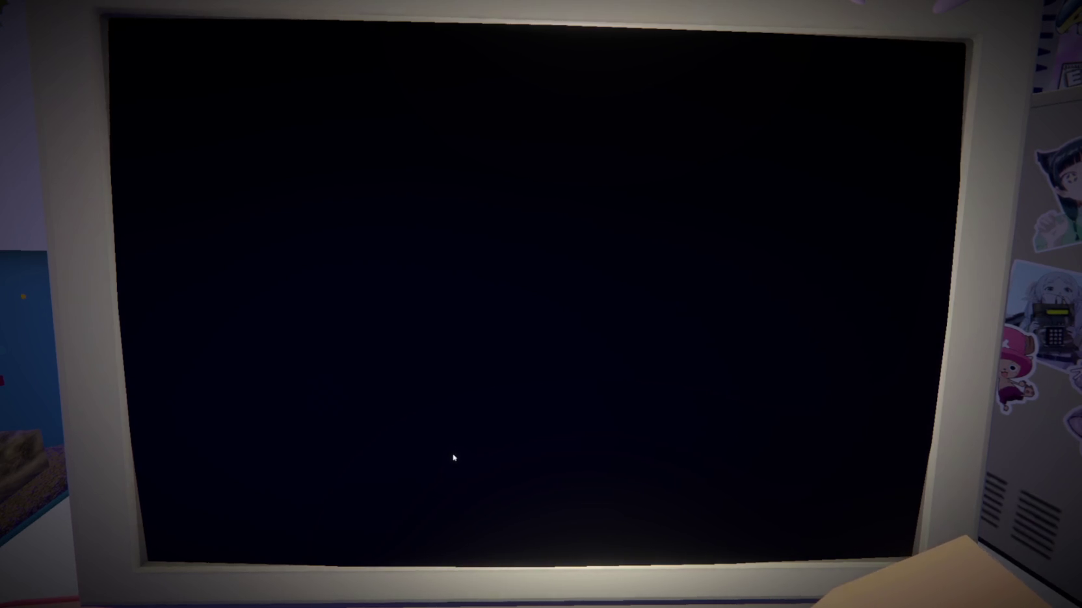
In Opciones, cycle the language back to Spanish and test the Sonido, Musica and Narracion sliders
left_click(325, 498)
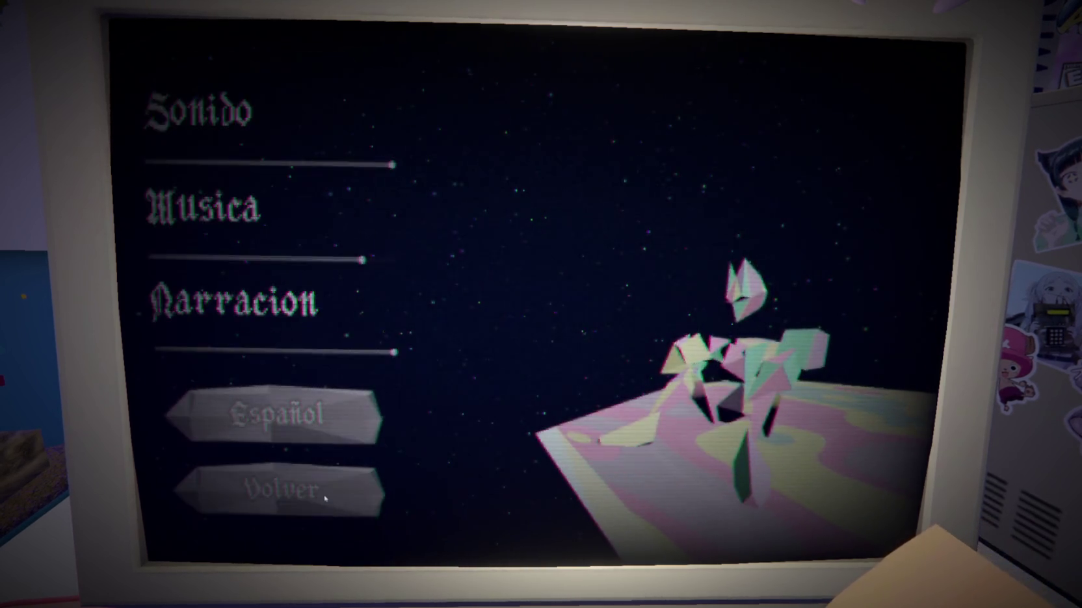
left_click(312, 419)
left_click(312, 420)
left_click(312, 419)
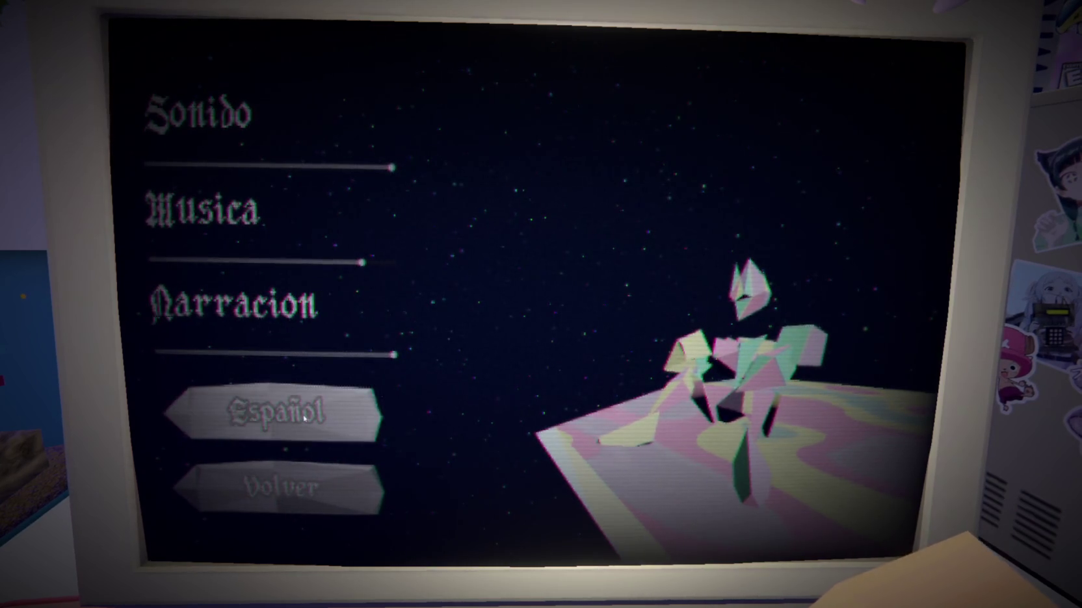
mouse_move(353, 263)
left_mouse_down()
mouse_move(171, 267)
mouse_move(445, 276)
left_mouse_up()
mouse_move(393, 354)
left_mouse_down()
mouse_move(256, 359)
mouse_move(490, 358)
left_mouse_up()
mouse_move(392, 168)
left_mouse_down()
mouse_move(188, 169)
mouse_move(423, 176)
mouse_move(128, 162)
mouse_move(416, 170)
left_mouse_up()
left_click_drag(393, 263, 360, 264)
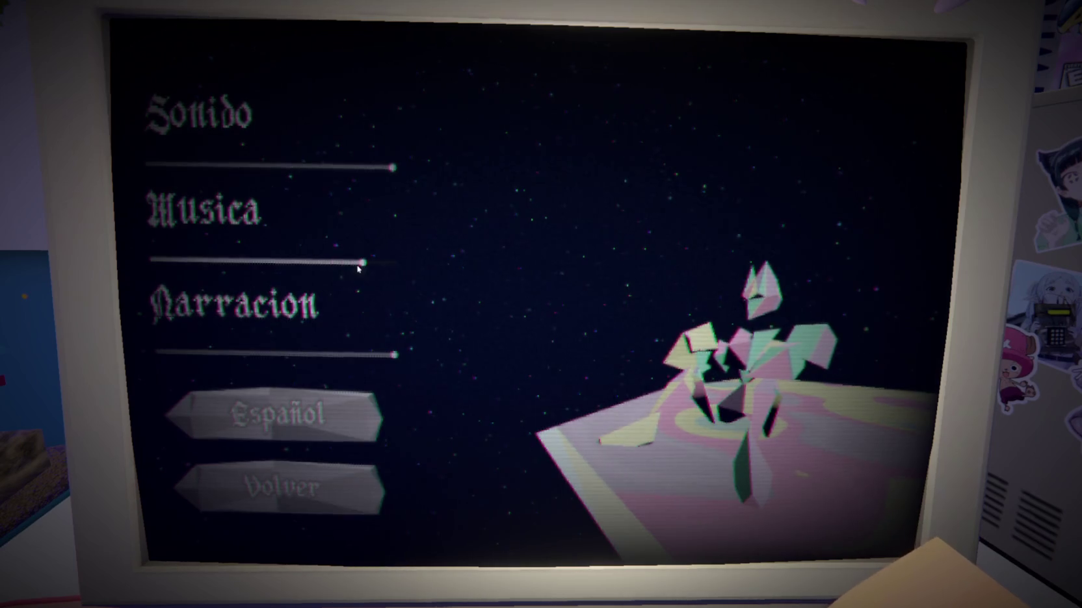
Switch the interface language to Romanian, return to the main menu and start story mode
left_click(296, 419)
left_click(286, 413)
left_click(286, 413)
left_click(314, 478)
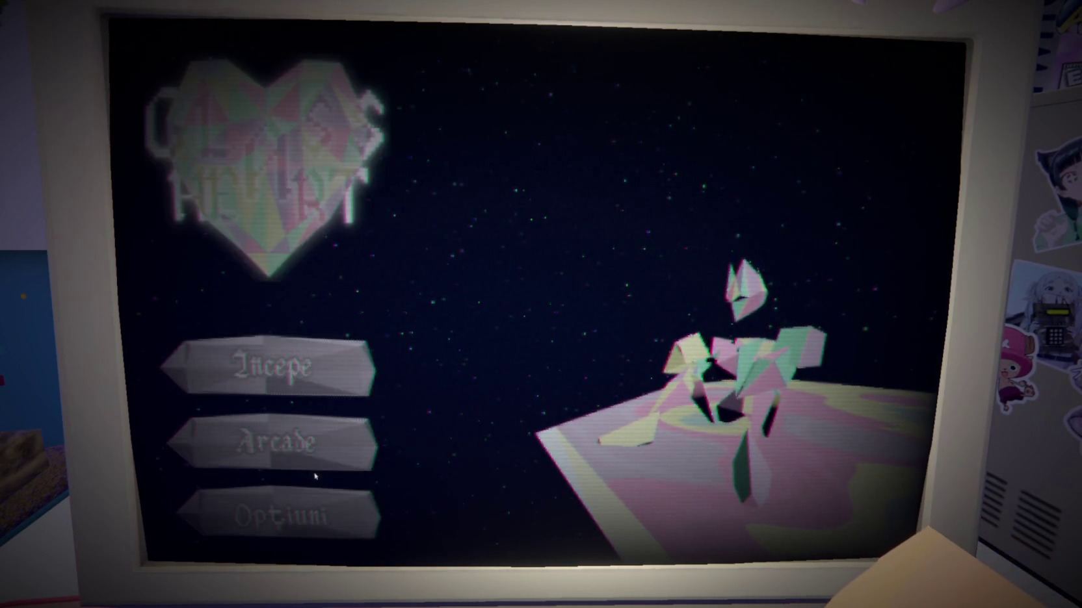
left_click(267, 365)
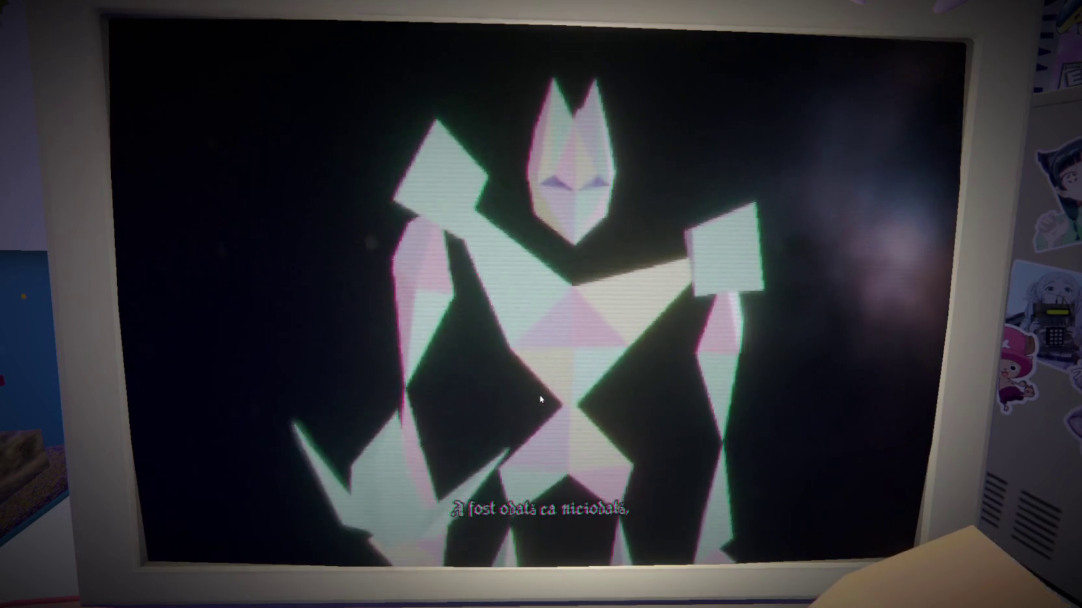
Exit fullscreen and open the game's itch.io edit page
key("Escape")
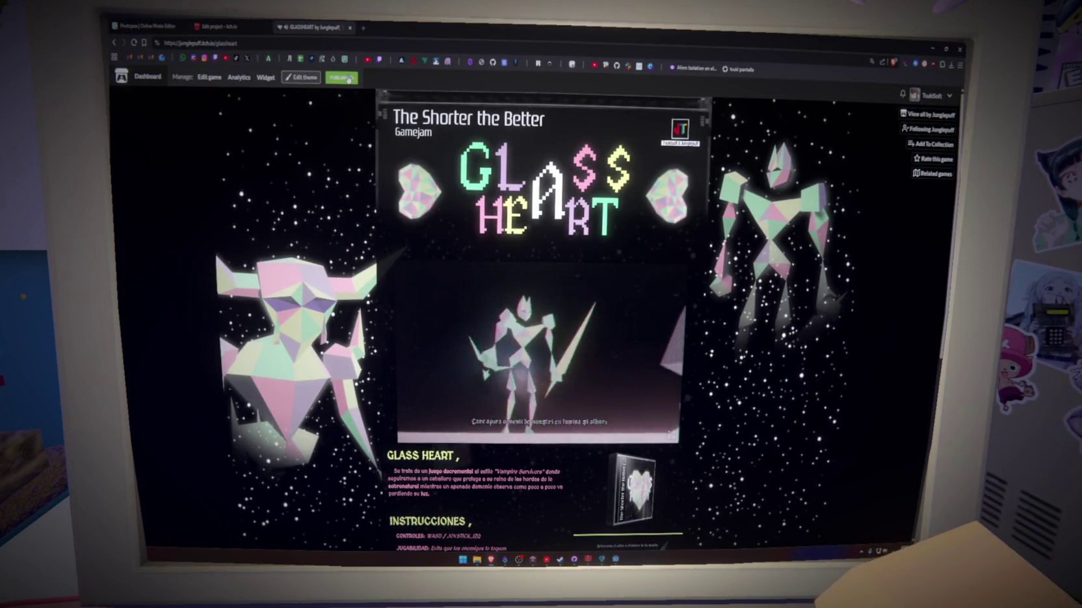
left_click(350, 79)
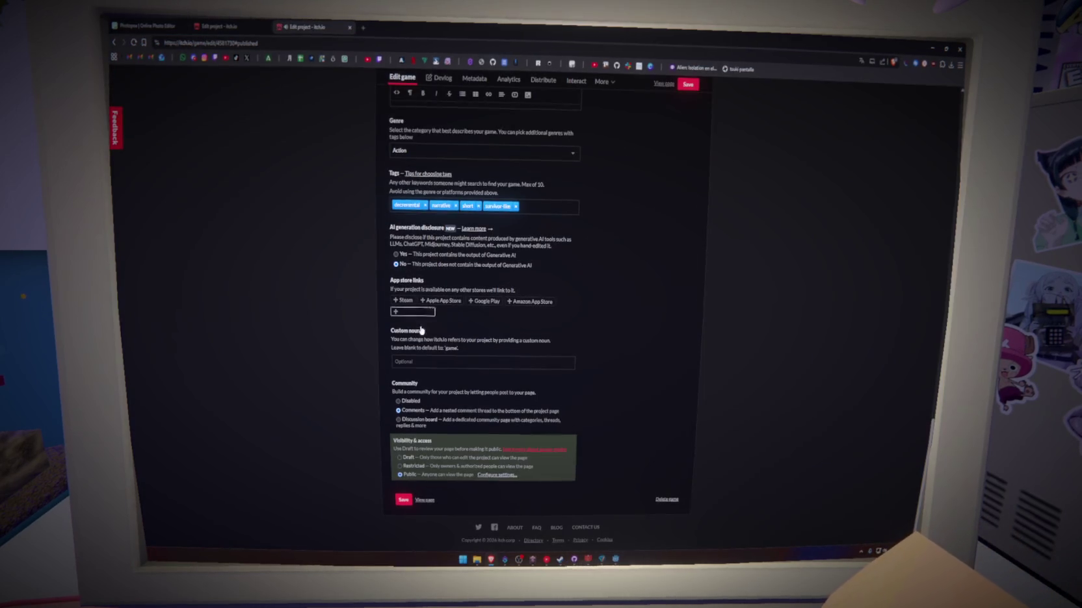
Expand the Public visibility settings, then close the duplicate Edit project tab
left_click(497, 476)
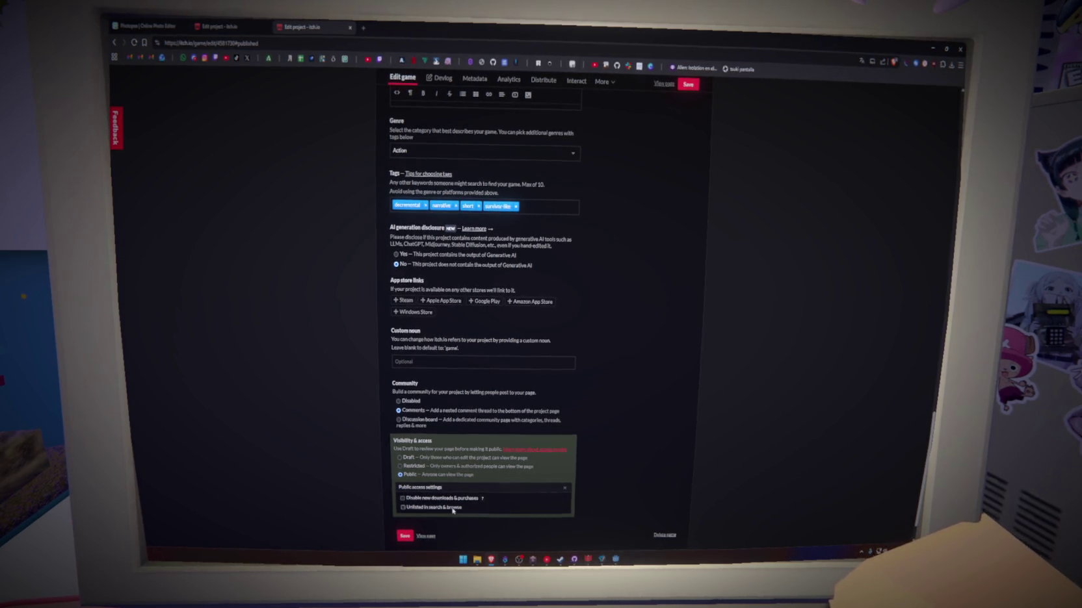
scroll(316, 284, "up", 2)
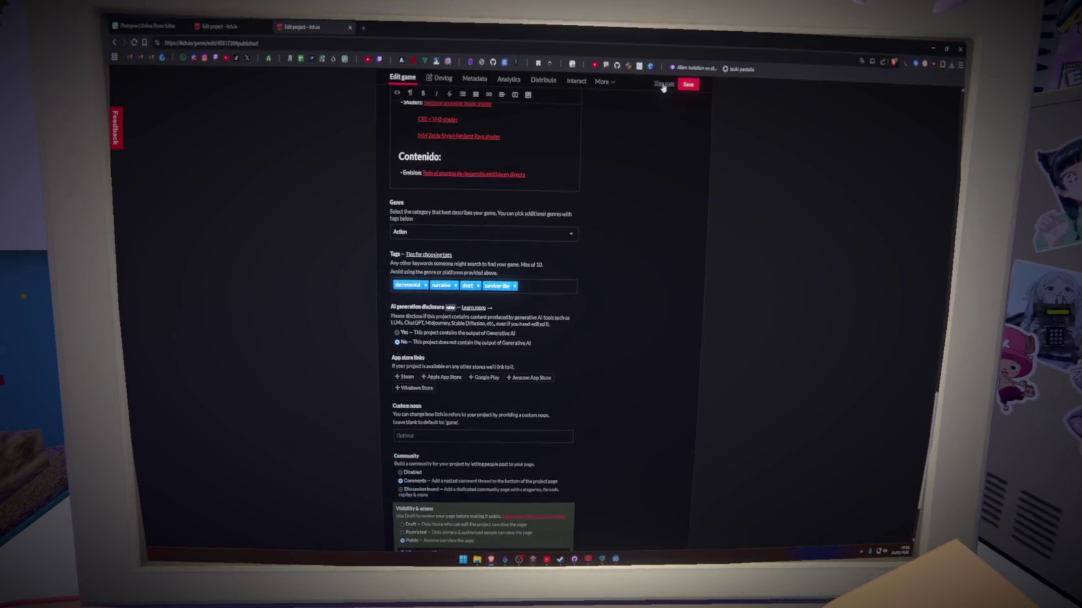
left_click(249, 27)
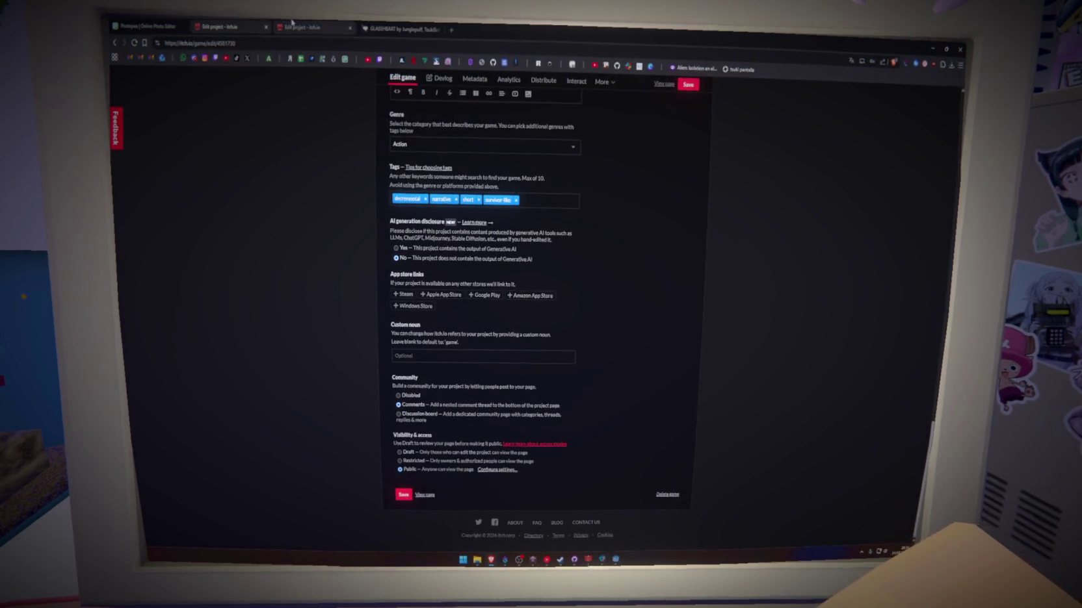
left_click(266, 27)
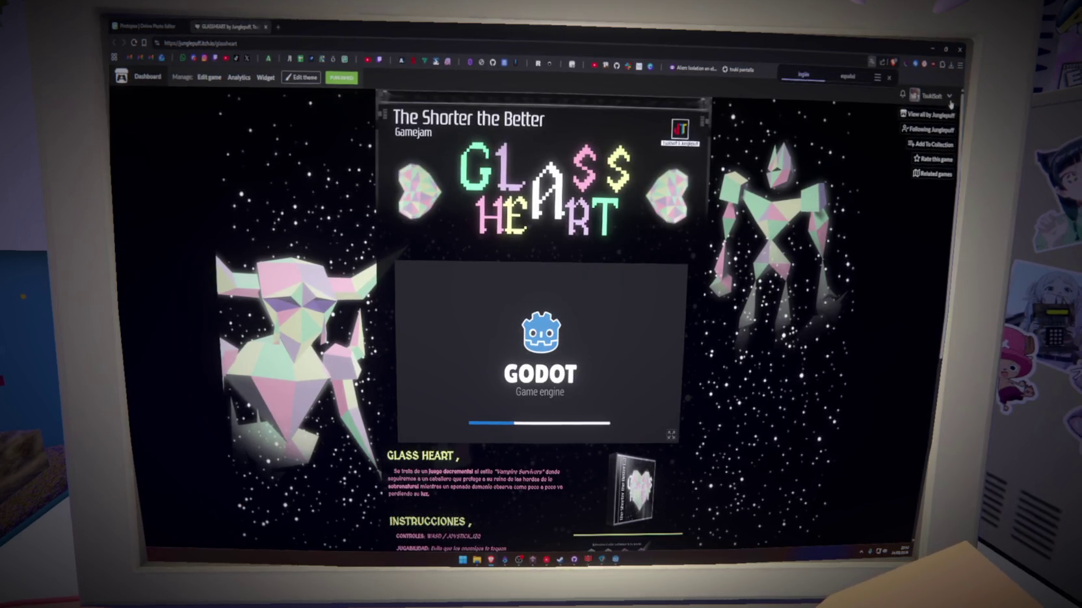
View your itch.io profile from the account menu, then go to the itch.io home page
left_click(928, 95)
left_click(903, 239)
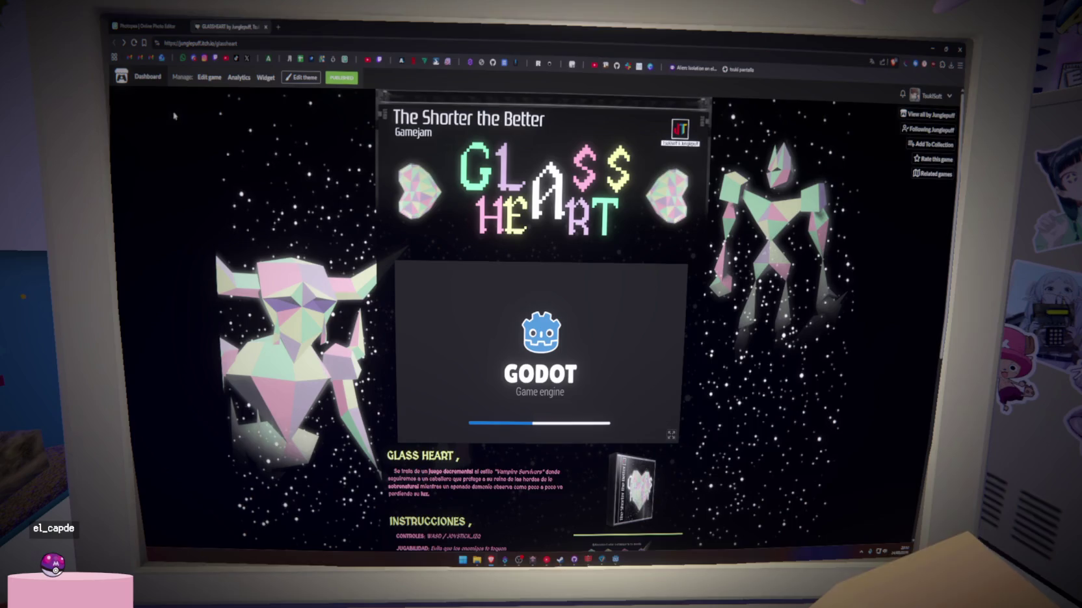
left_click(121, 76)
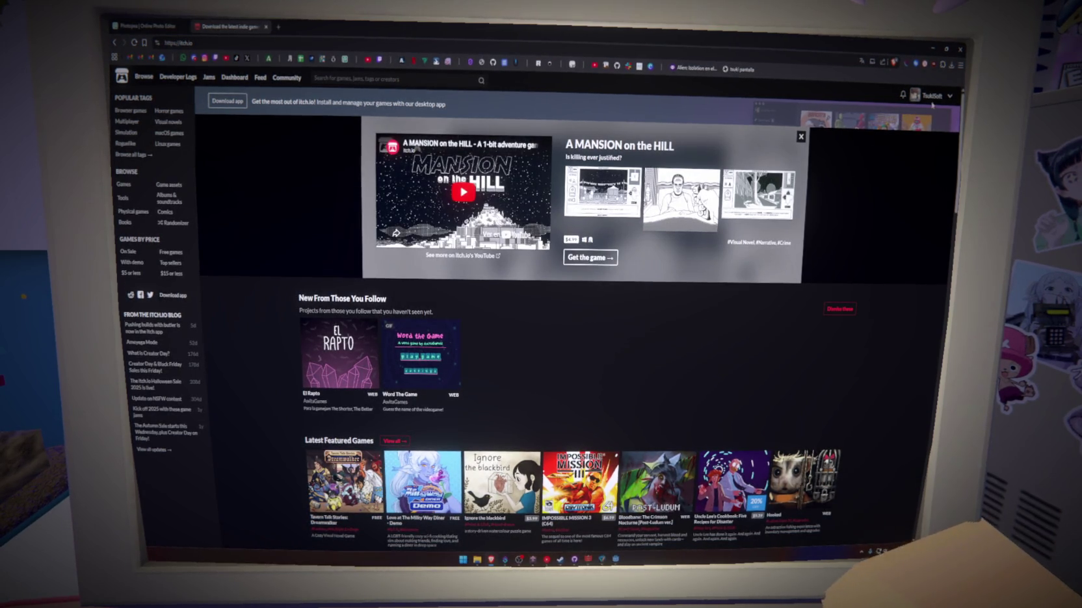
left_click(951, 98)
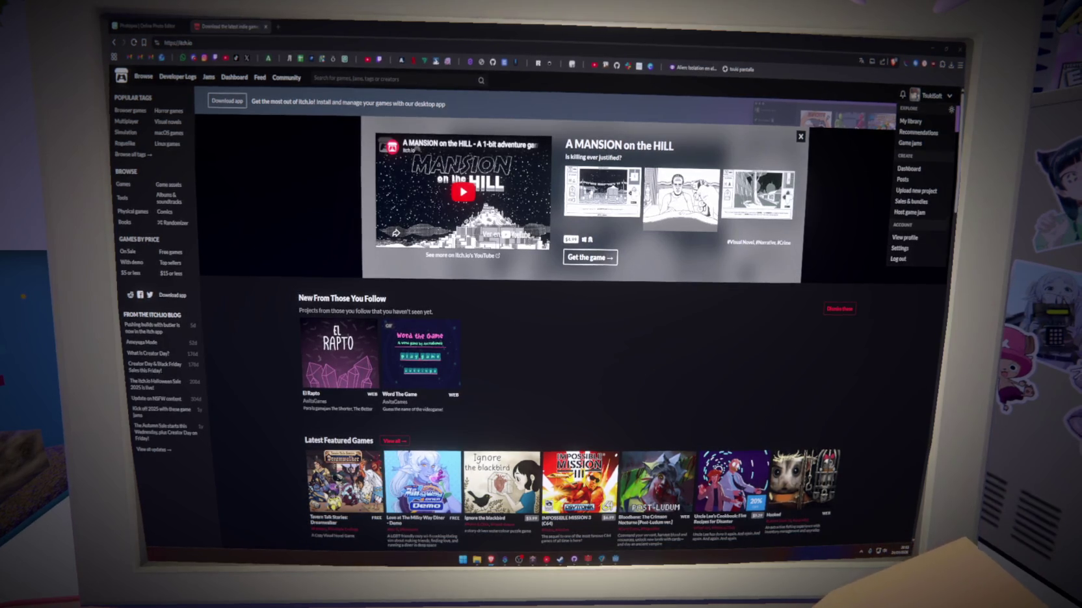
Search 'the sh' in the address bar to reach The Shorter, The Better jam's submissions
left_click(261, 42)
type("the sh")
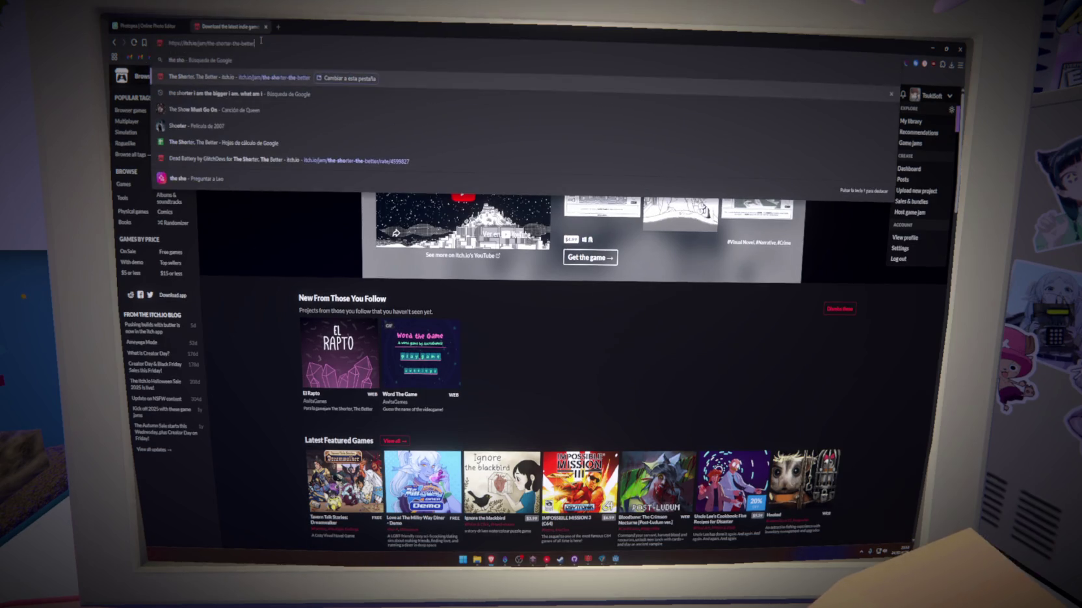
key("Return")
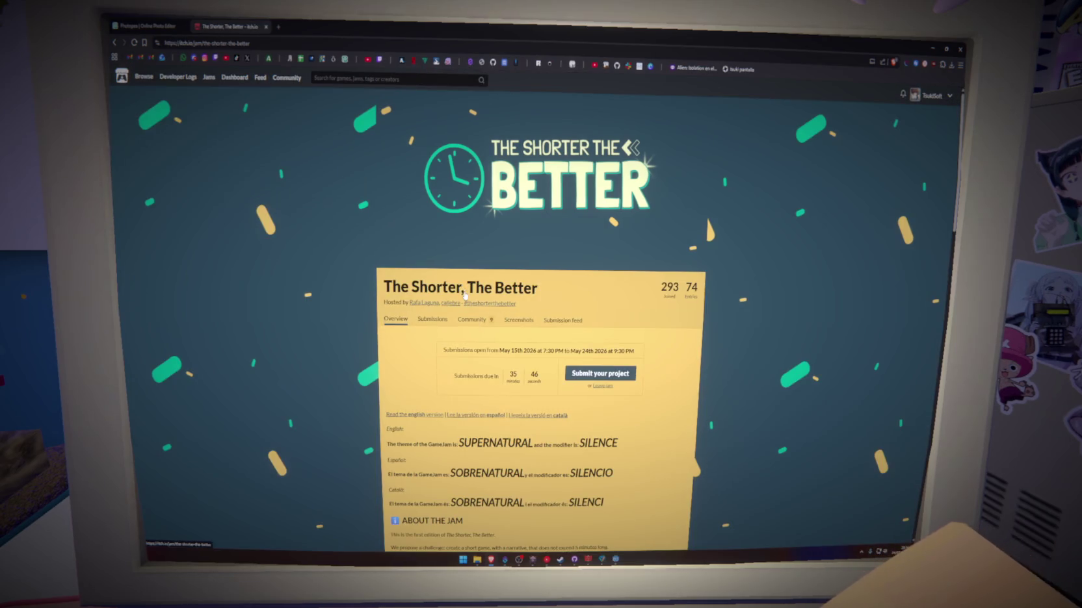
left_click(433, 320)
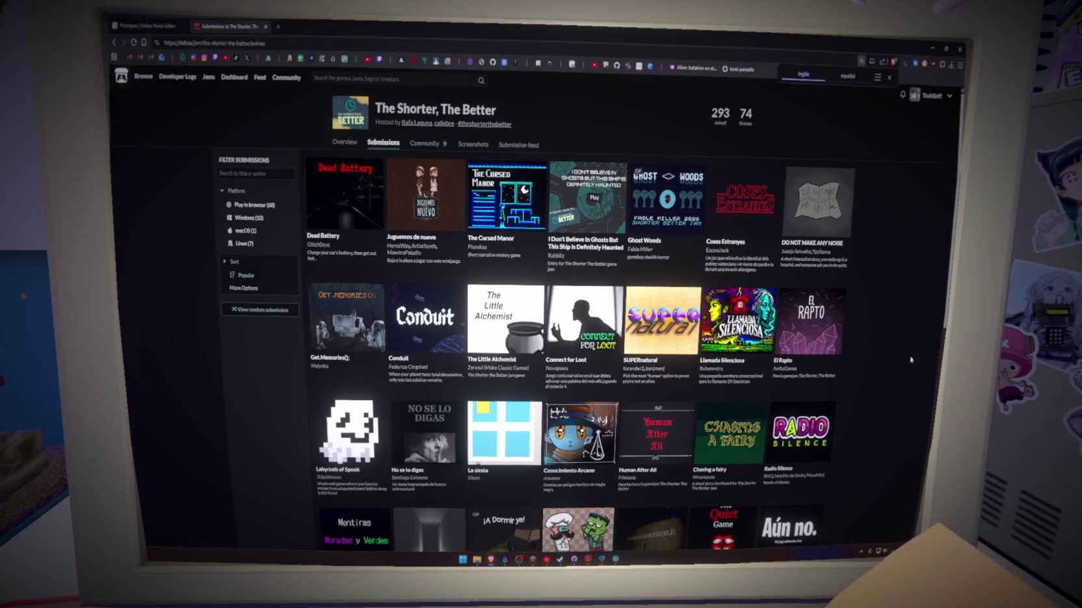
Scroll the submissions grid until the GLASSHEART entry comes into view
scroll(910, 359, "down", 5)
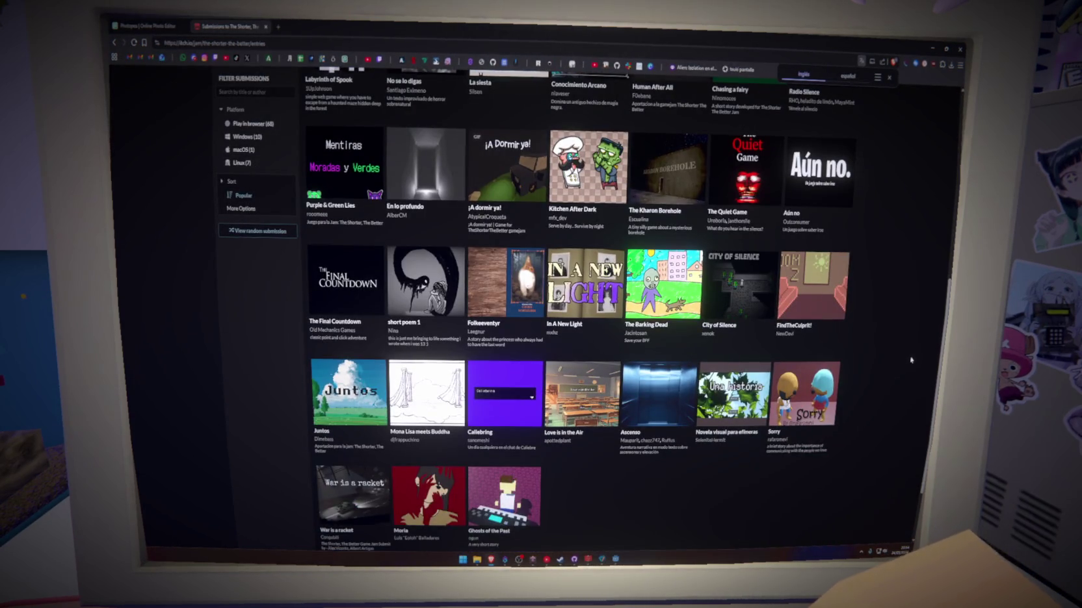
scroll(911, 359, "up", 4)
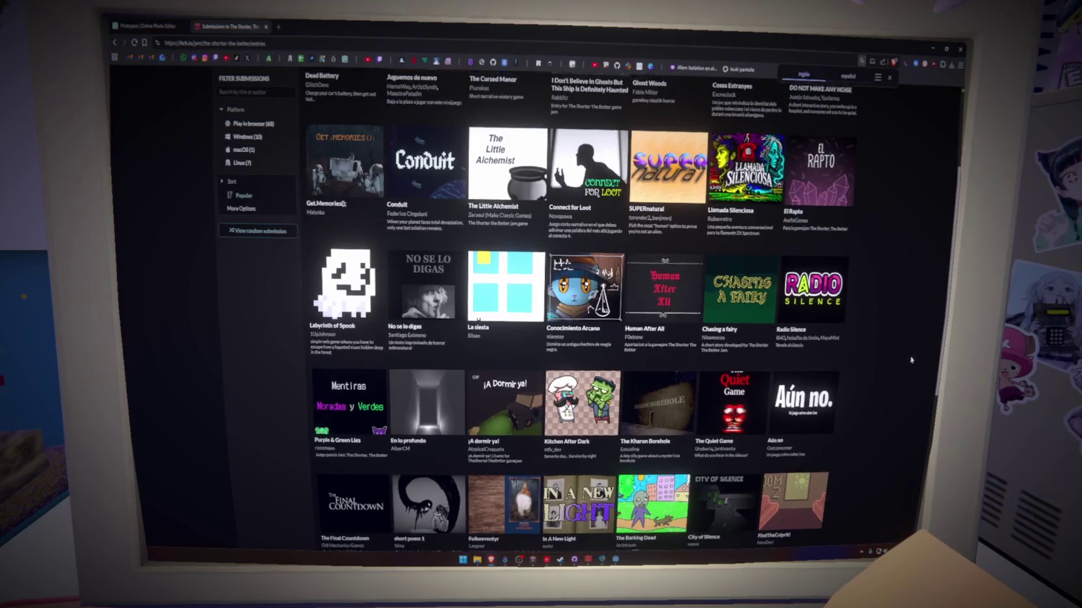
scroll(911, 359, "up", 3)
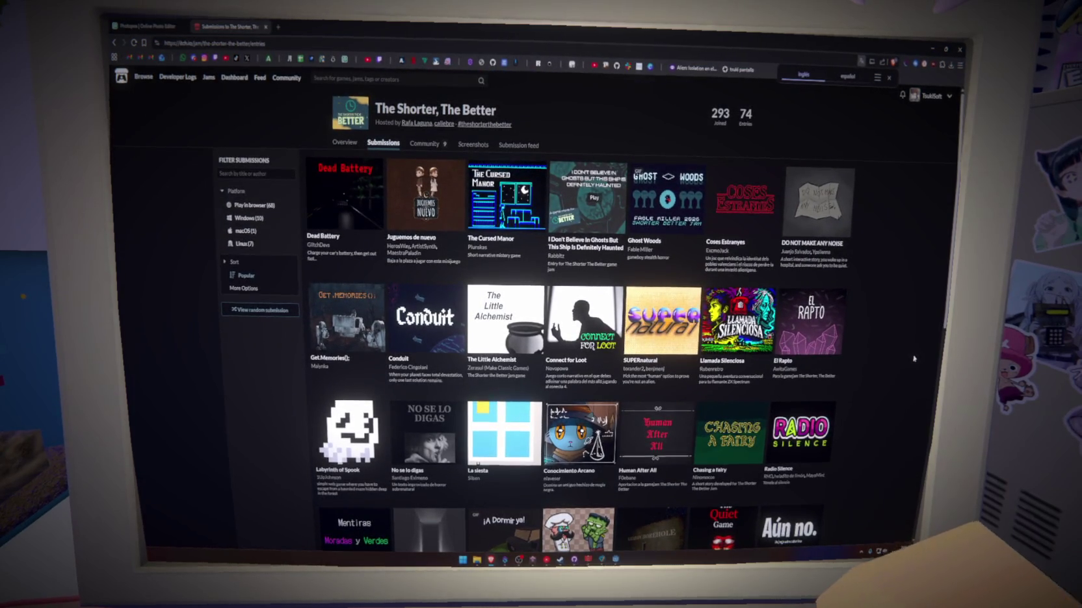
scroll(407, 315, "down", 2)
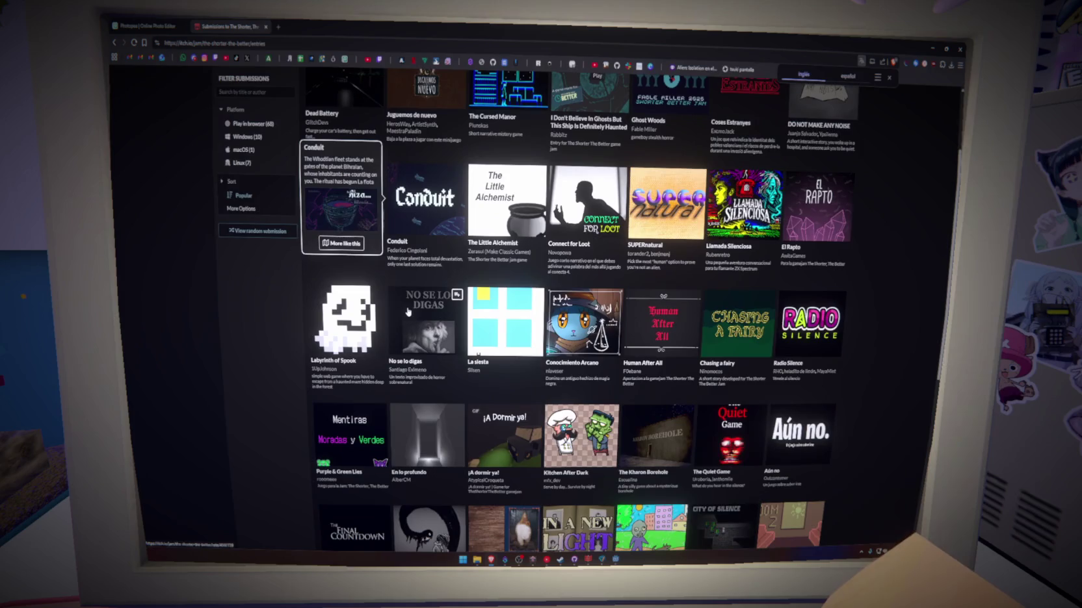
scroll(408, 312, "down", 4)
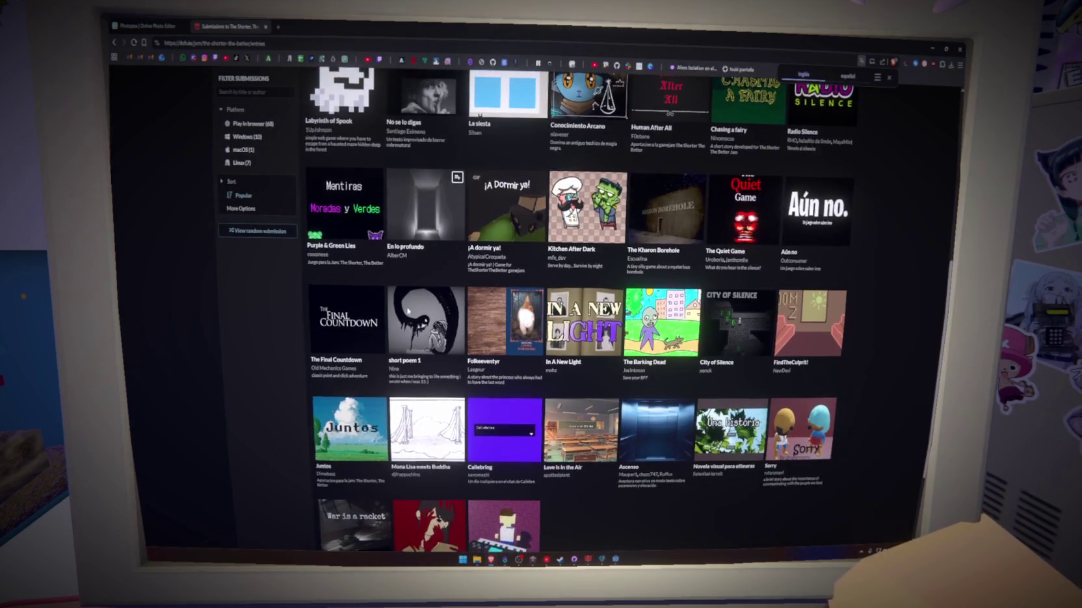
scroll(407, 312, "down", 5)
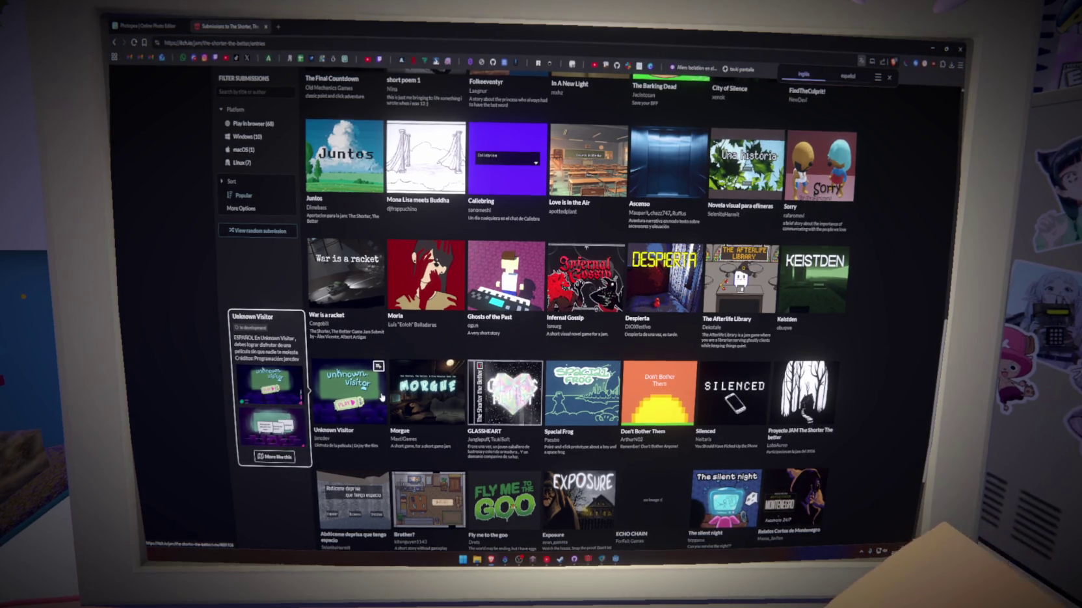
mouse_move(495, 420)
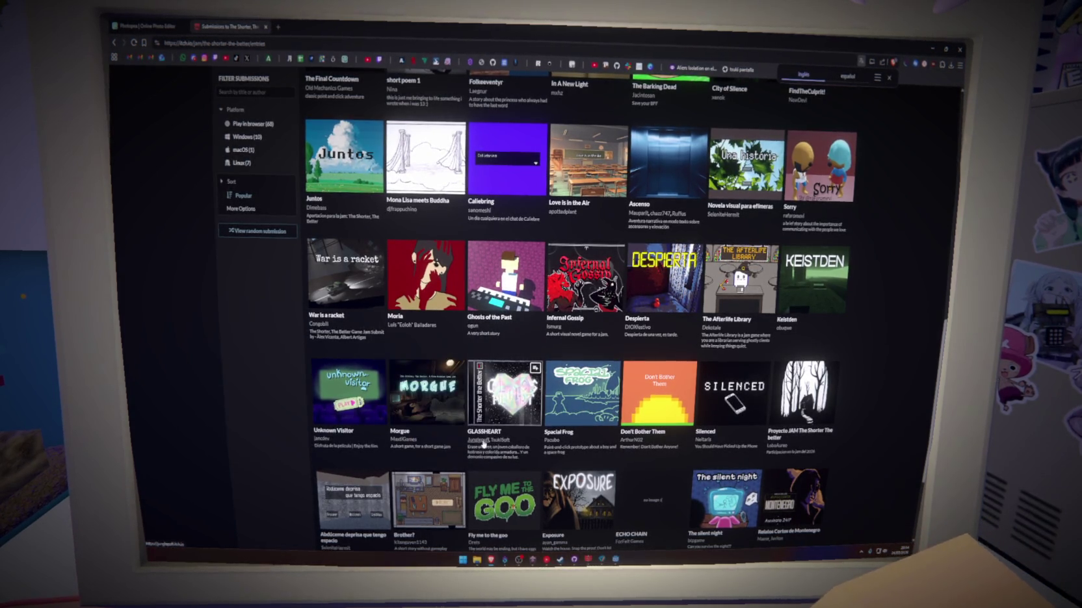
triple_click(523, 457)
left_click(468, 450)
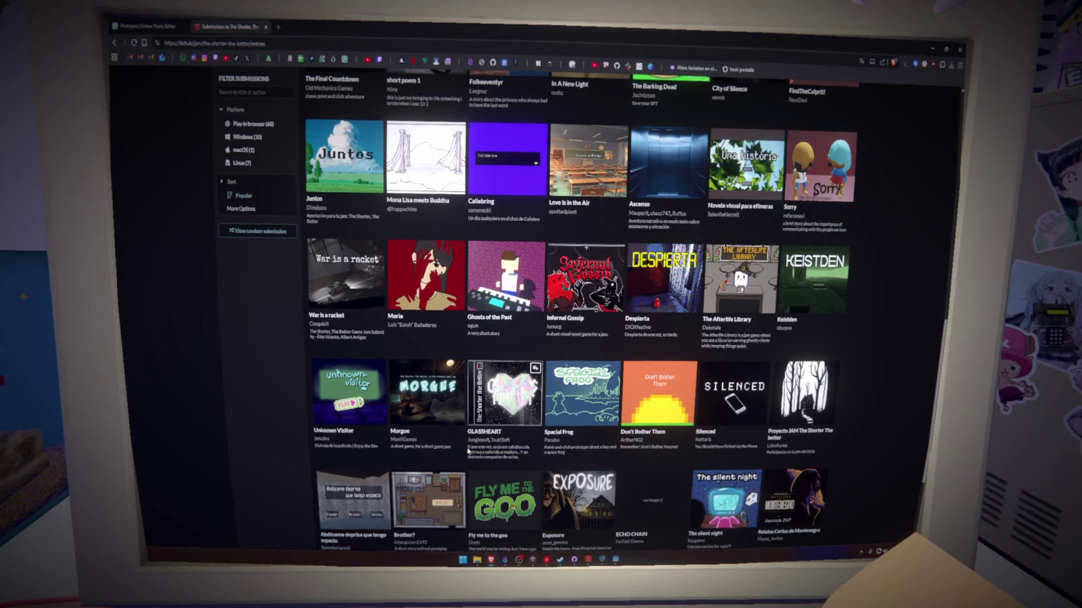
left_click(524, 462)
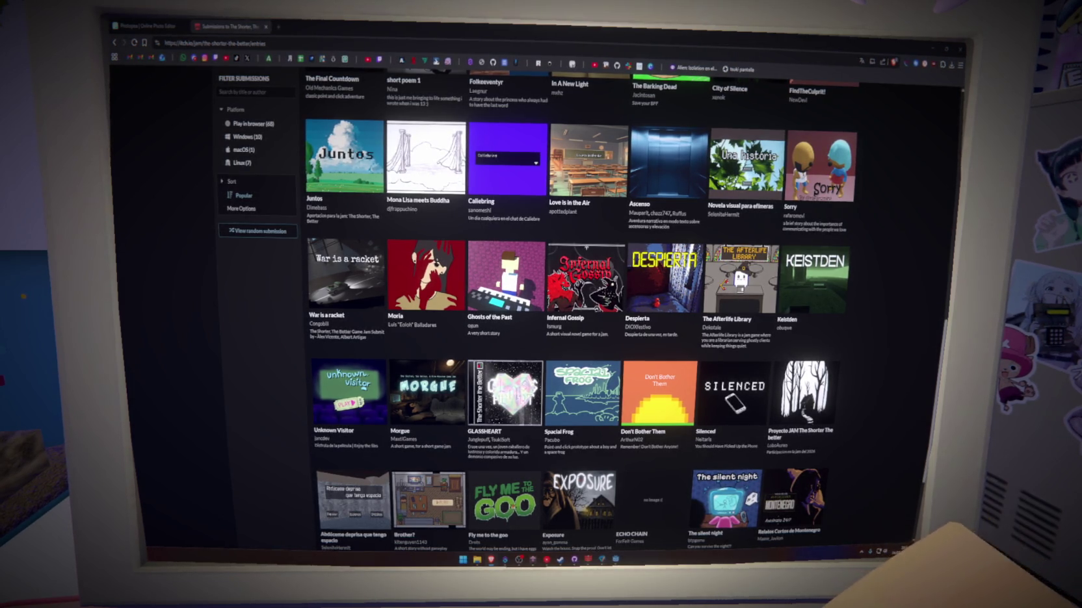
Search the web for 'allow admins to show game on their profile itchio' and open the itch.io thread
left_click(279, 27)
type("all")
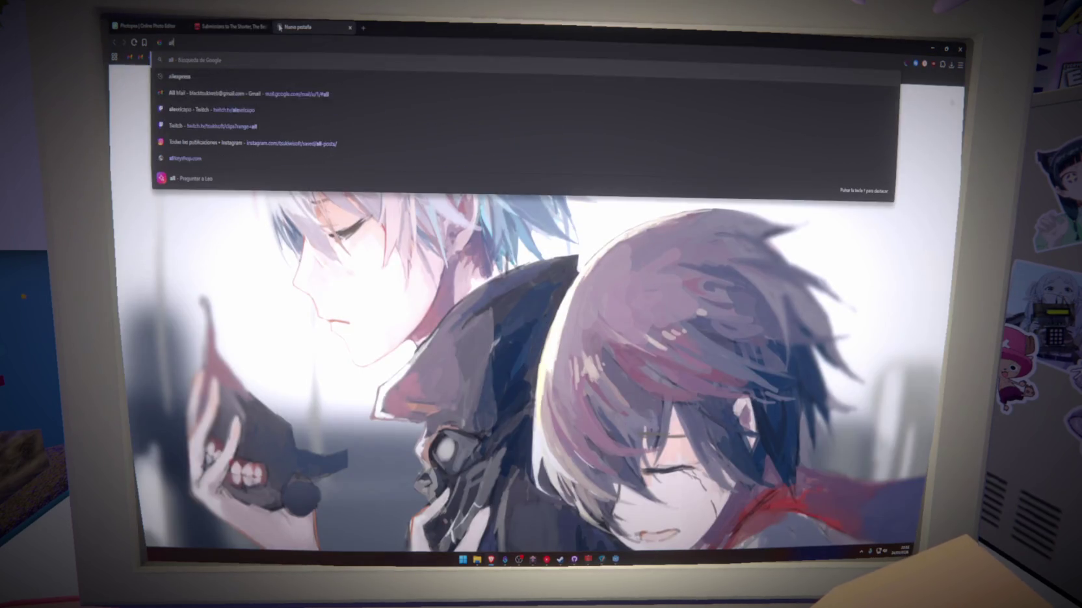
type("ow admins to she")
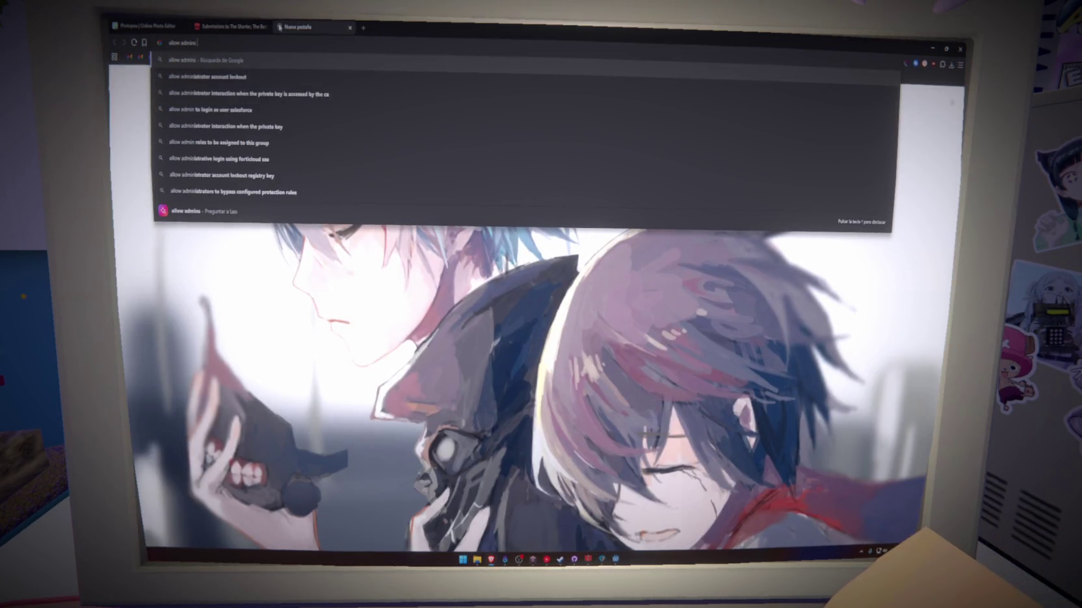
key("BackSpace")
type("ow ga")
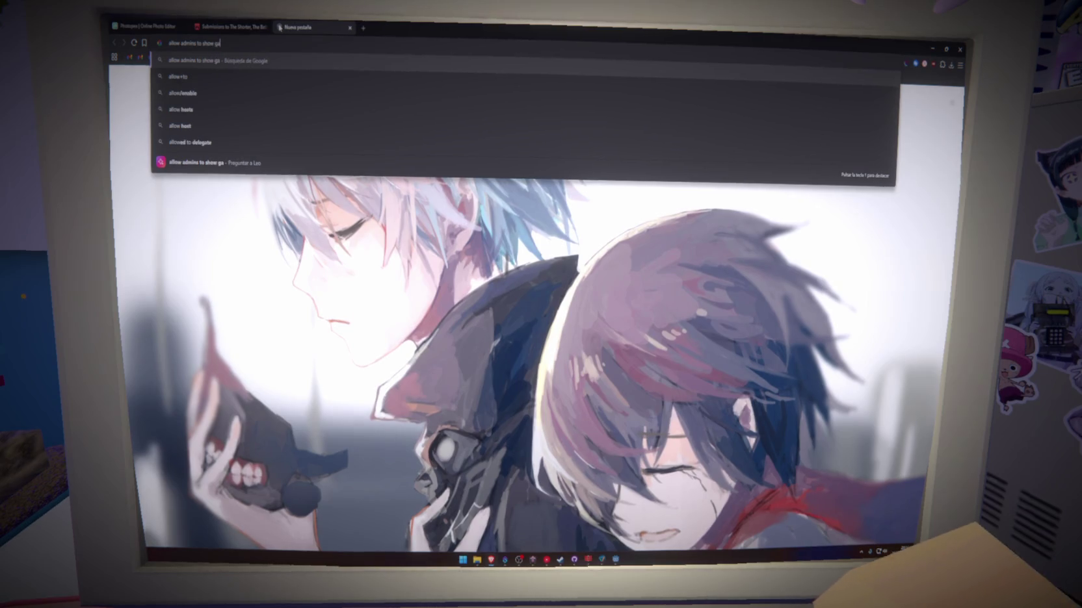
type("me on their profile")
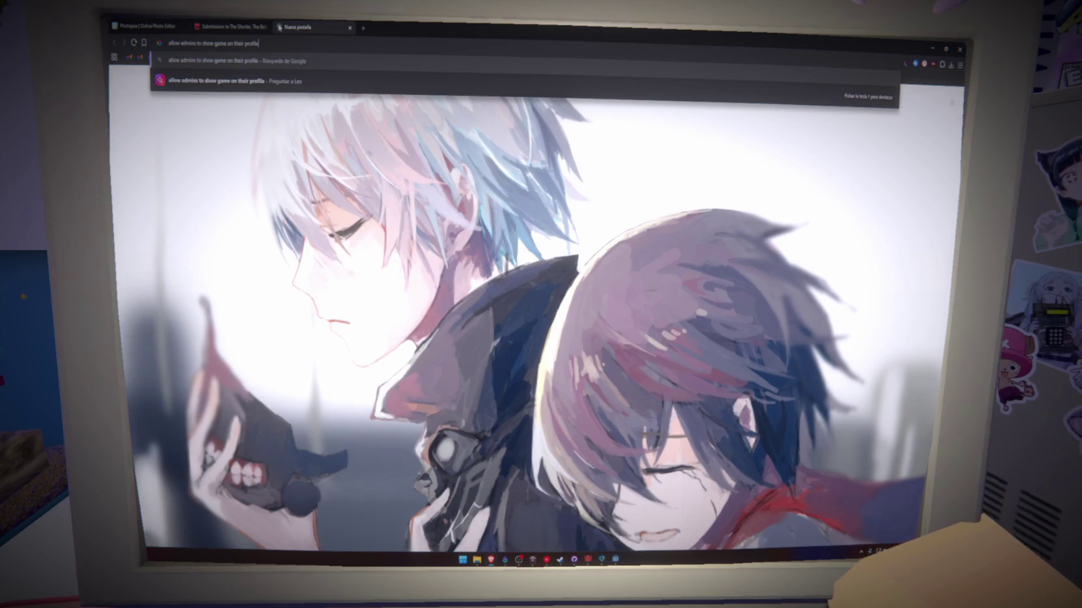
type(" itchio")
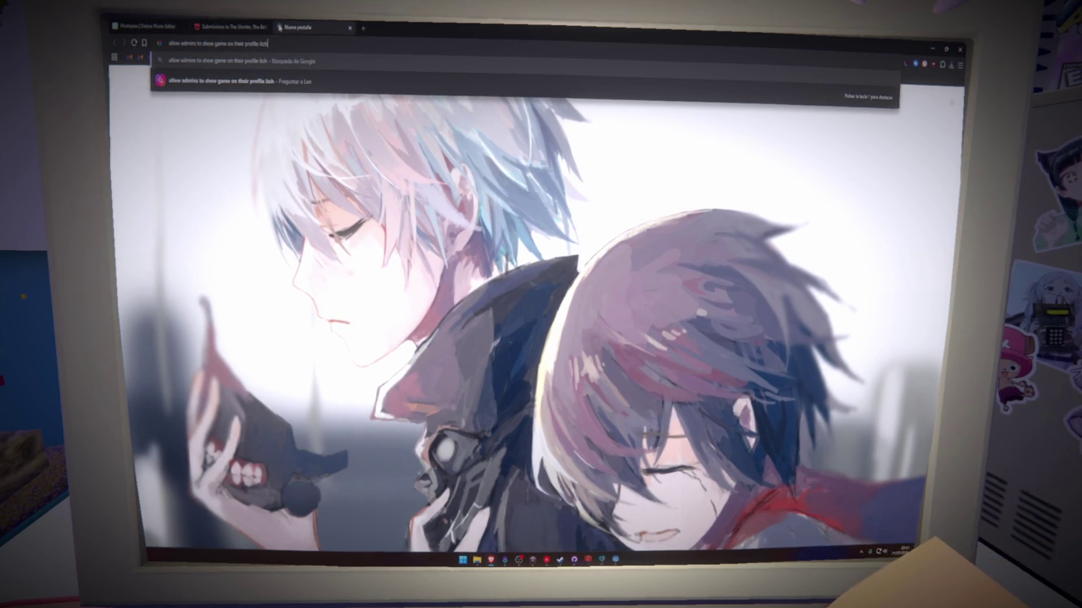
key("Return")
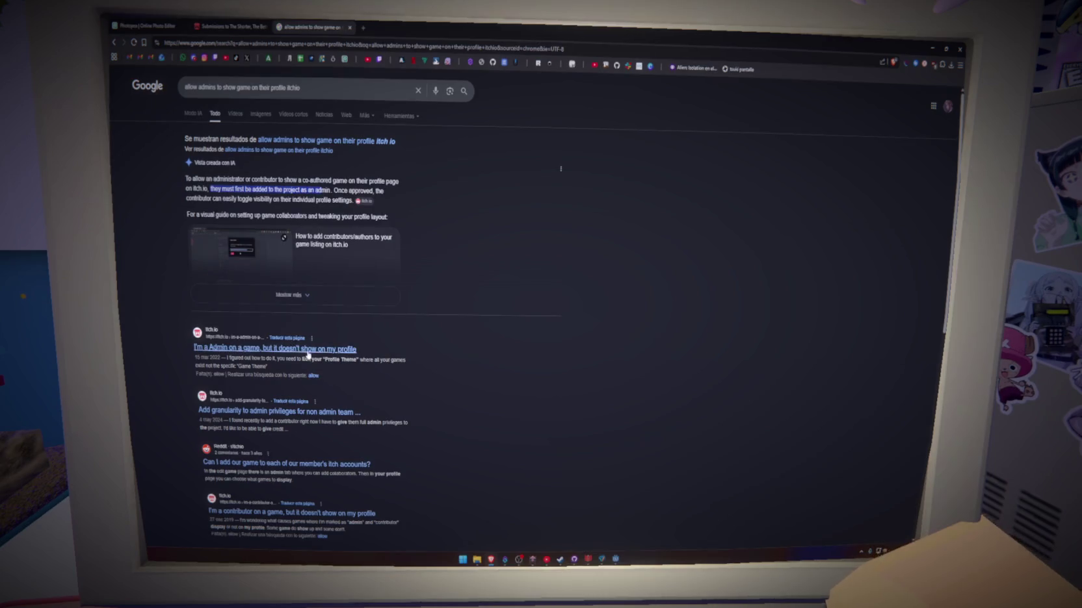
left_click(313, 354)
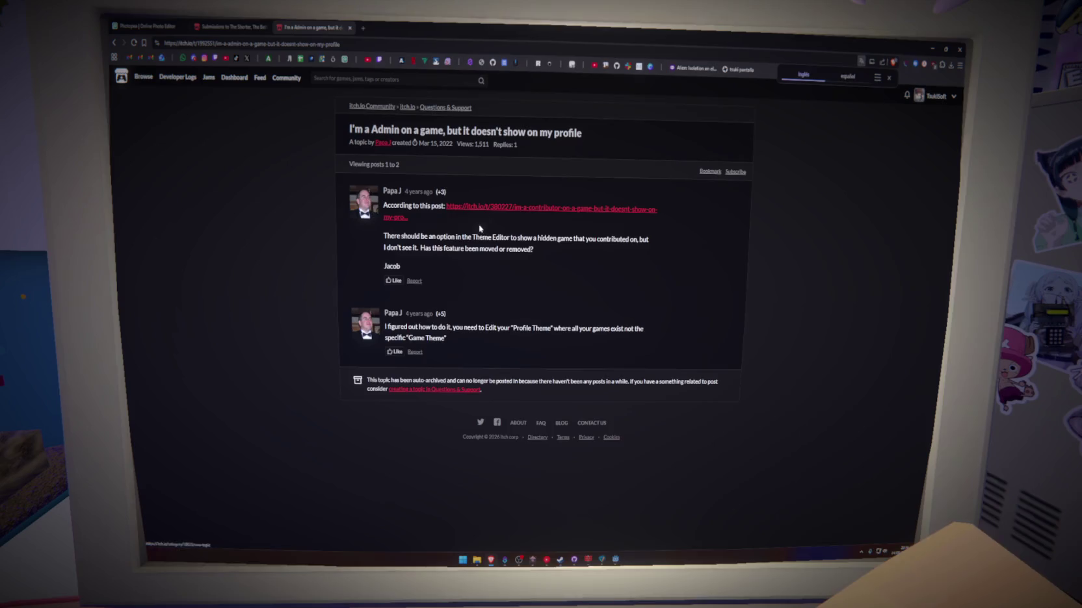
Snip the thread's first post and select the answer text in the second post
key("super+shift+s")
left_click_drag(357, 176, 645, 258)
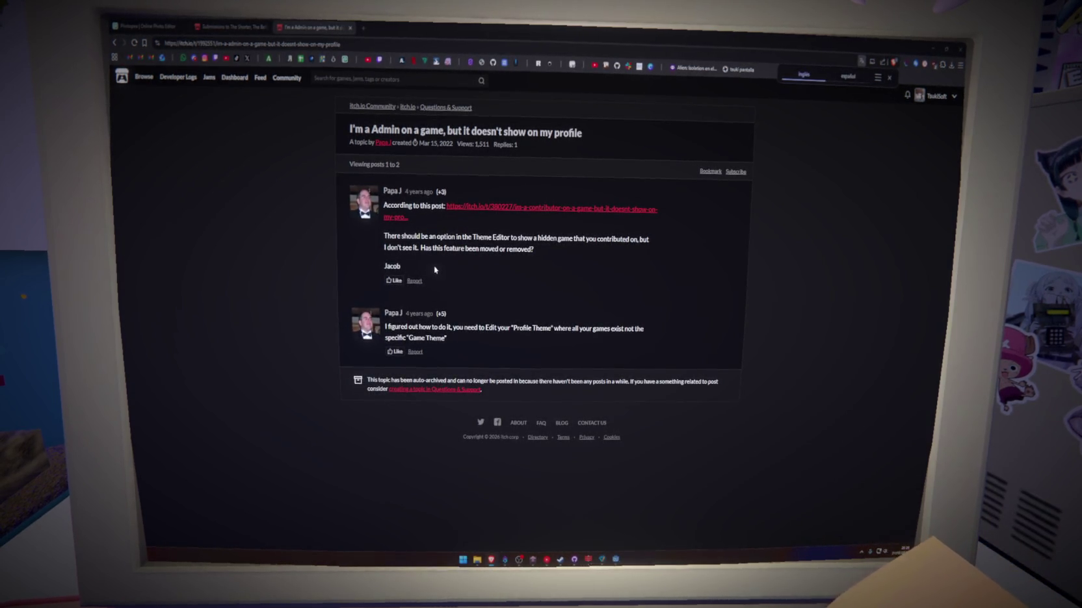
left_click_drag(386, 327, 446, 334)
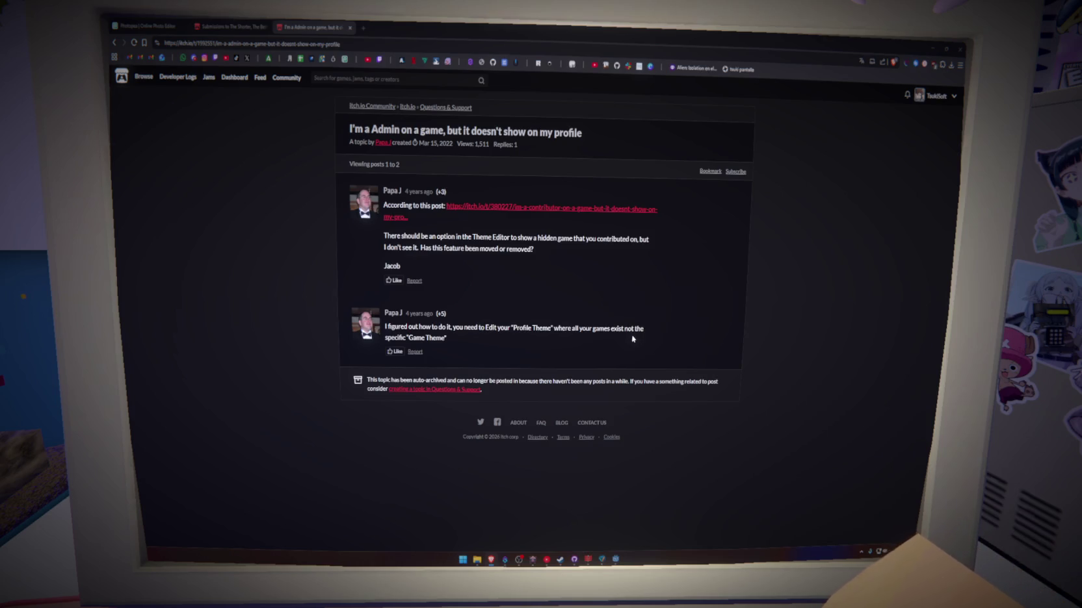
Unhide GLASSHEART in the TsukiSoft profile theme editor and save it, so it shows first
left_click(221, 26)
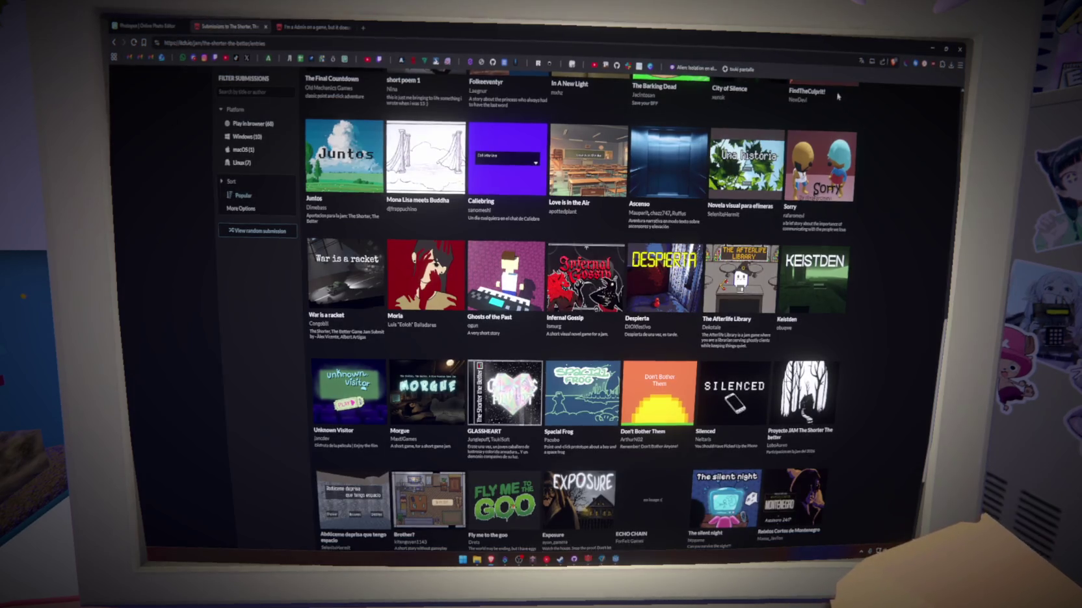
scroll(872, 222, "up", 5)
left_click(931, 96)
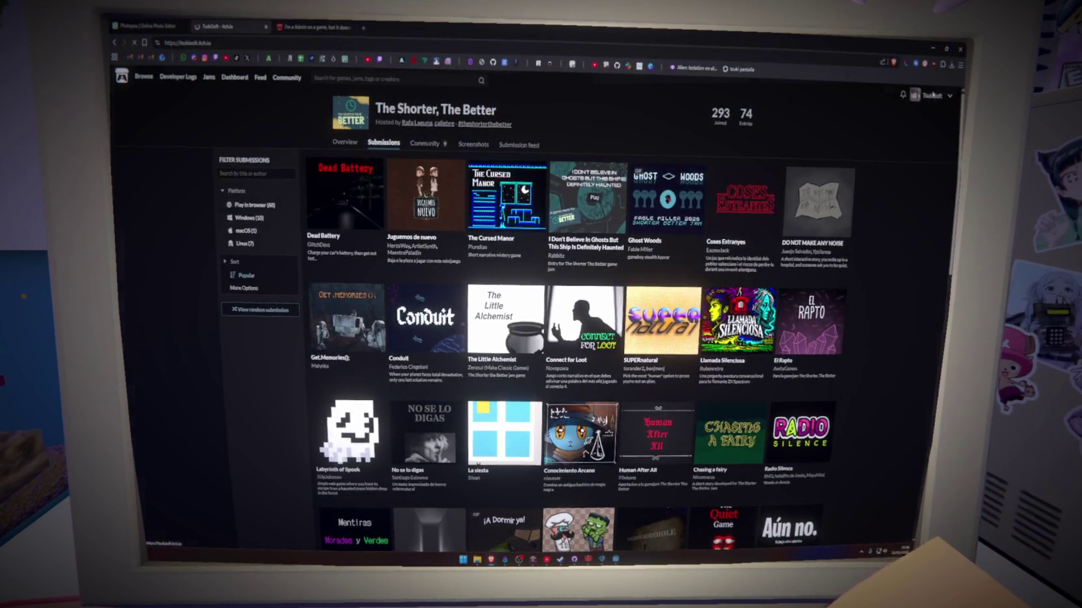
left_click(246, 79)
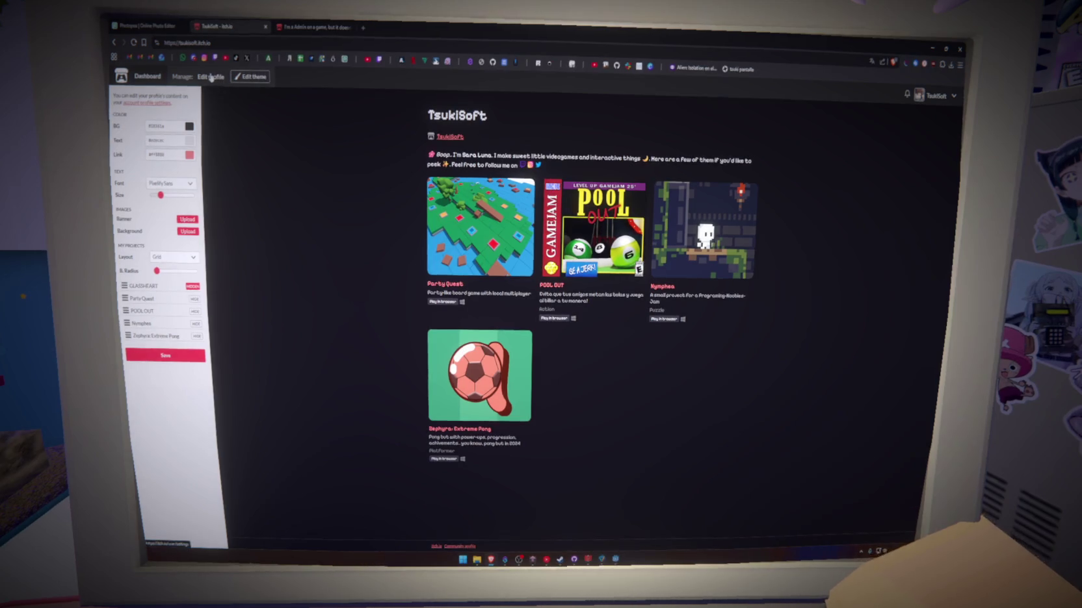
left_click(193, 286)
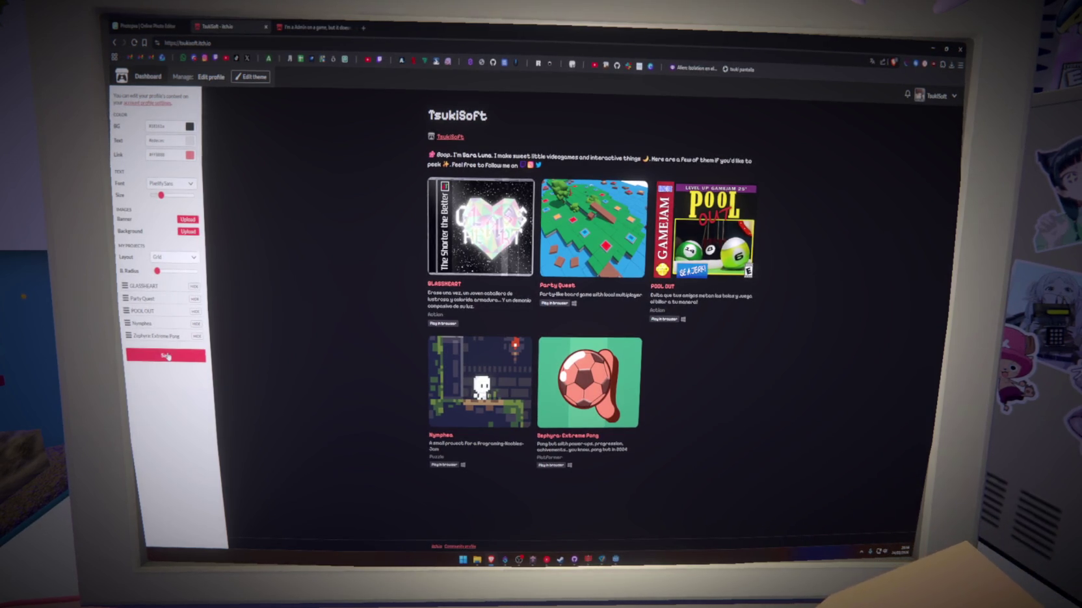
left_click(246, 79)
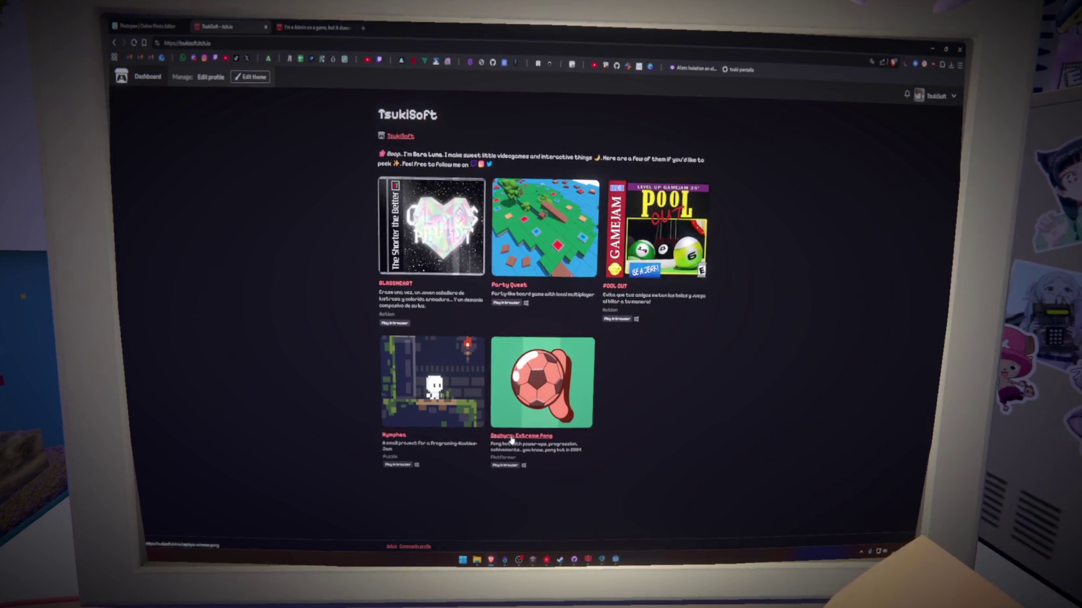
Launch Zephyra: Extreme Pong fullscreen from its itch.io page and view its language options
left_click(555, 389)
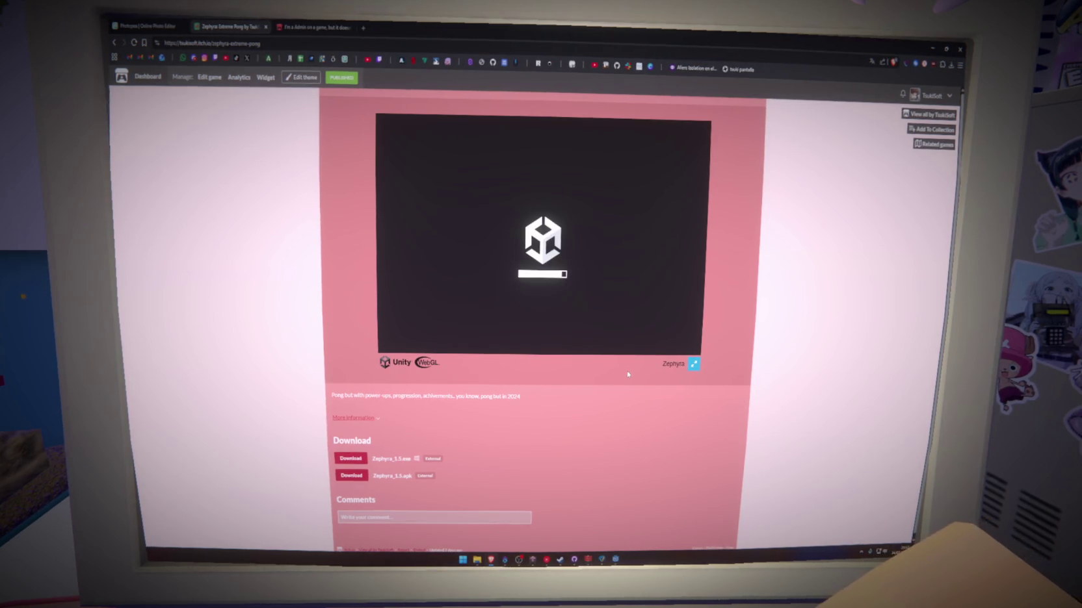
left_click(695, 364)
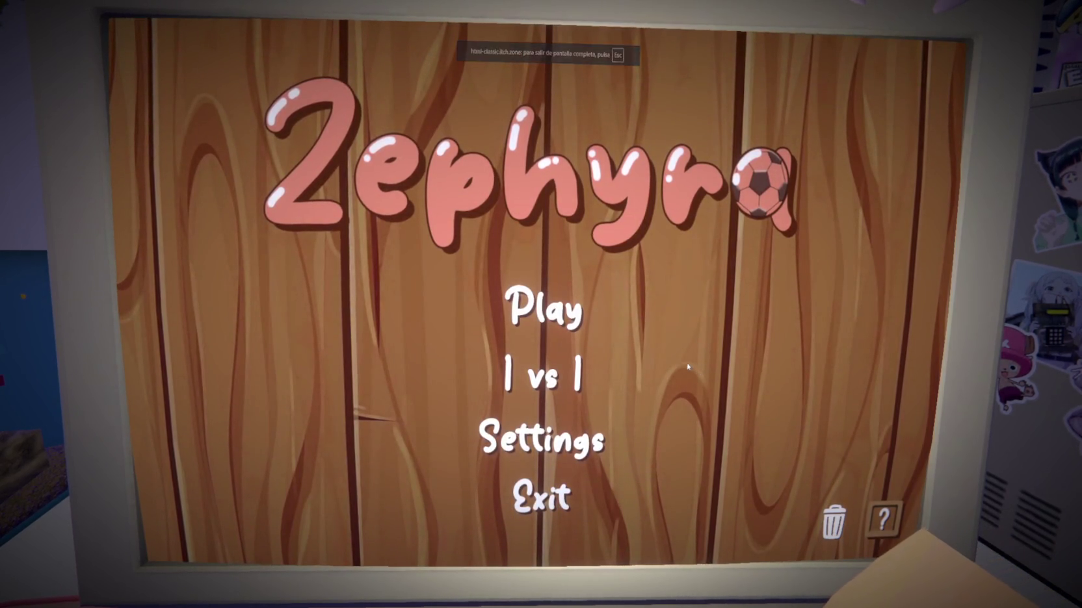
left_click(564, 437)
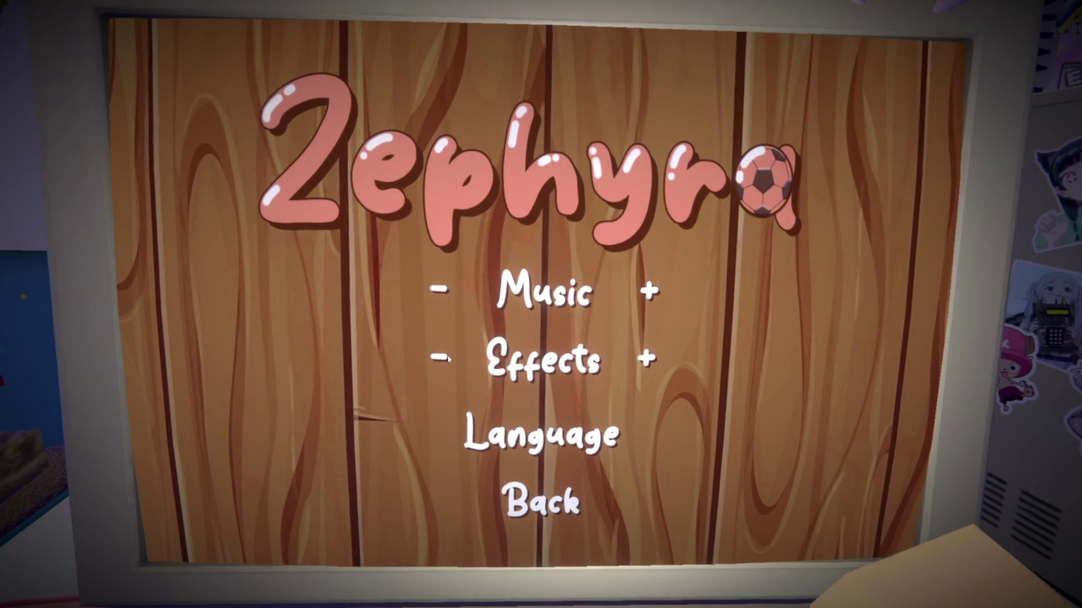
left_click(494, 432)
Back out of the language settings to the main menu and start play at the level map
left_click(554, 481)
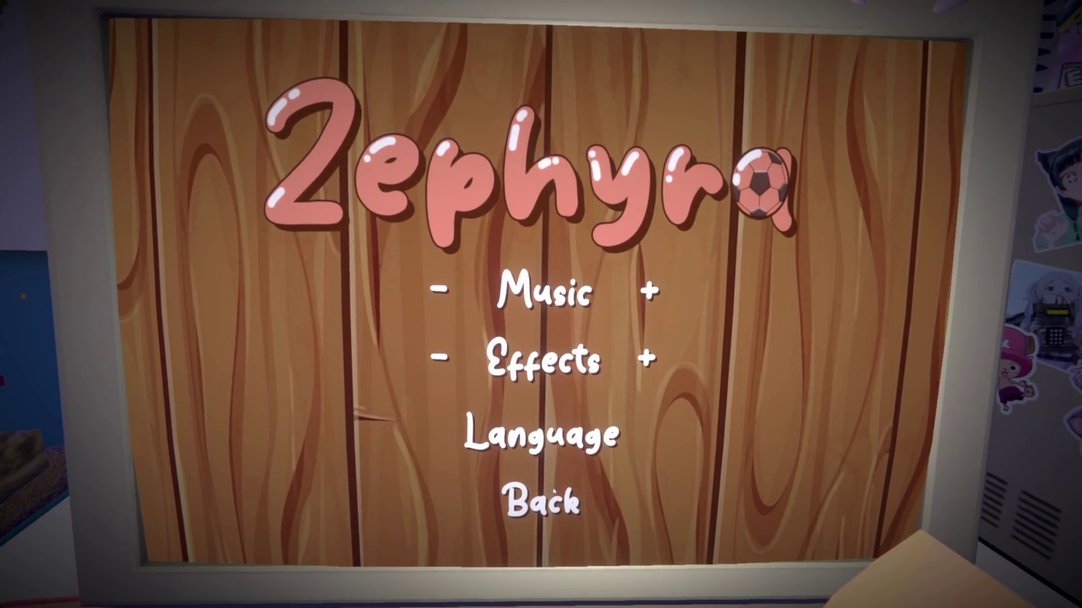
left_click(566, 434)
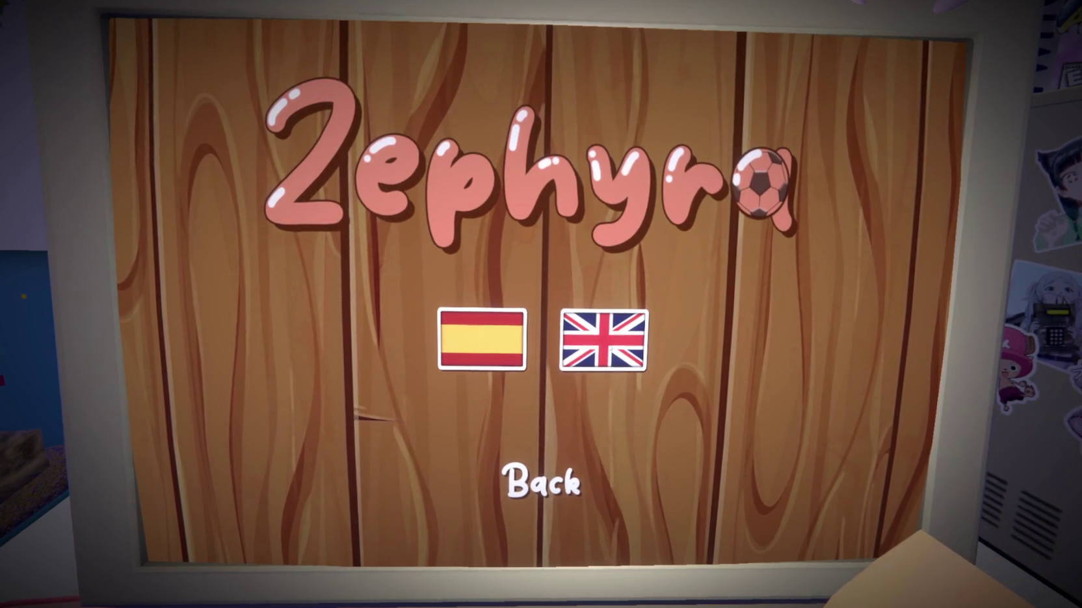
left_click(543, 483)
left_click(541, 500)
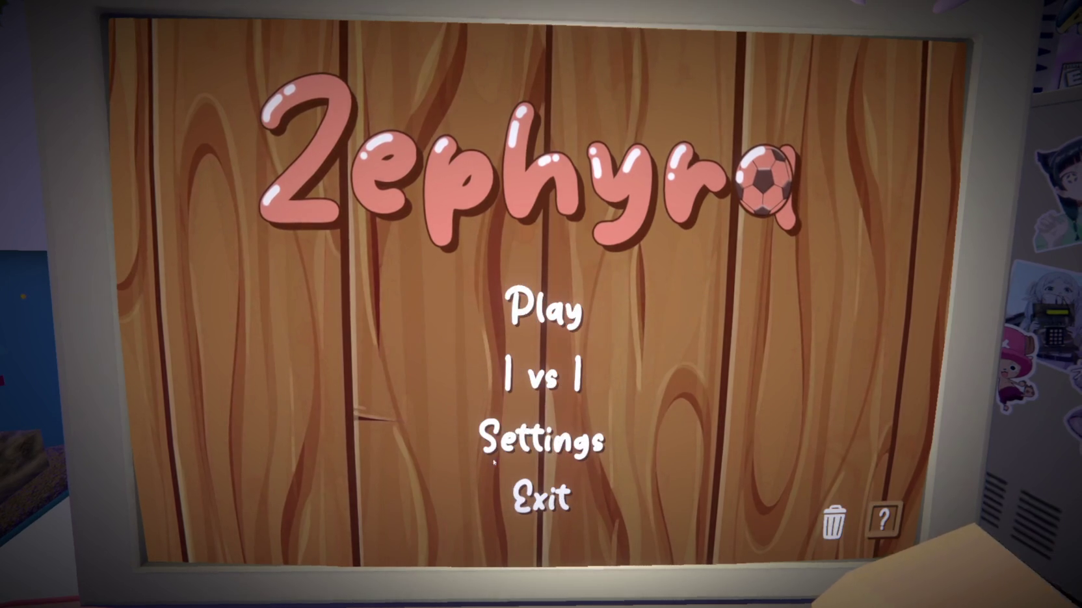
left_click(533, 313)
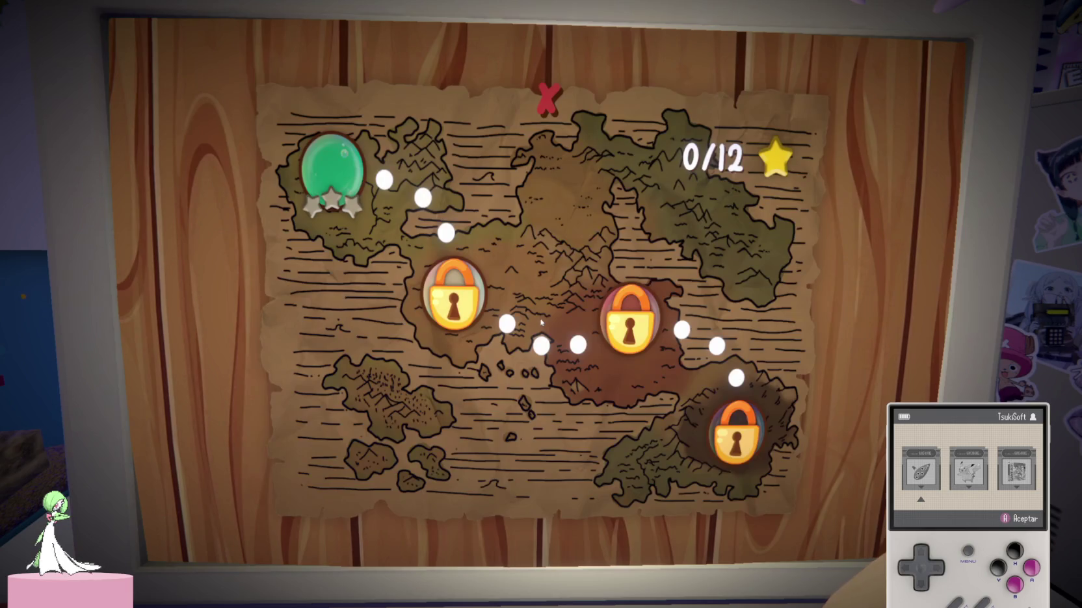
Start Zephyra's first level and steer the red paddles with W and S
left_click(344, 176)
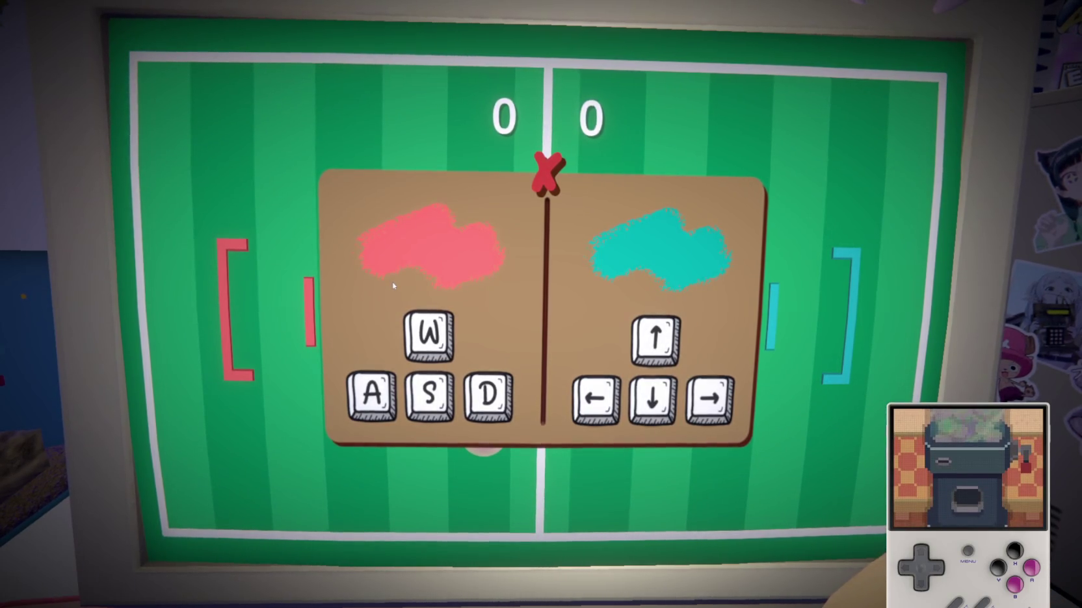
left_click(546, 170)
key("s")
key("w")
key("s")
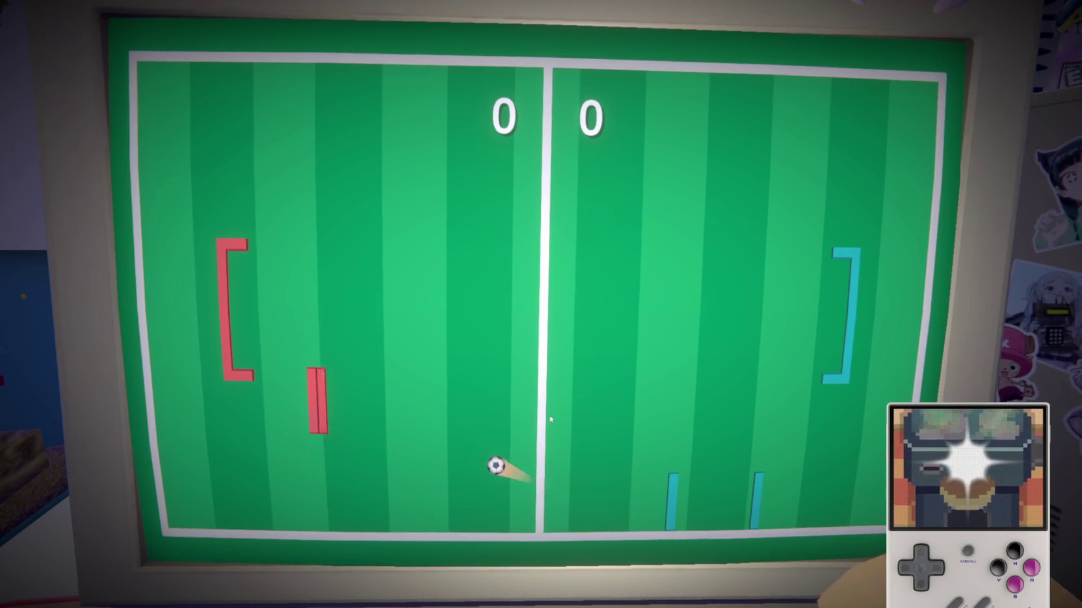
key("w")
key("w")
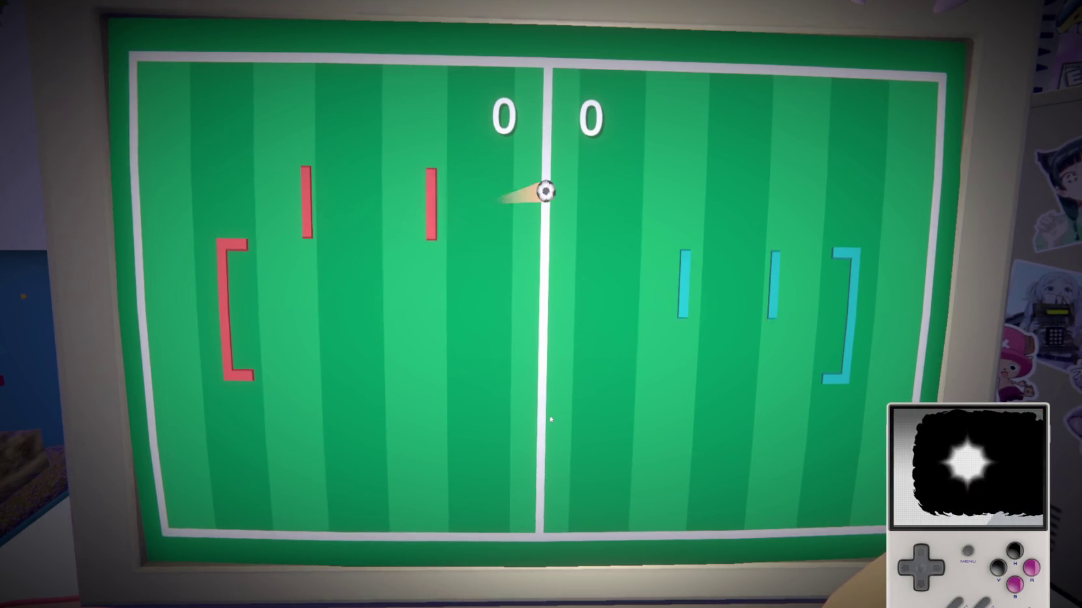
key("s")
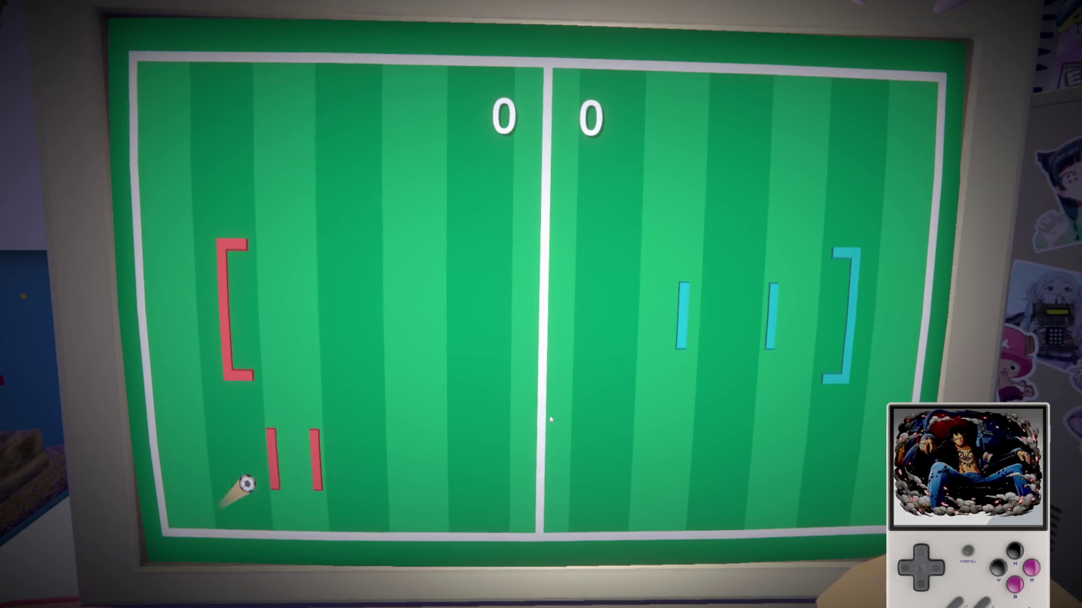
key("w")
key("w")
key("s")
key("w")
key("w")
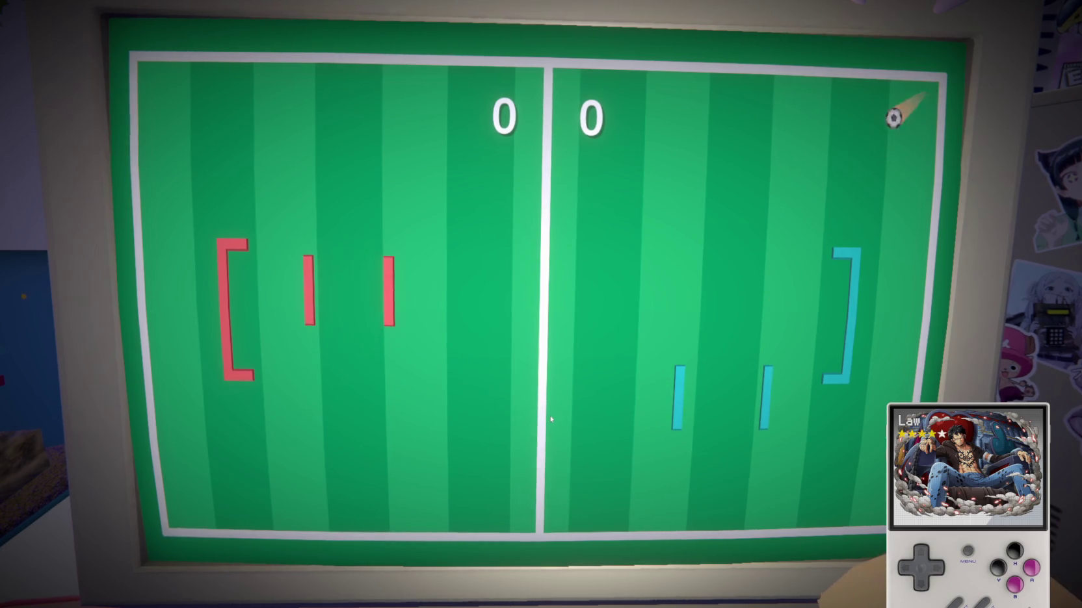
key("s")
Keep returning the ball with the red paddles, holding the match at 0–0
key("s")
key("w")
key("w")
key("s")
key("s")
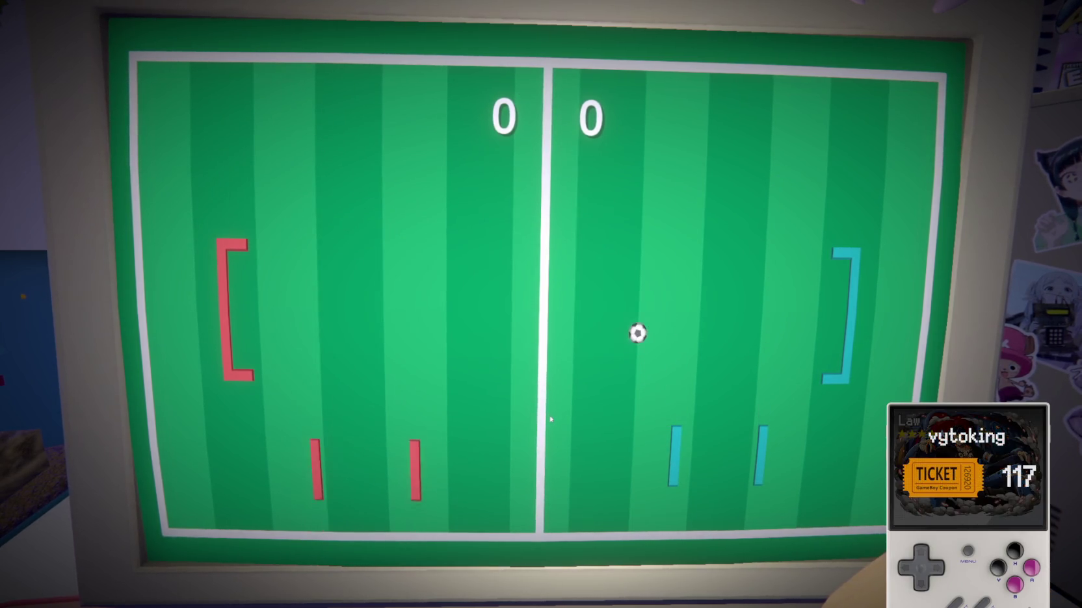
key("w")
key("s")
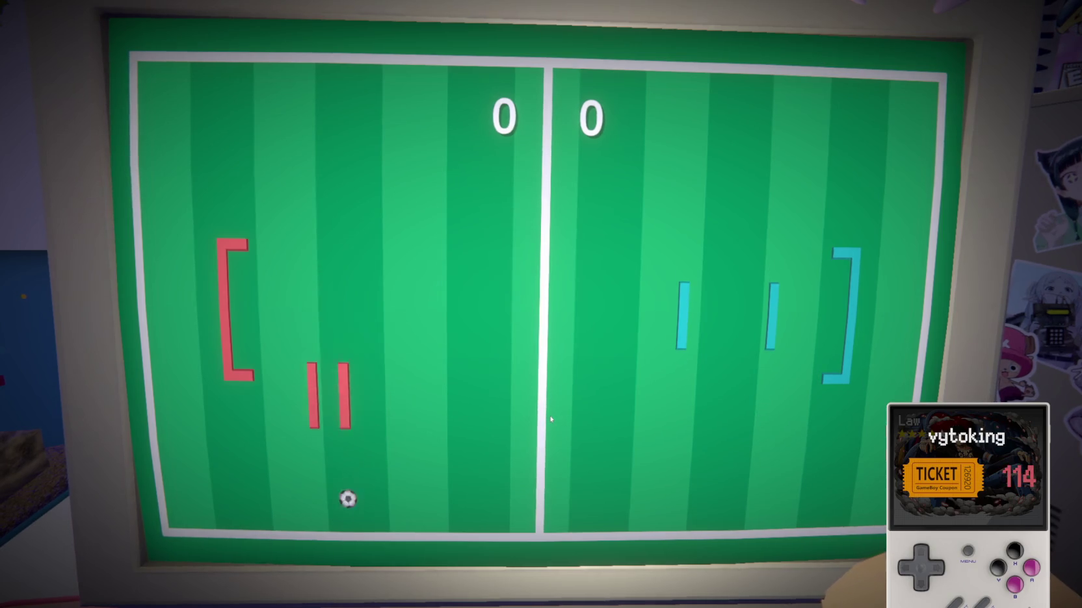
key("w")
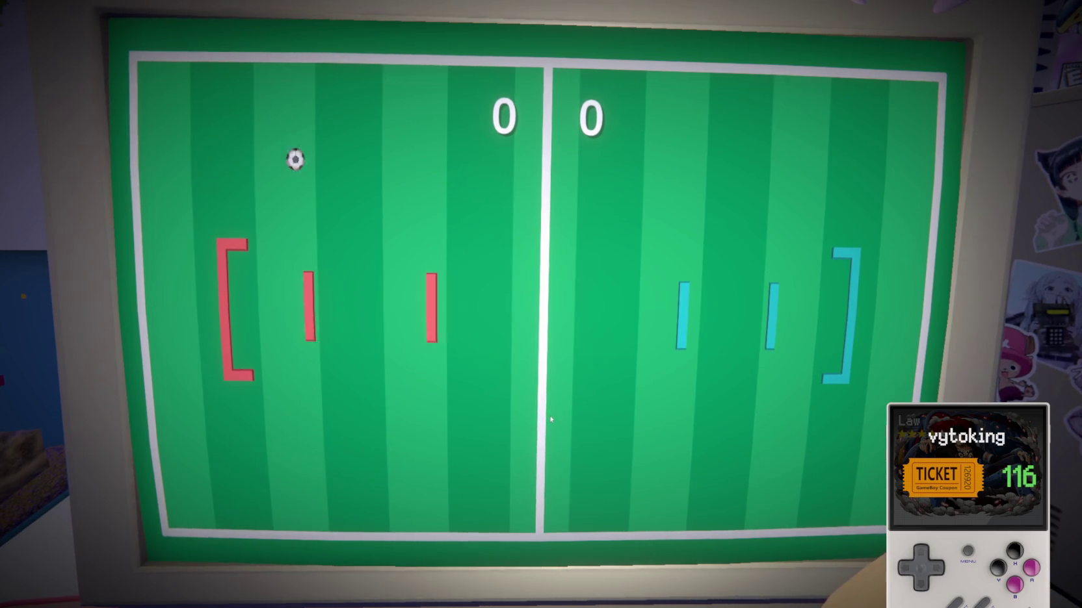
key("s")
key("w")
key("s")
key("s")
key("w")
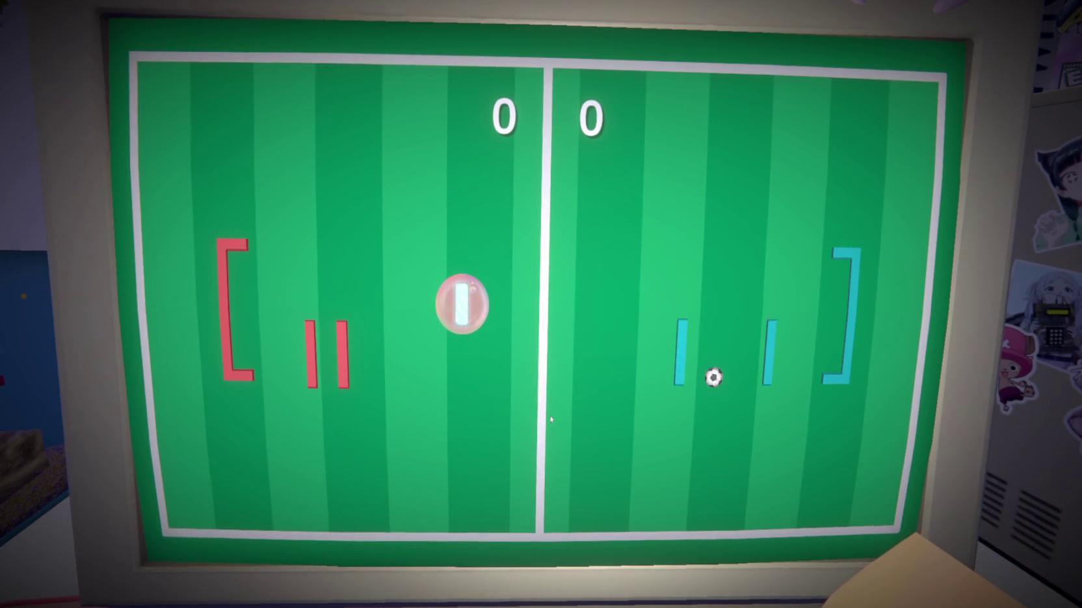
key("w")
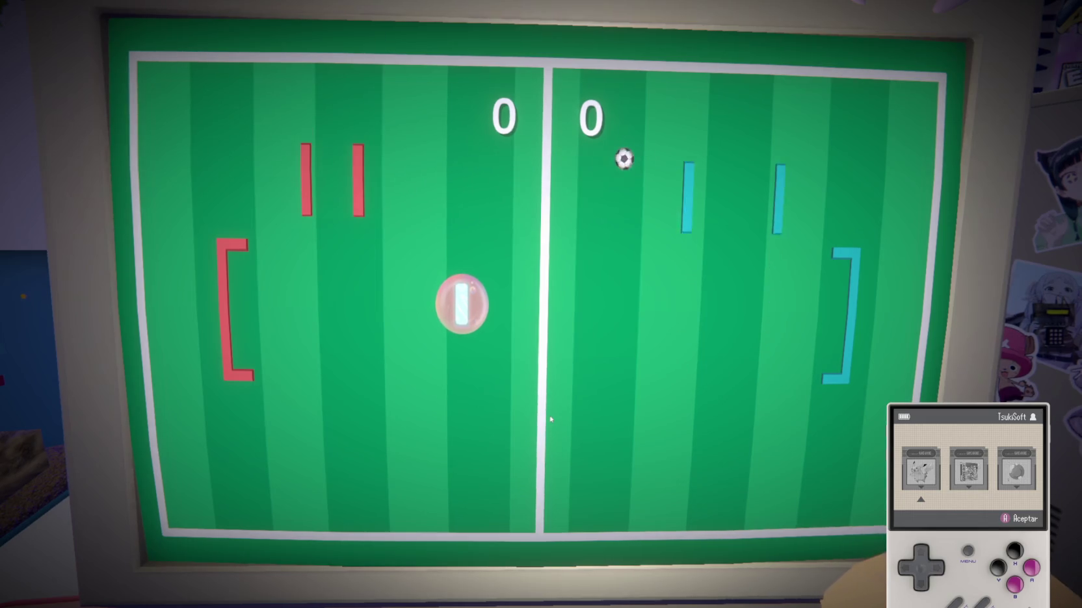
key("w")
key("s")
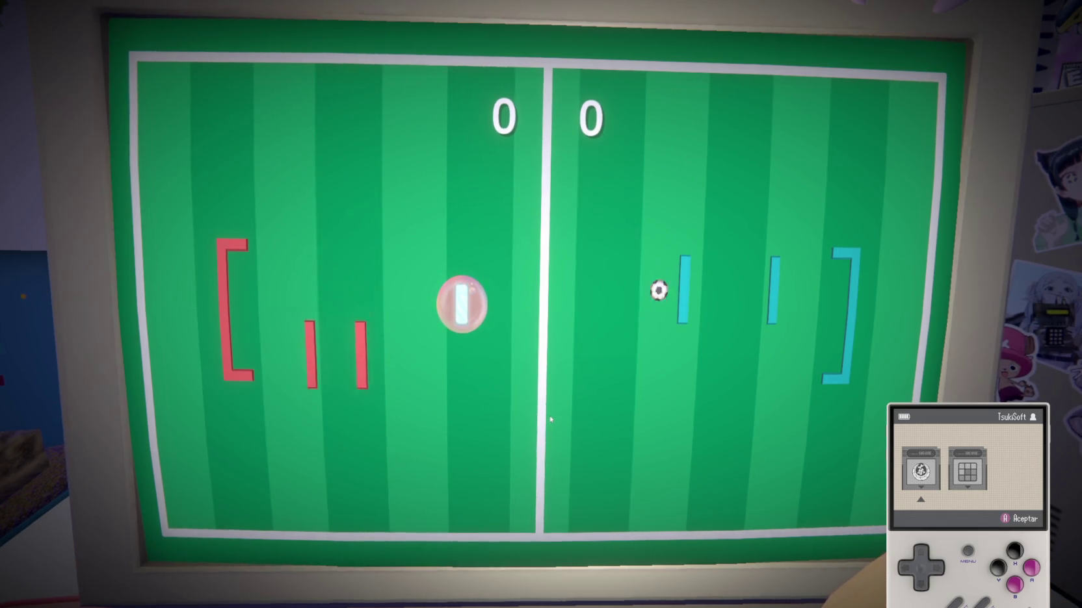
key("w")
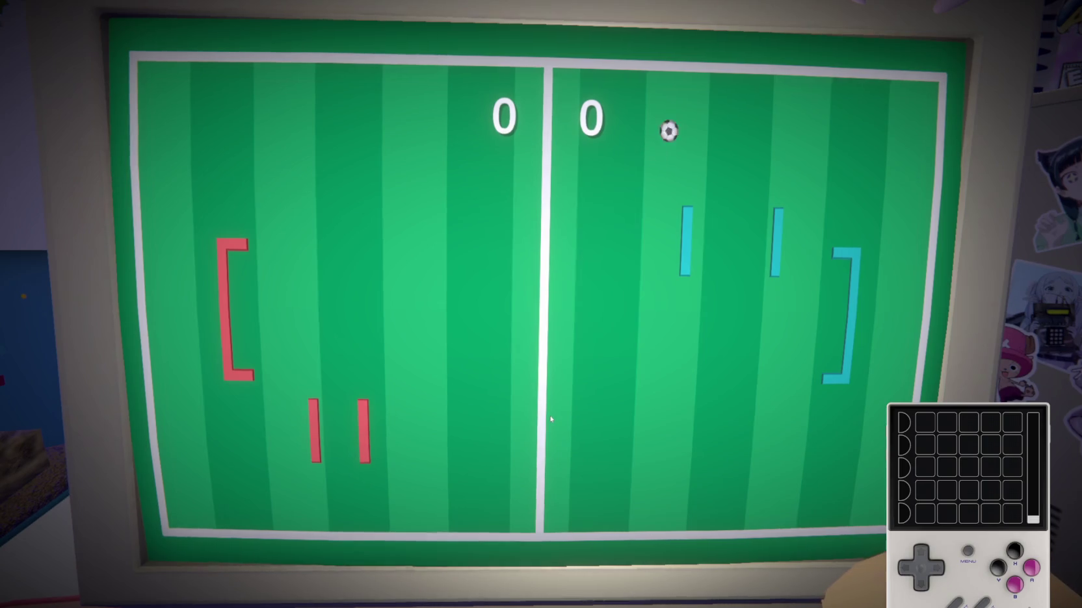
key("w")
key("w")
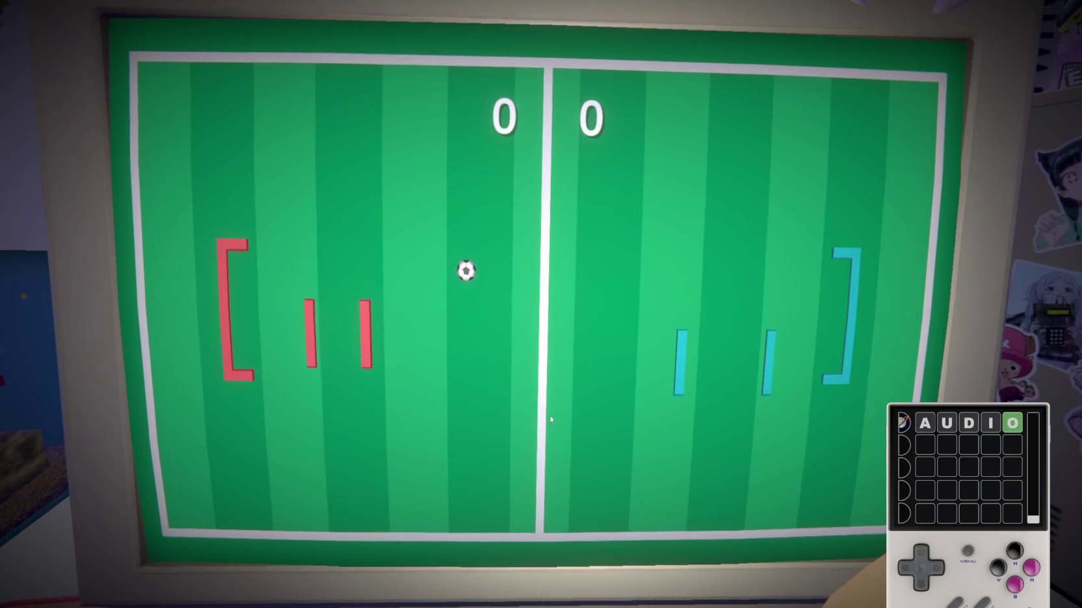
Keep steering the red paddles with W, S and A to intercept the ball
key("s")
key("s")
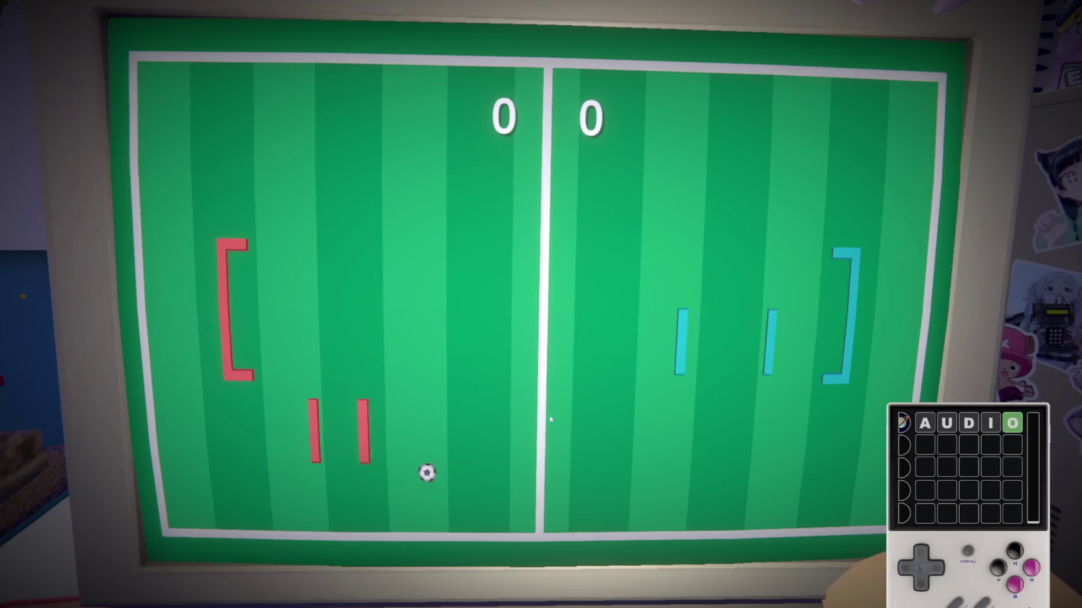
key("w")
key("s")
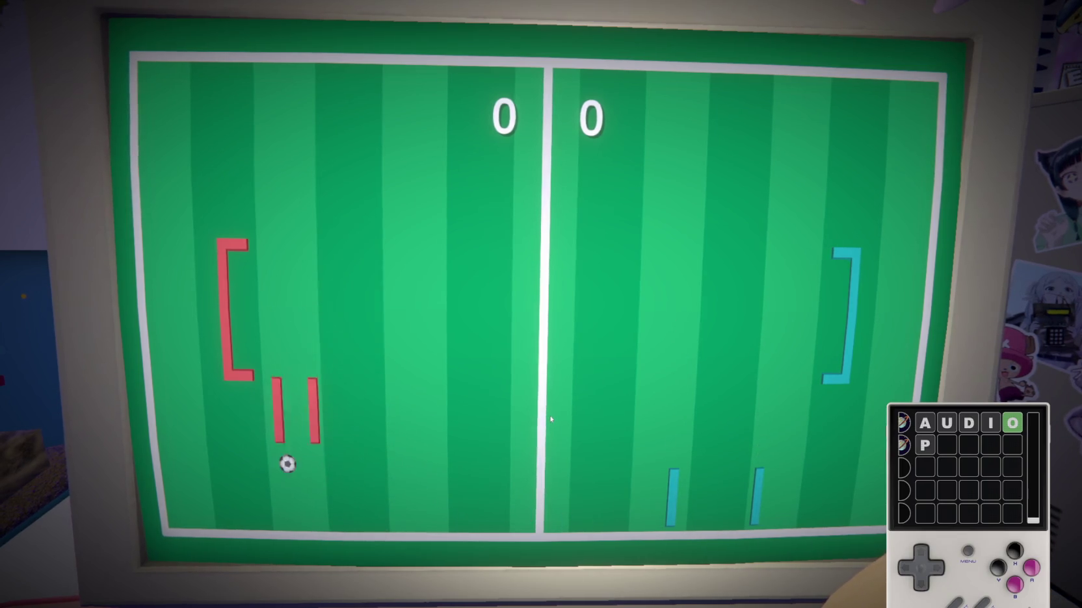
key("w")
key("s")
key("w")
key("w")
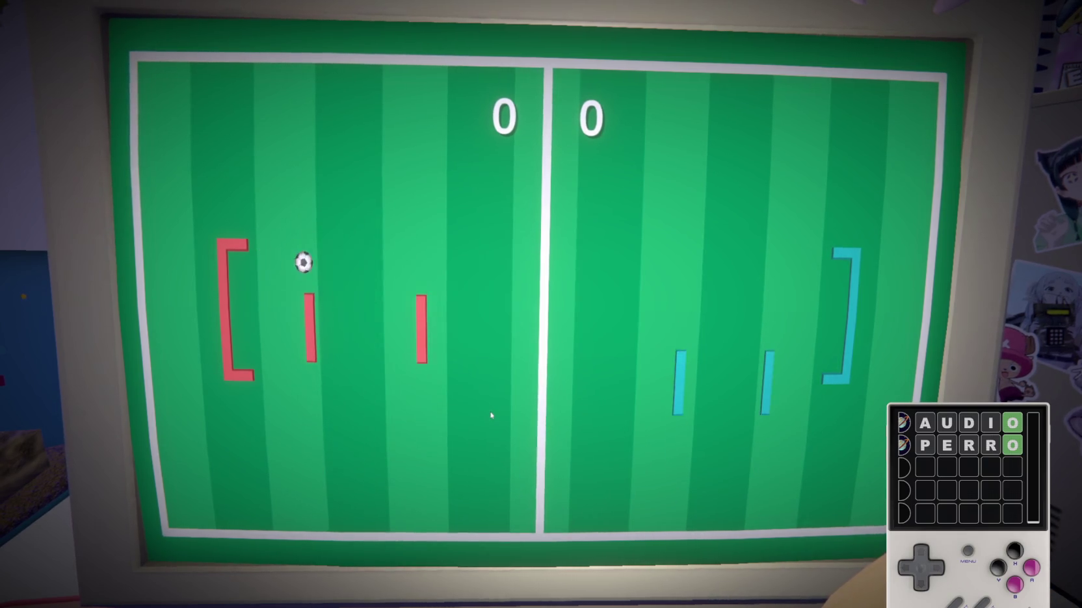
key("s")
key("w")
key("s")
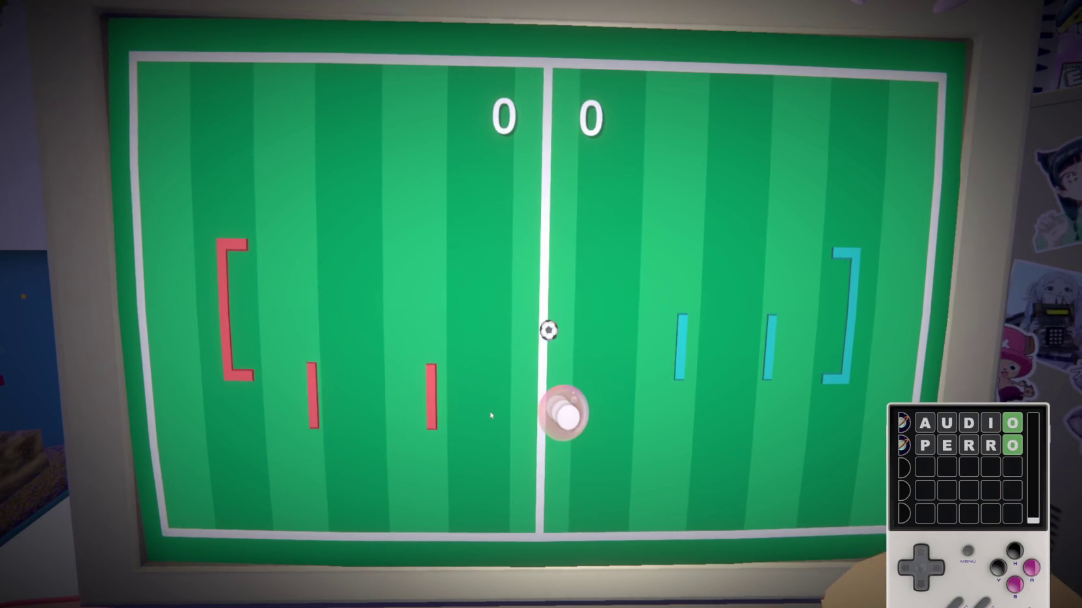
key("w")
key("s")
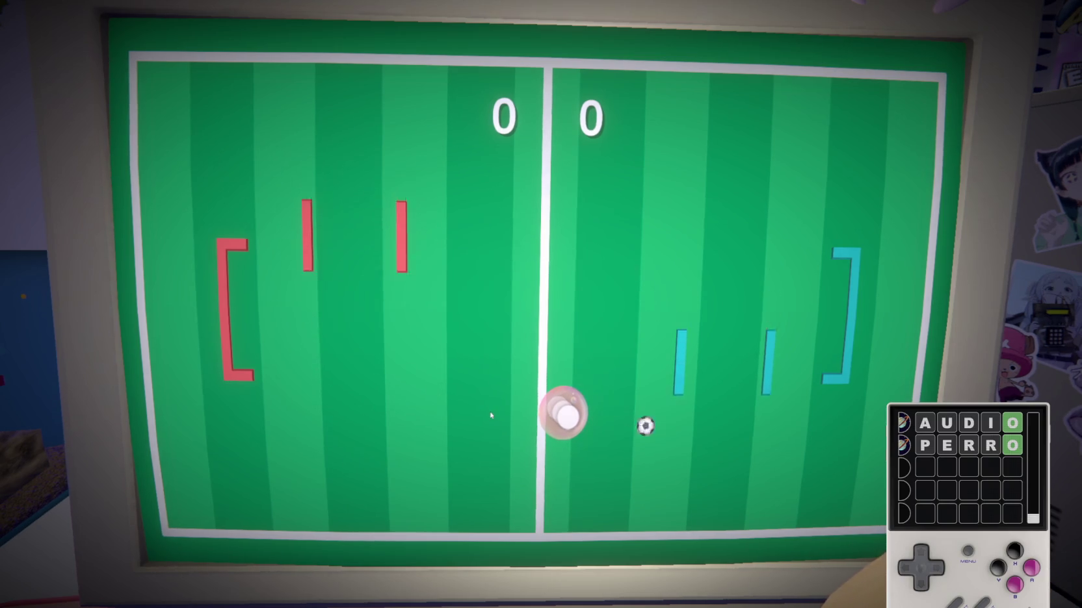
key("w")
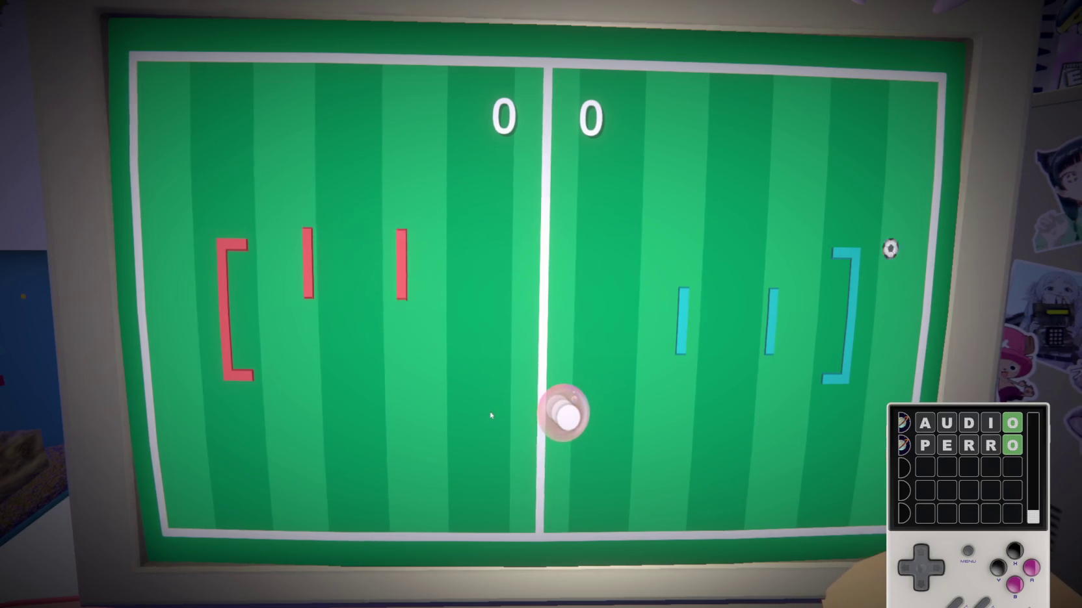
key("a")
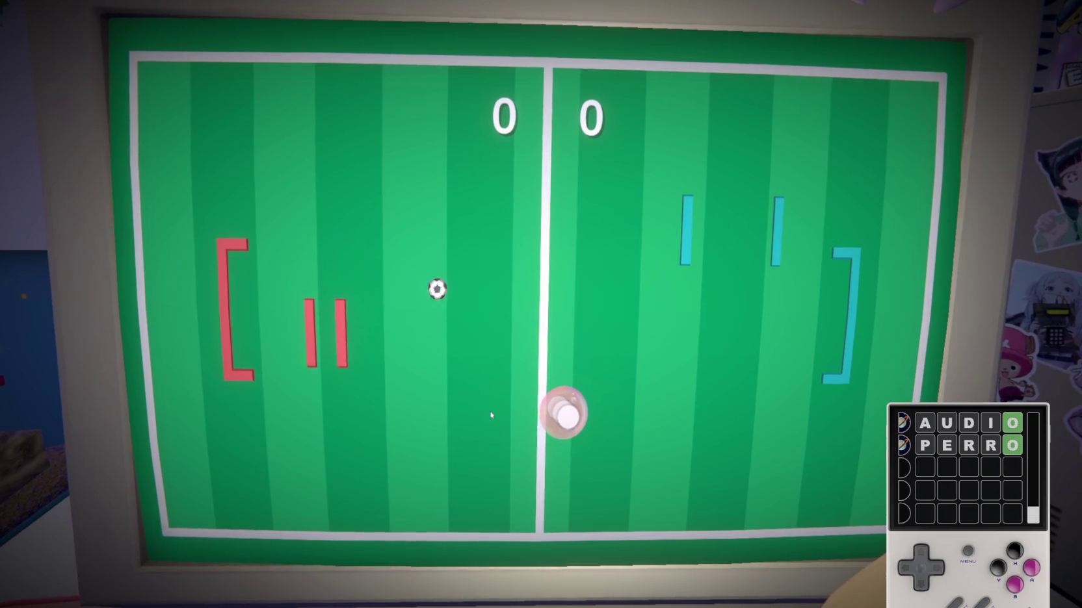
key("w")
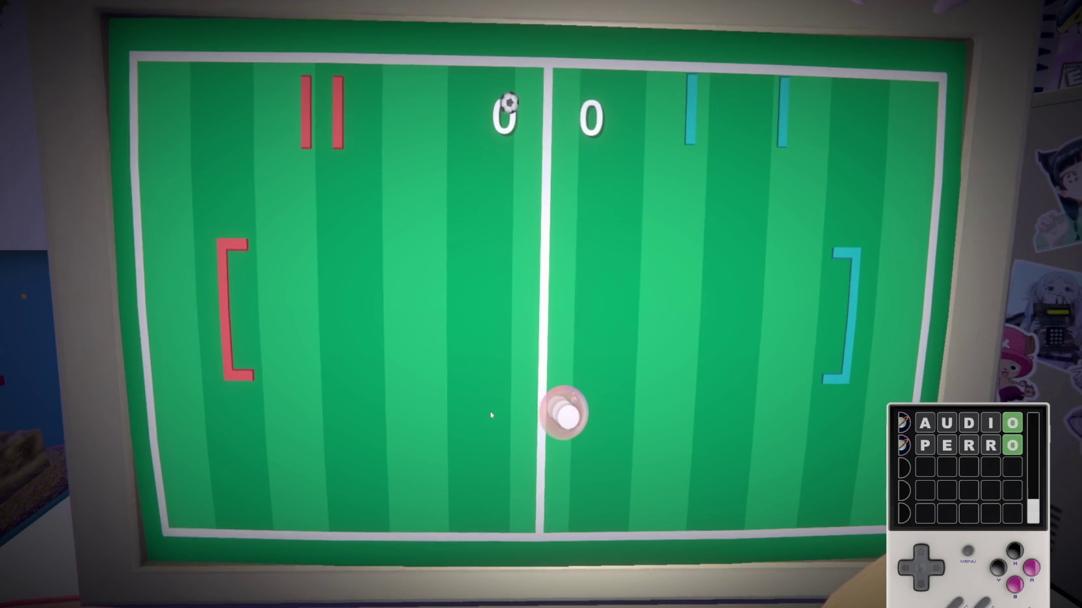
key("s")
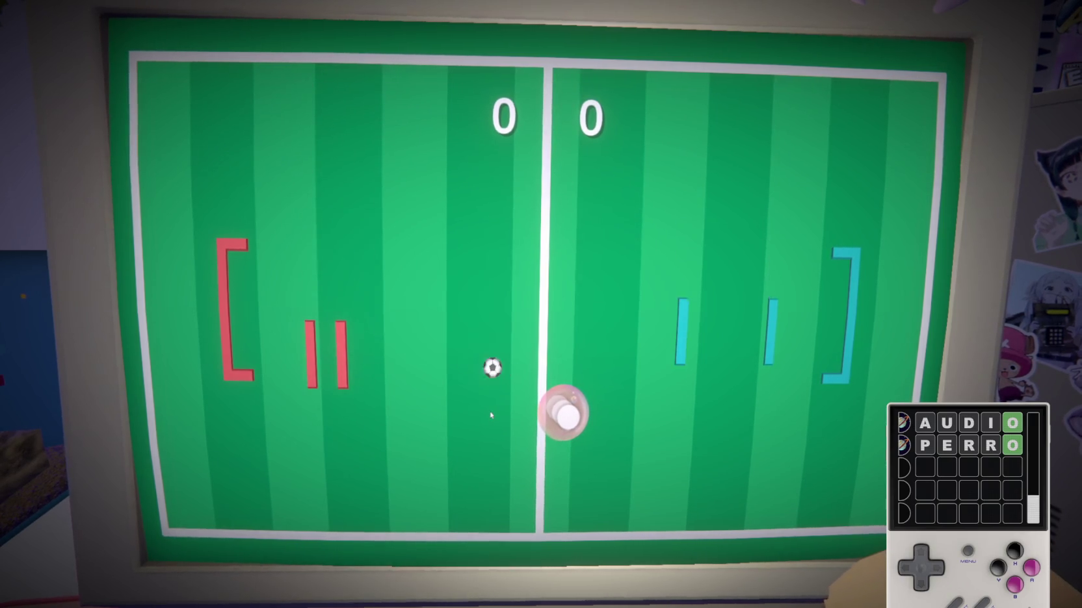
key("w")
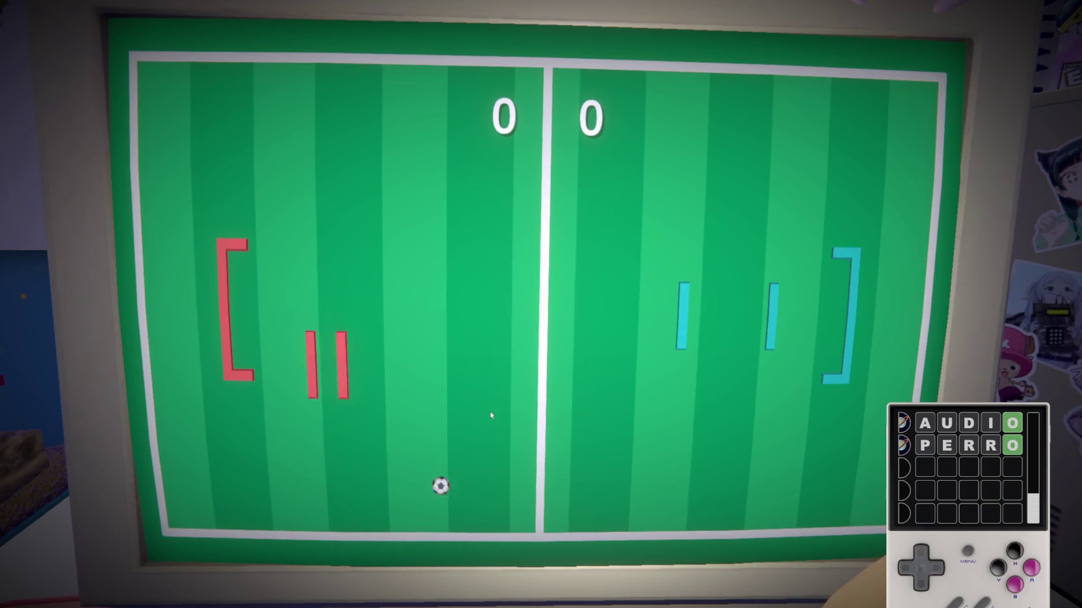
key("s")
key("w")
Continue defending with the red paddles until the opponent scores, making it 0–1
key("s")
key("s")
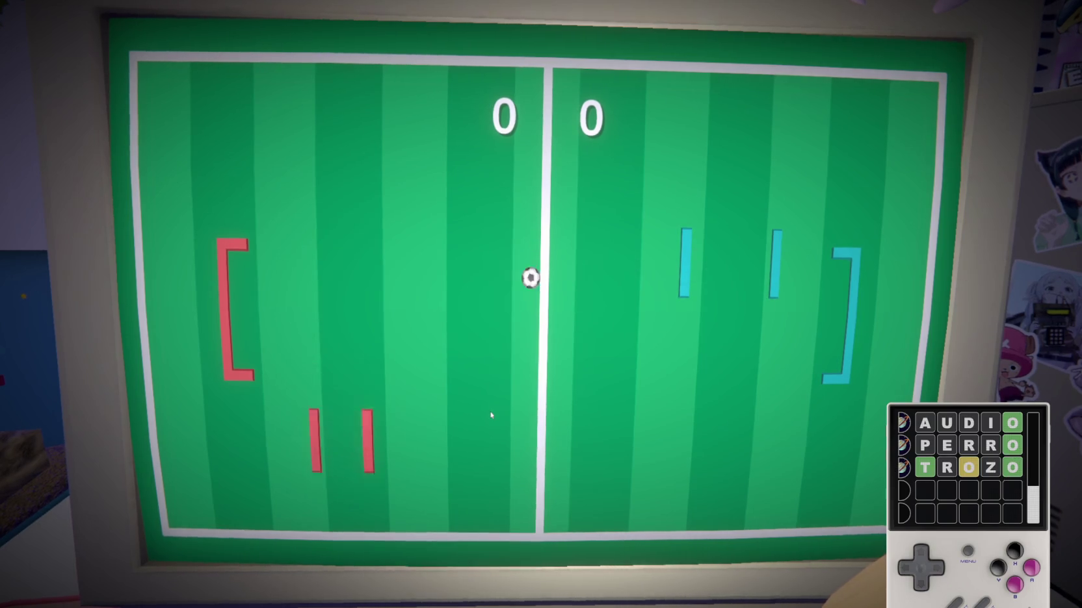
key("w")
key("s")
key("w")
key("s")
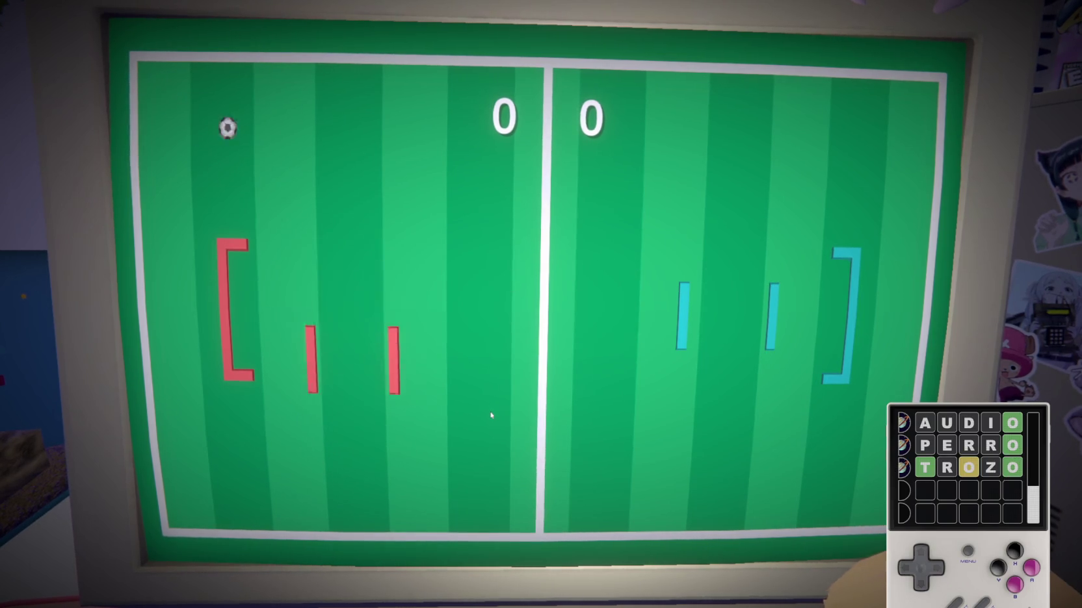
key("w")
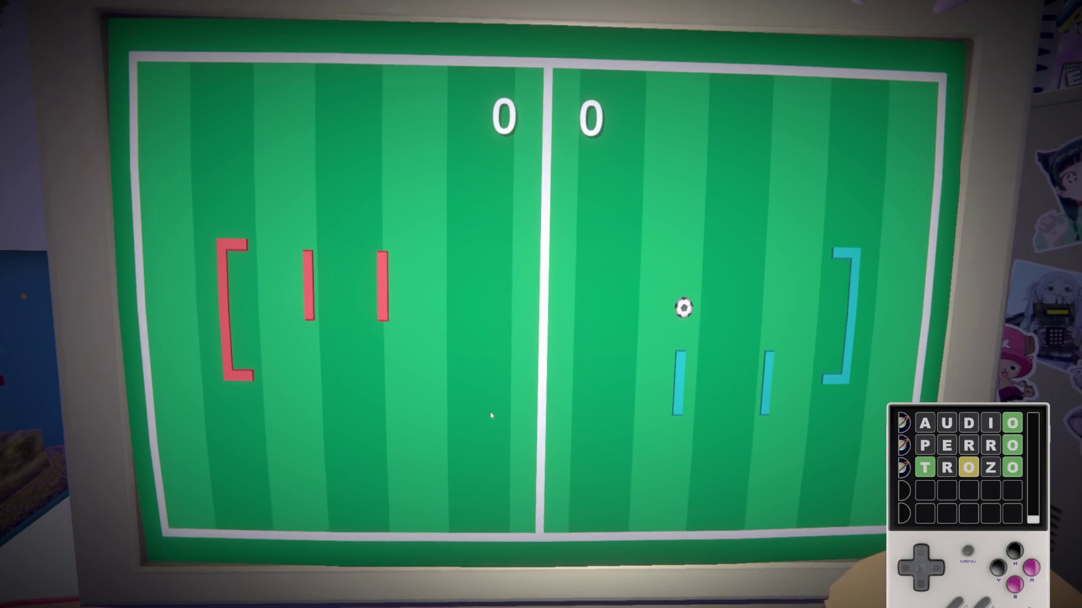
key("s")
key("w")
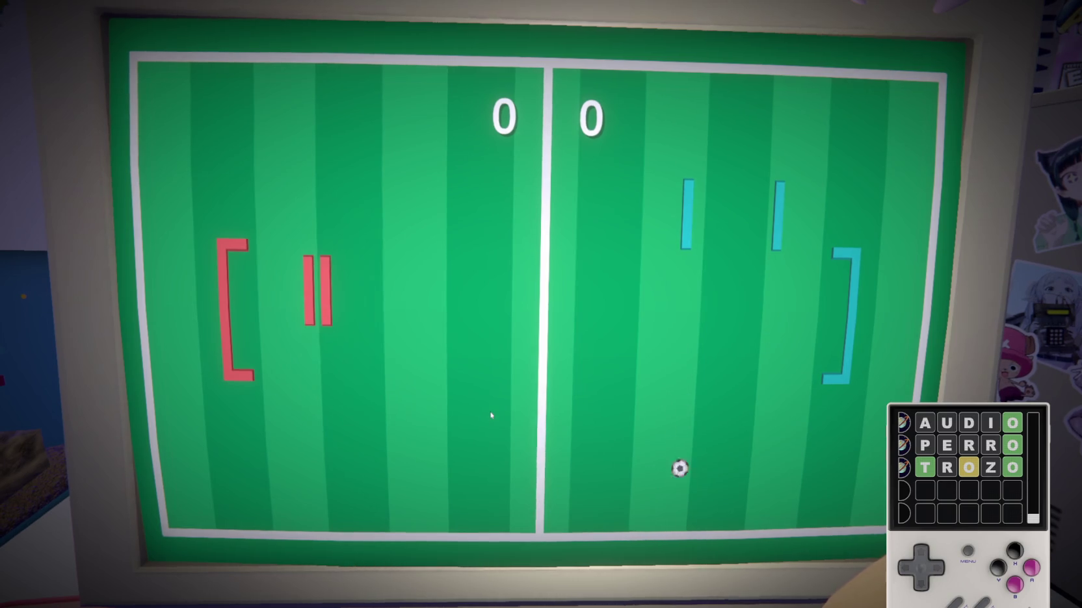
key("s")
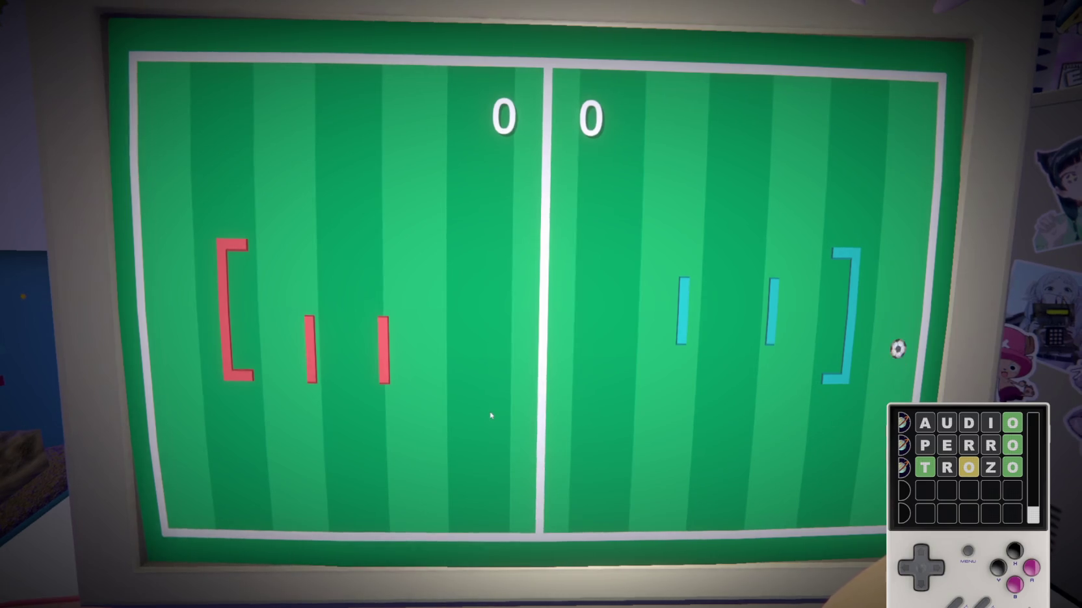
key("w")
key("s")
key("w")
key("s")
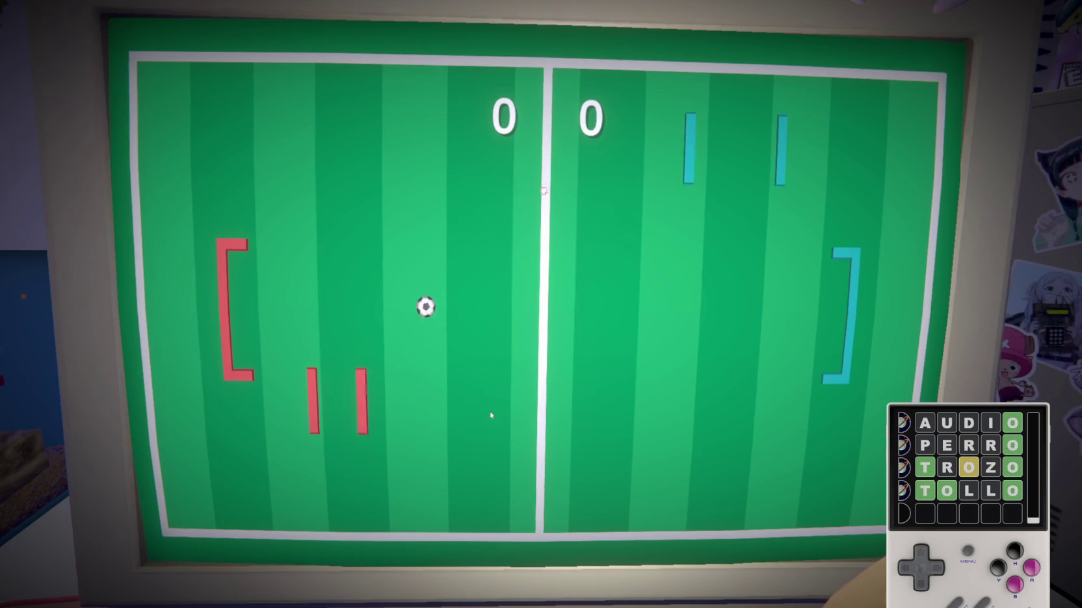
key("w")
key("s")
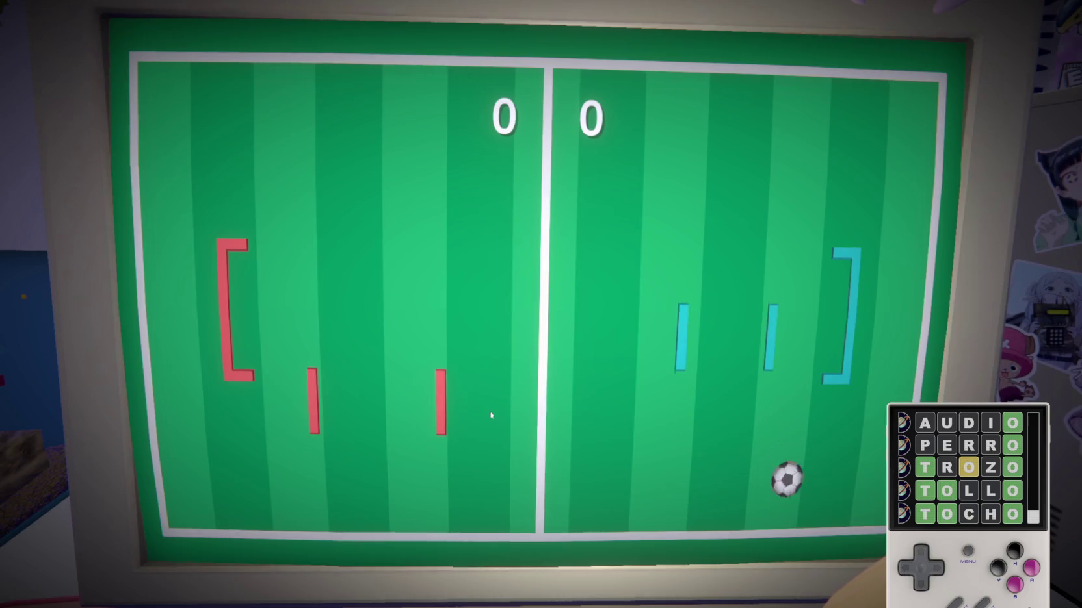
key("s")
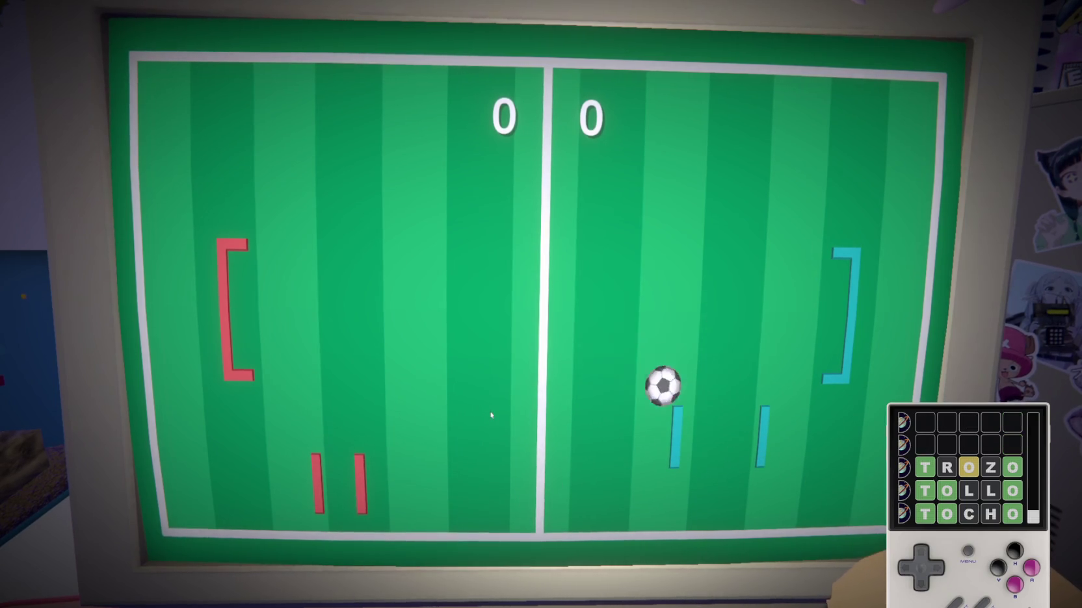
key("w")
key("s")
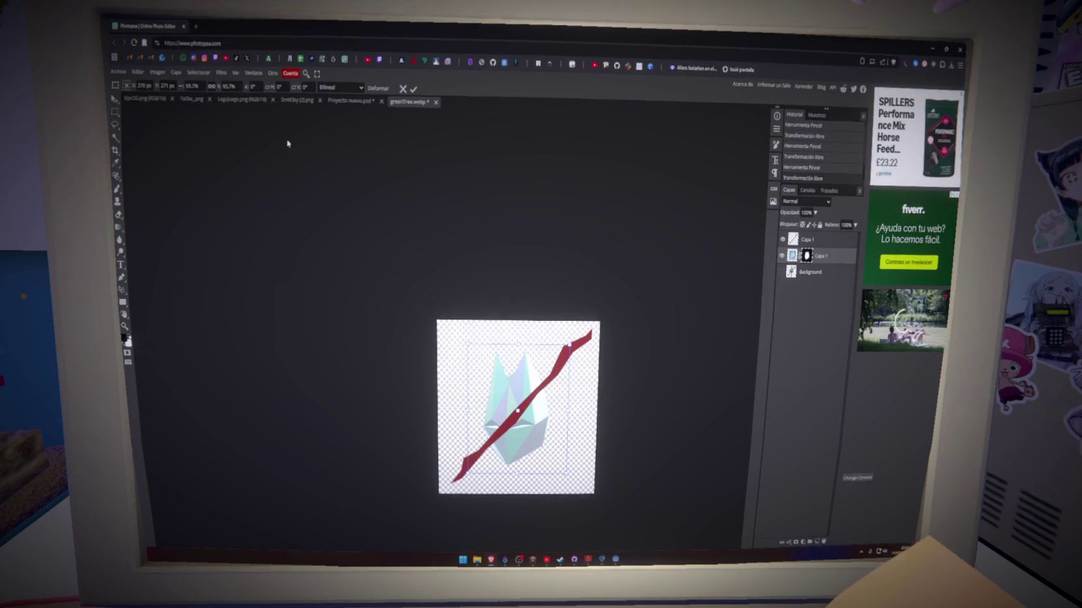
Open a new tab and close Photopea without saving the crystal image
left_click(195, 26)
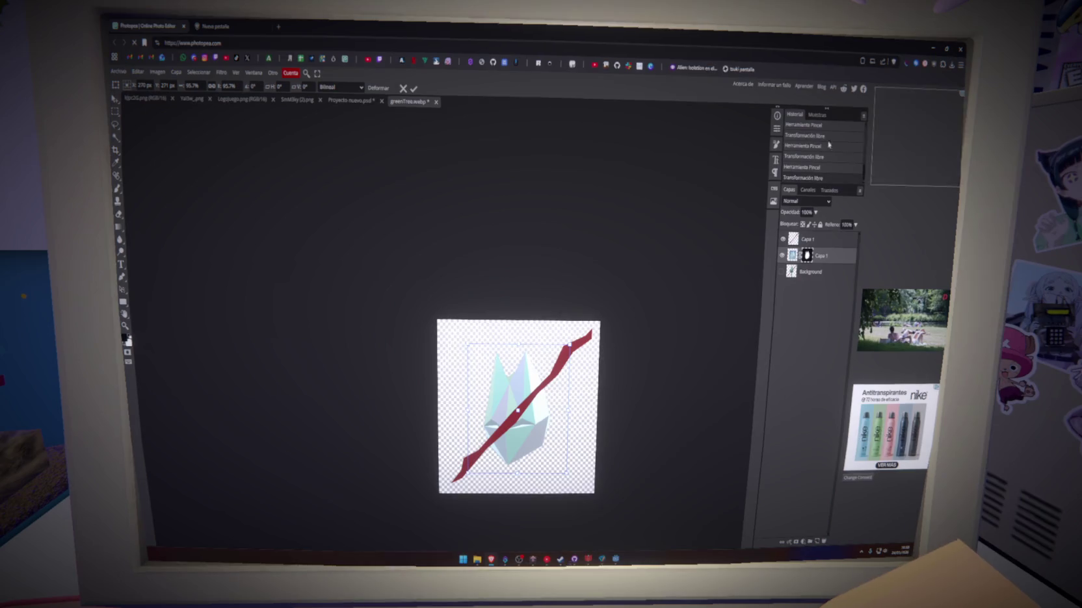
left_click(200, 29)
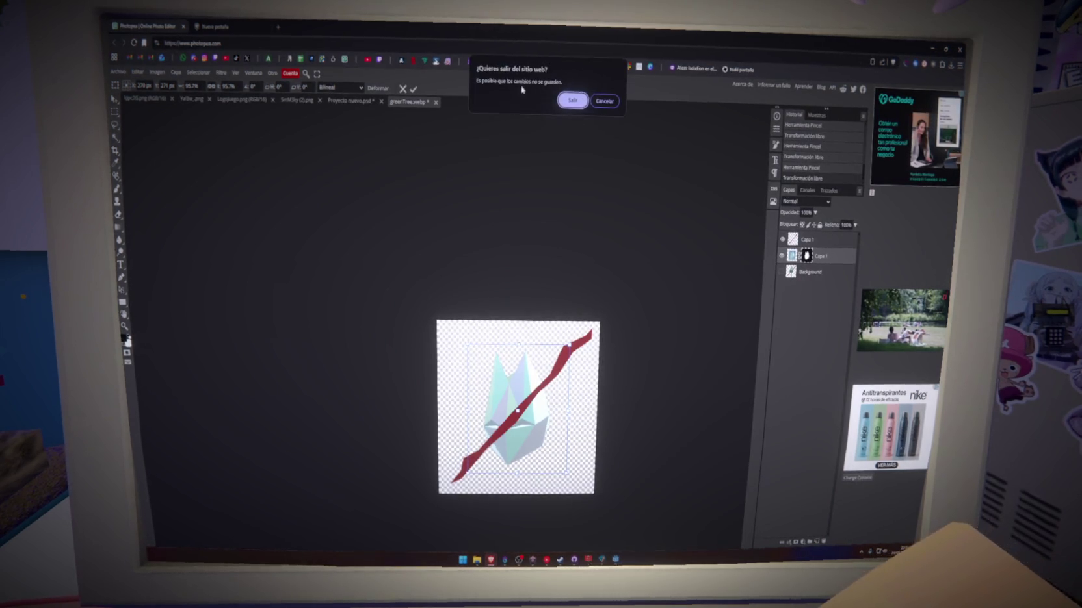
left_click(573, 100)
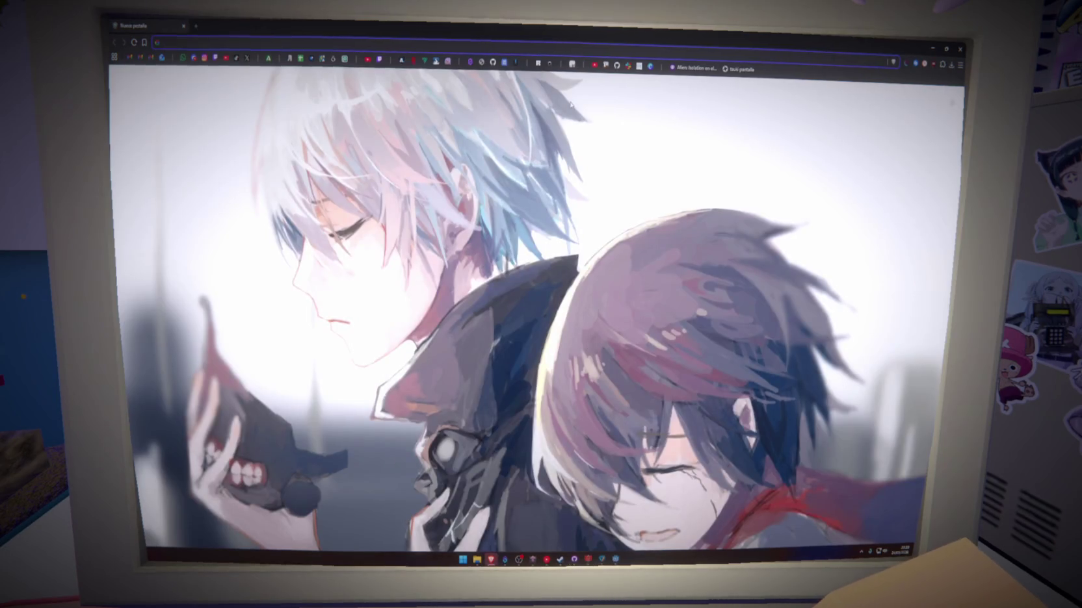
left_click(322, 117)
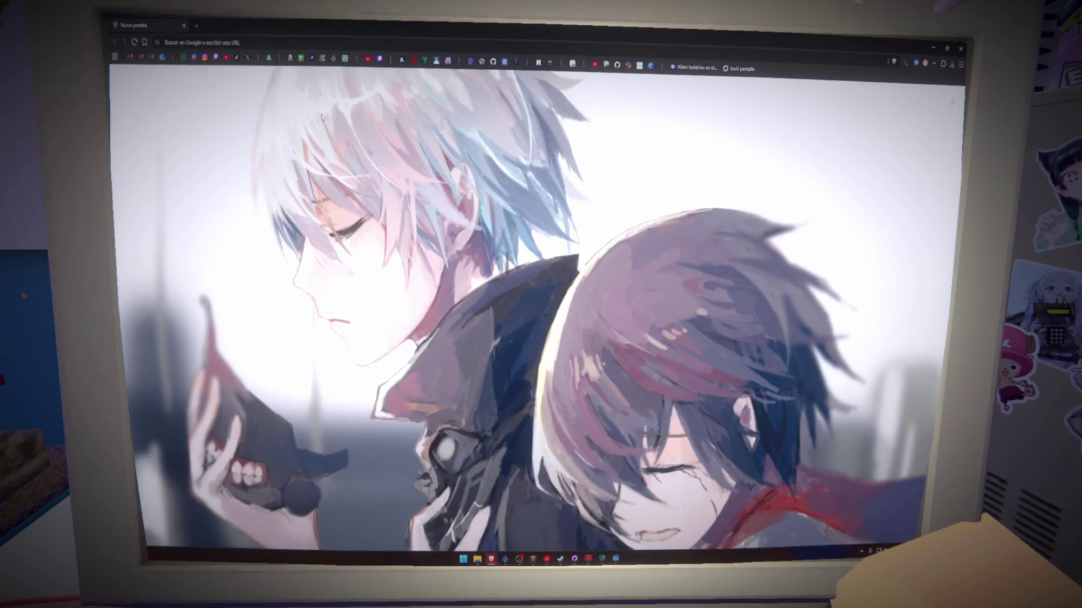
Go to itch.io by entering 'itch' in the address bar
left_click(286, 44)
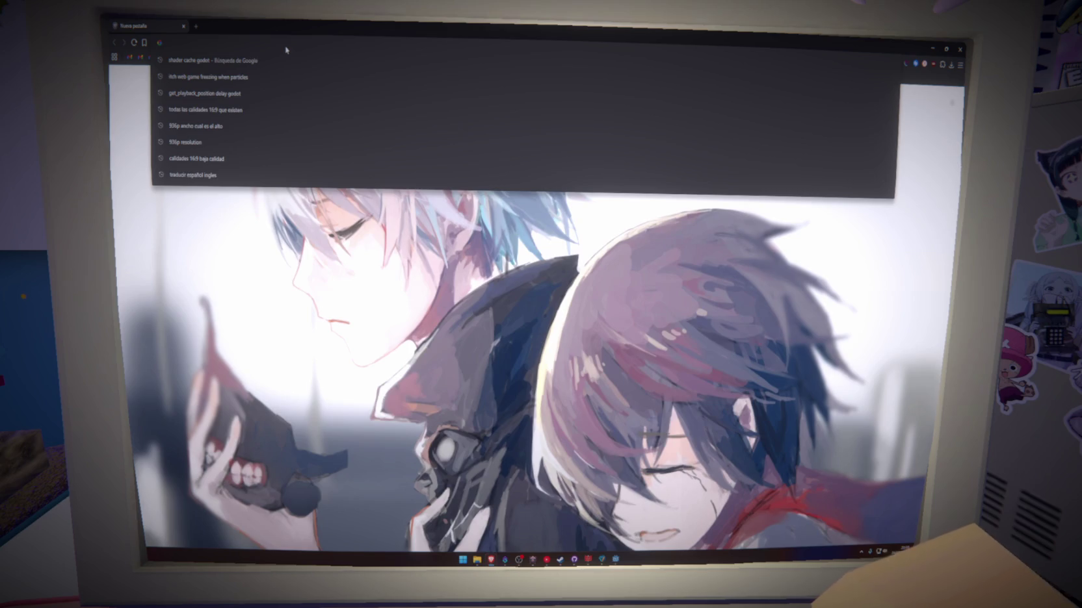
type("itch.io/game-assets")
key("Return")
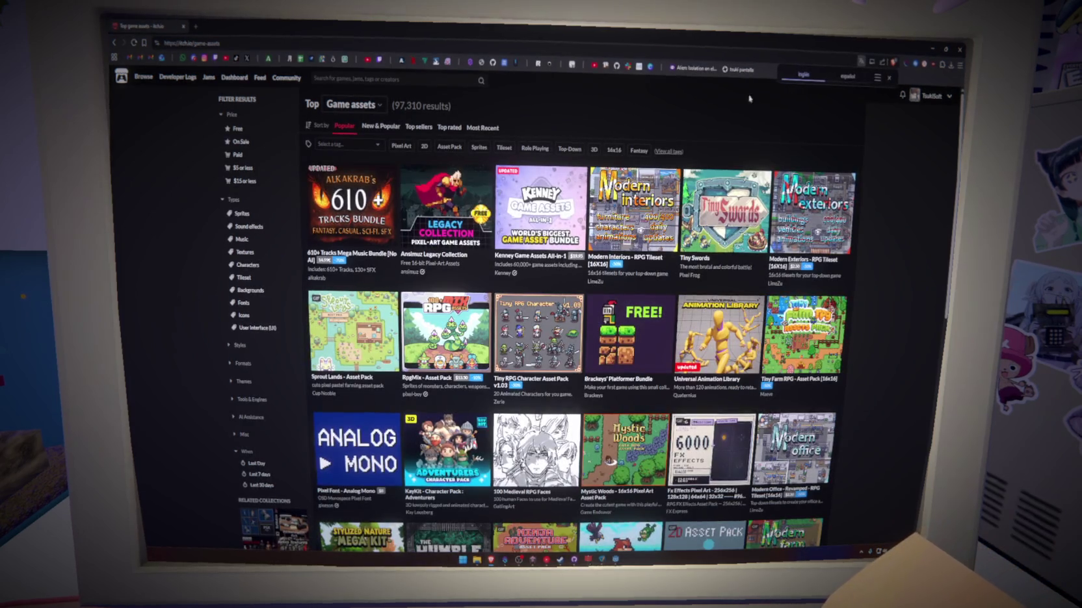
Go to the TsukiSoft profile and open the GLASSHEART game page
left_click(930, 96)
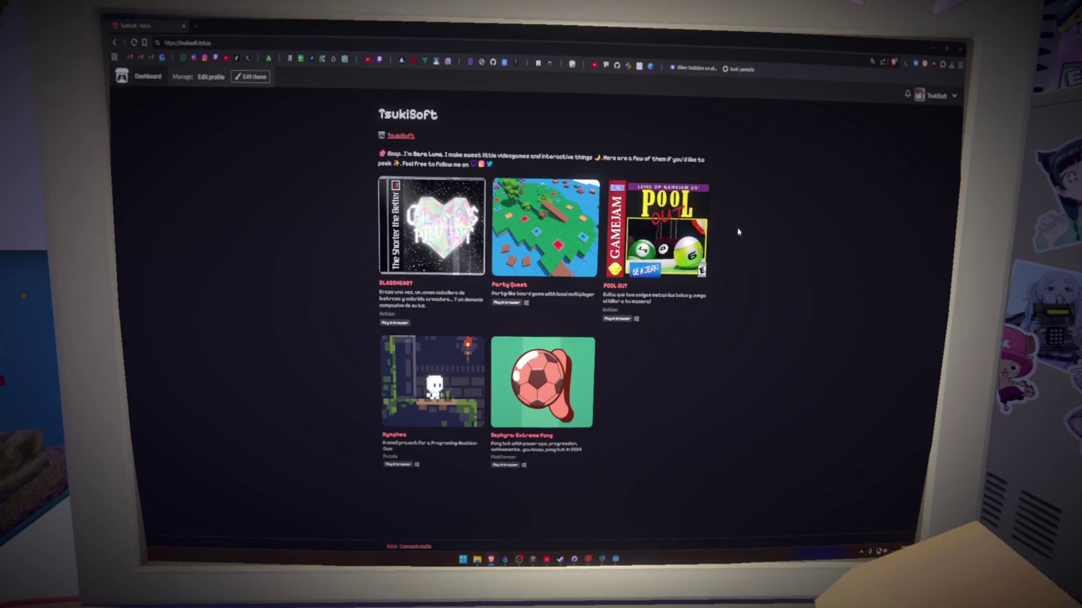
left_click(420, 230)
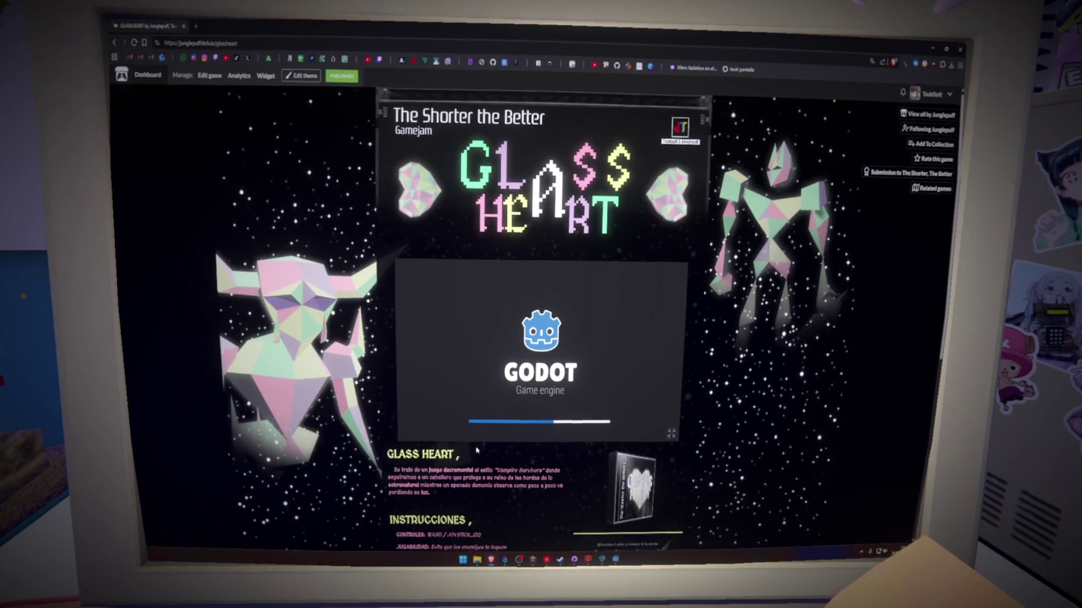
Scroll to GLASSHEART's credits and highlight the Shaders and song credit lines
scroll(477, 447, "down", 5)
scroll(476, 446, "down", 1)
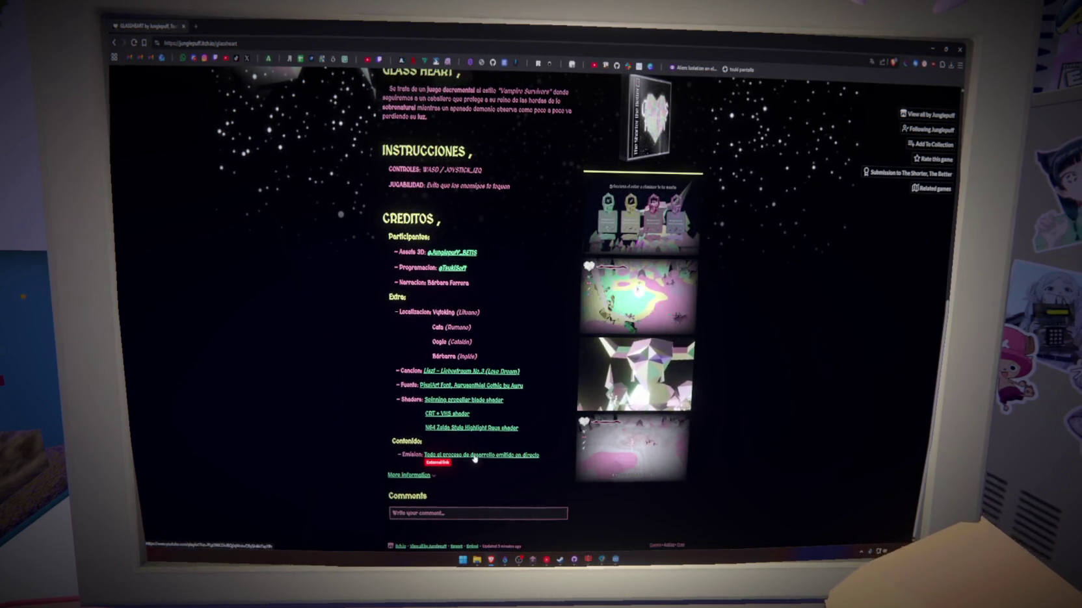
left_click_drag(393, 399, 452, 413)
left_click(534, 398)
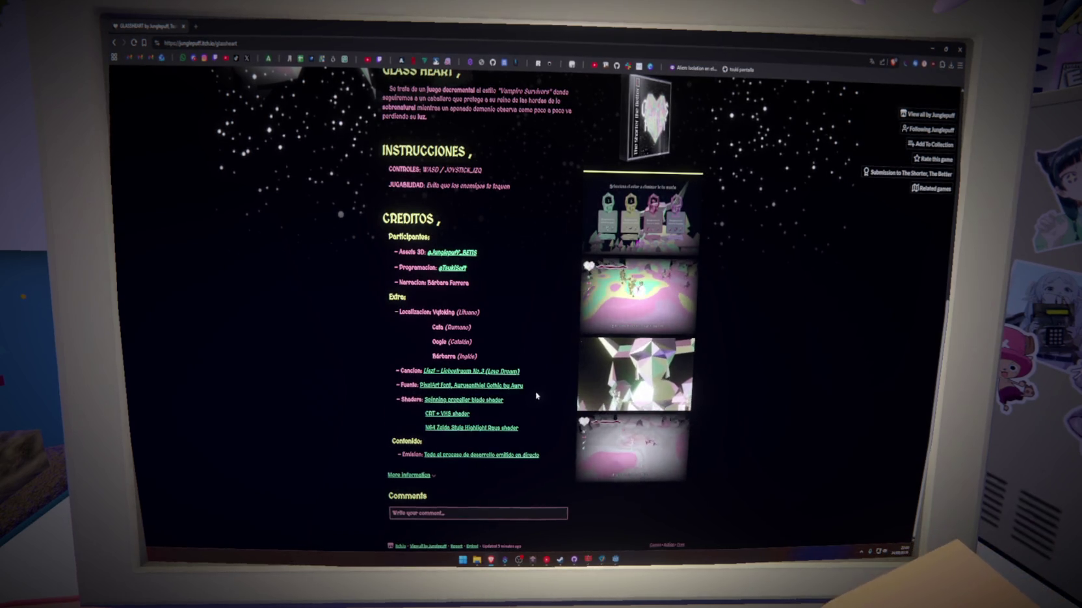
left_click(390, 384)
left_click_drag(532, 372, 389, 371)
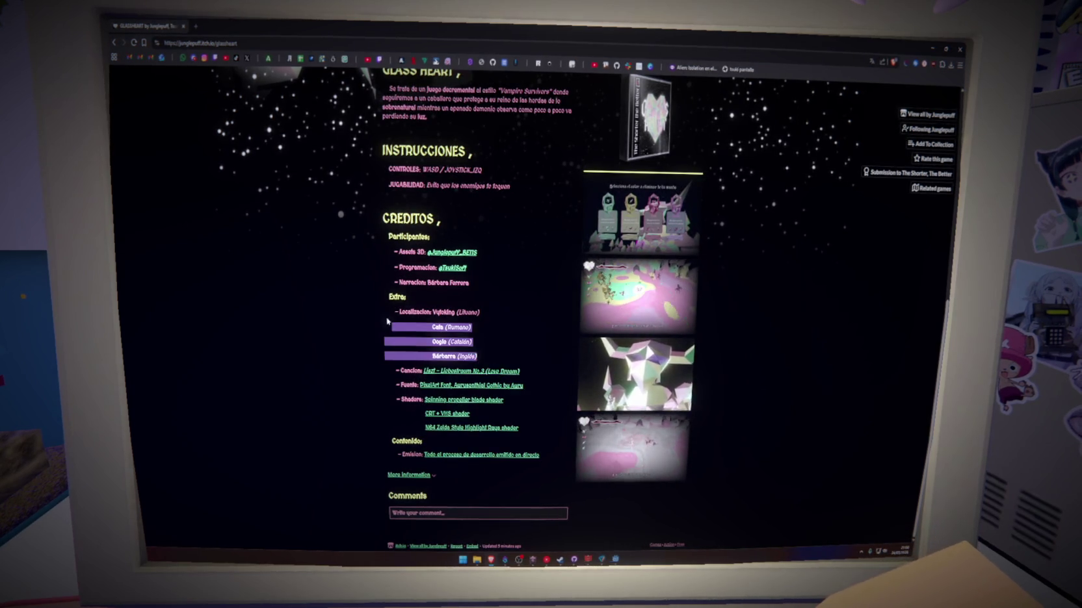
scroll(413, 336, "up", 10)
scroll(449, 417, "down", 8)
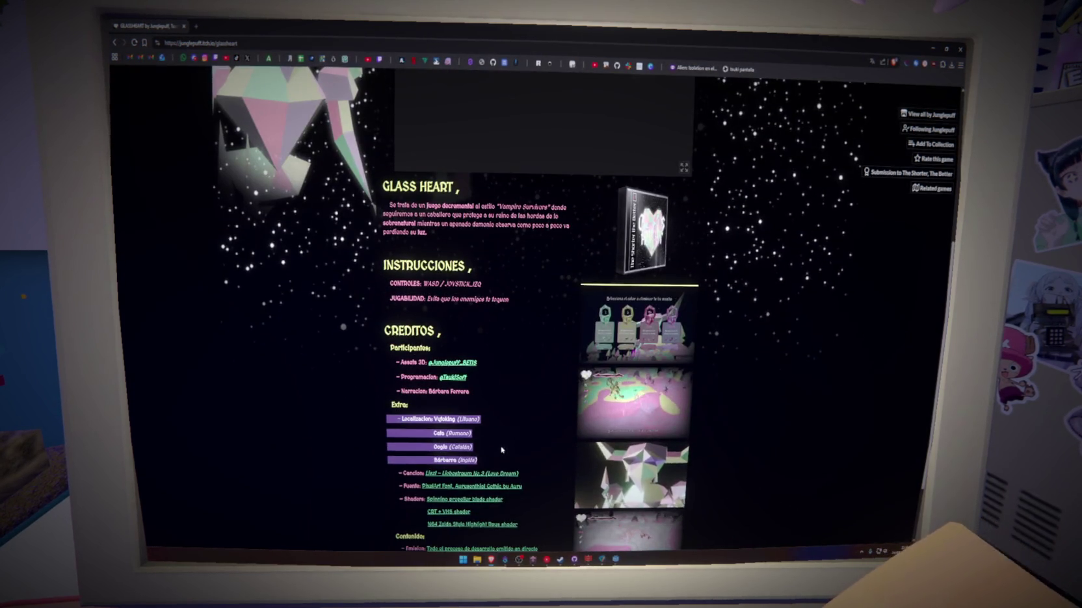
left_click(355, 357)
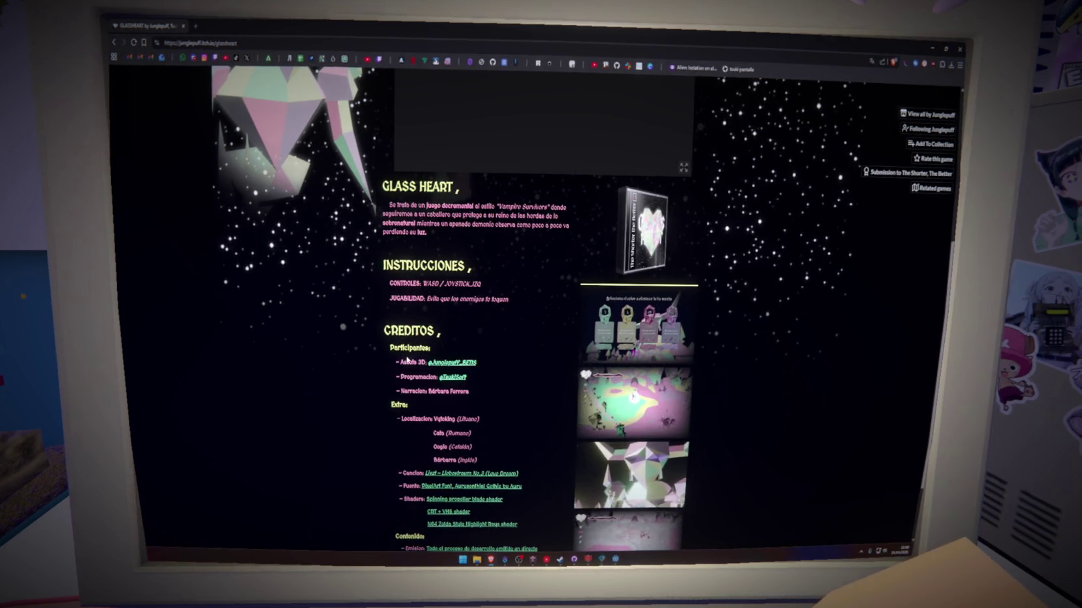
left_click(416, 374)
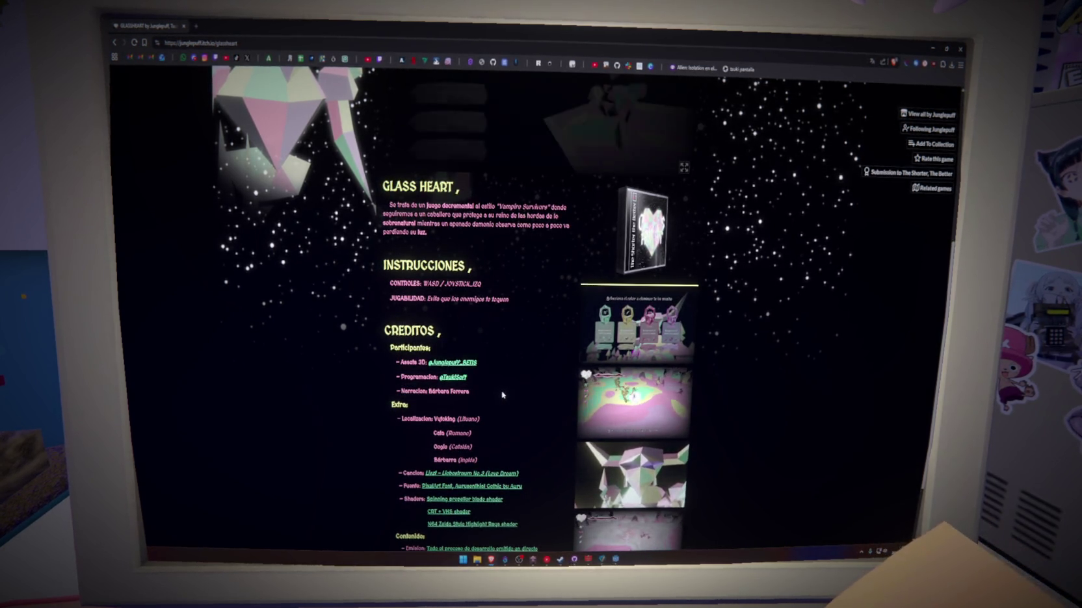
Return to the top of the page and open the game page's theme editor
scroll(496, 453, "up", 2)
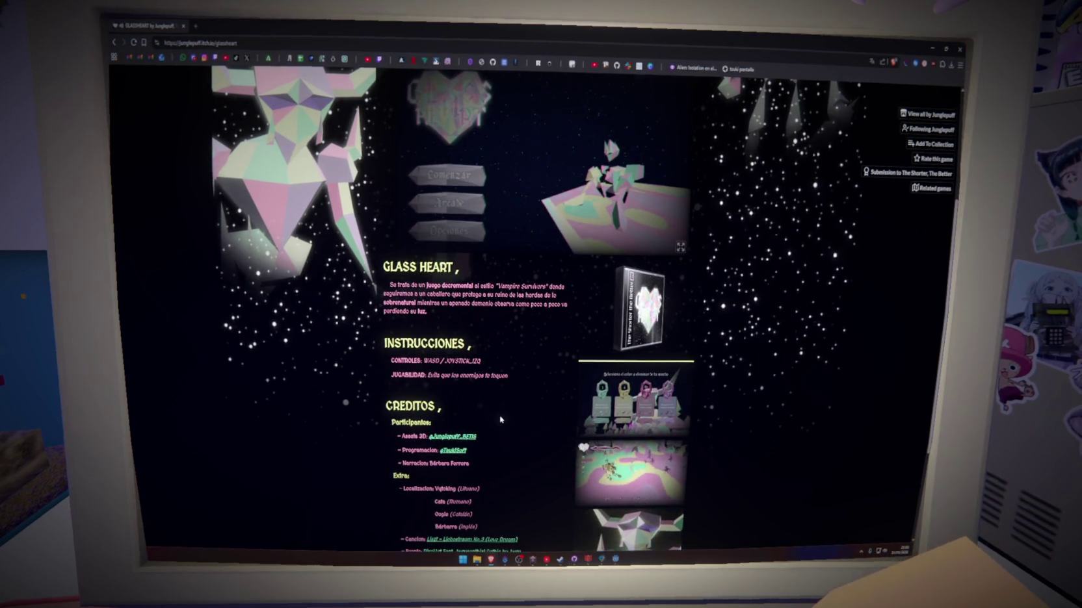
scroll(502, 429, "up", 5)
left_click(301, 77)
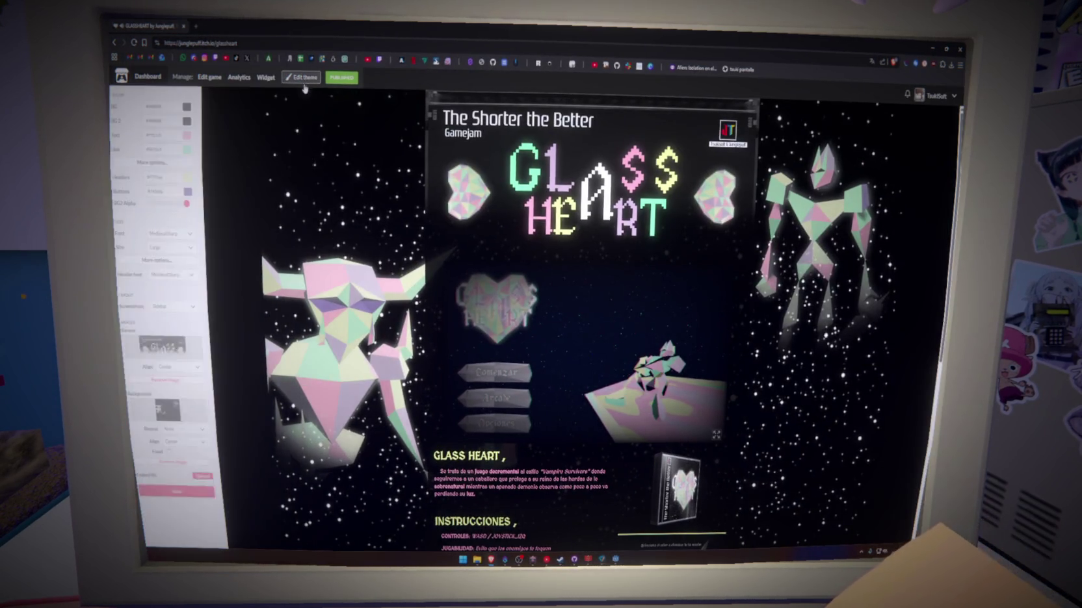
Change the description's controls line to 'WASD / Mouse' and save the game settings
left_click(301, 77)
left_click(209, 76)
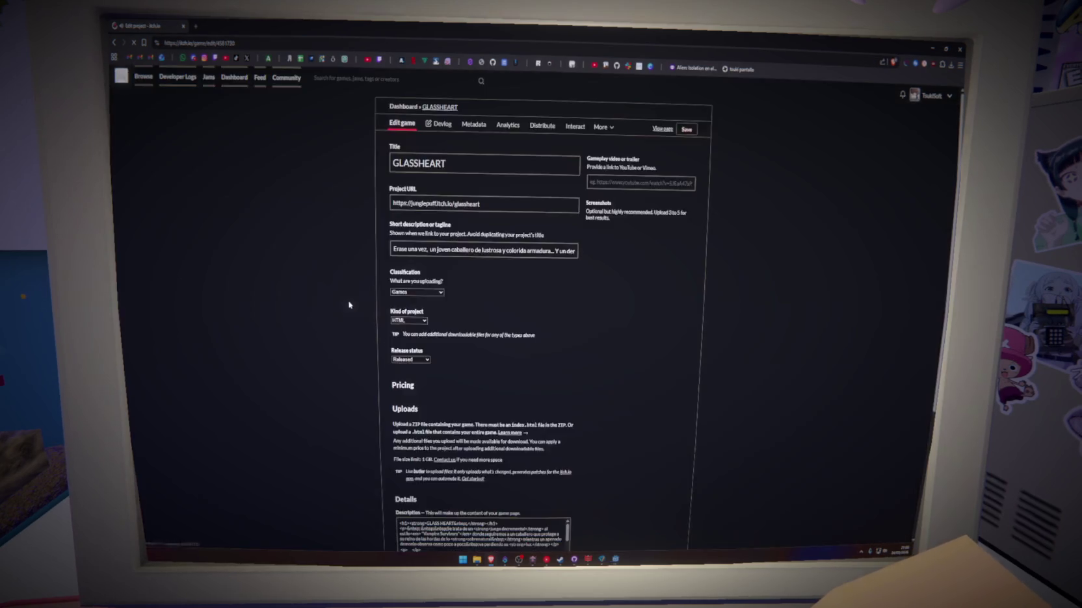
scroll(614, 358, "down", 15)
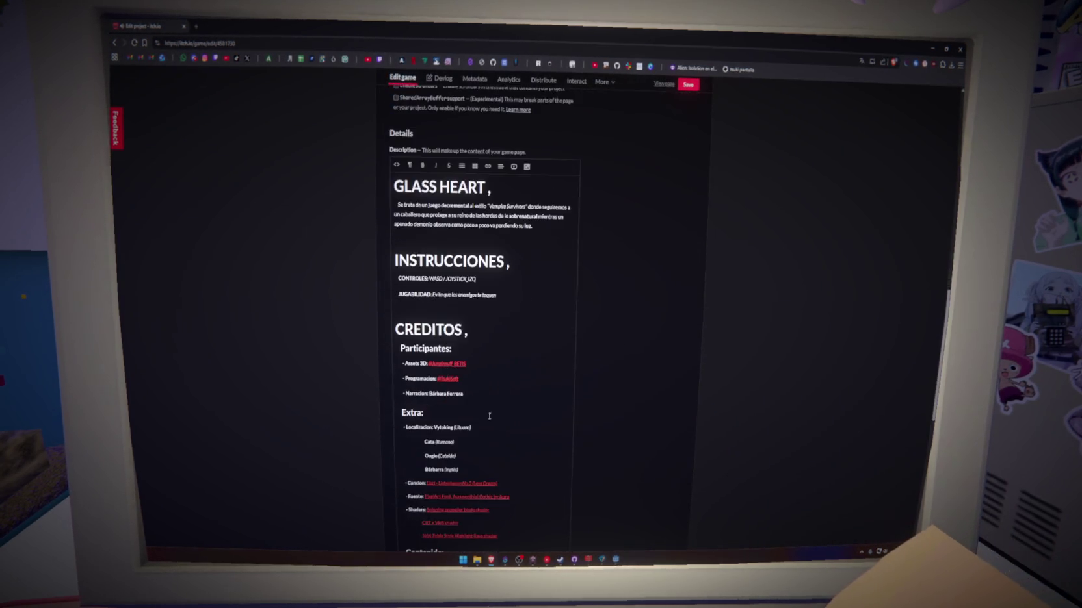
left_click(489, 280)
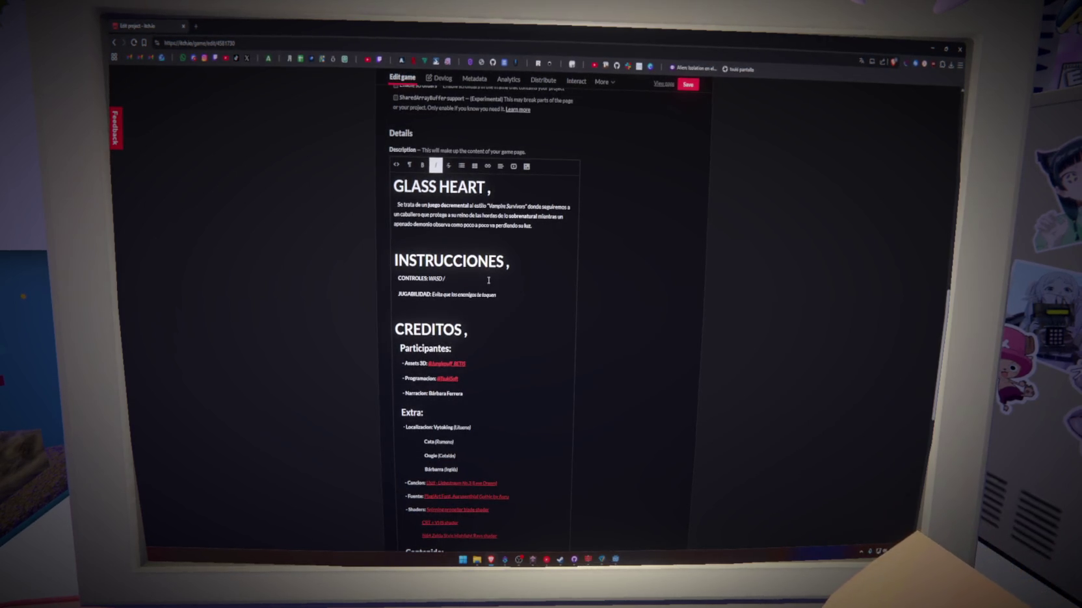
type("Raton")
key("BackSpace")
key("BackSpace")
type("se")
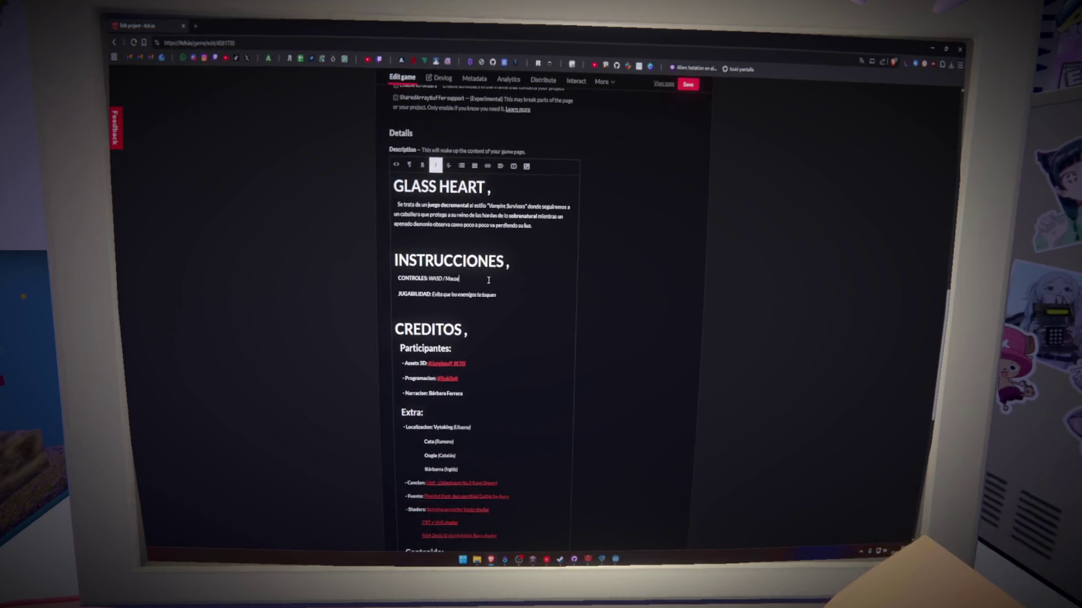
left_click(687, 86)
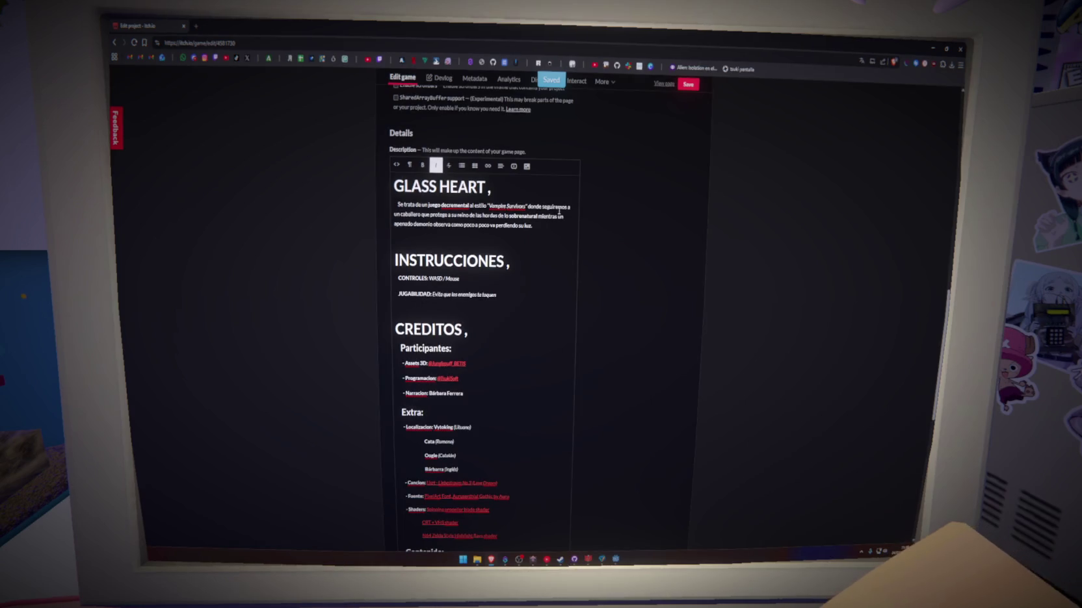
Move the crystal screenshot up the gallery and open the public GLASSHEART page
scroll(356, 180, "up", 10)
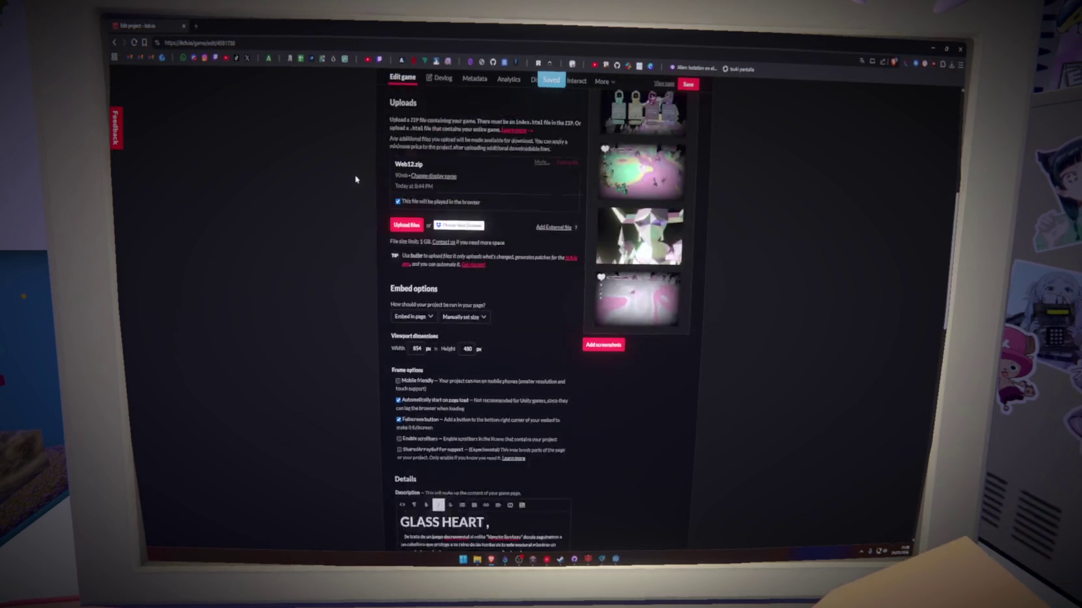
mouse_move(597, 205)
scroll(597, 205, "down", 4)
mouse_move(639, 225)
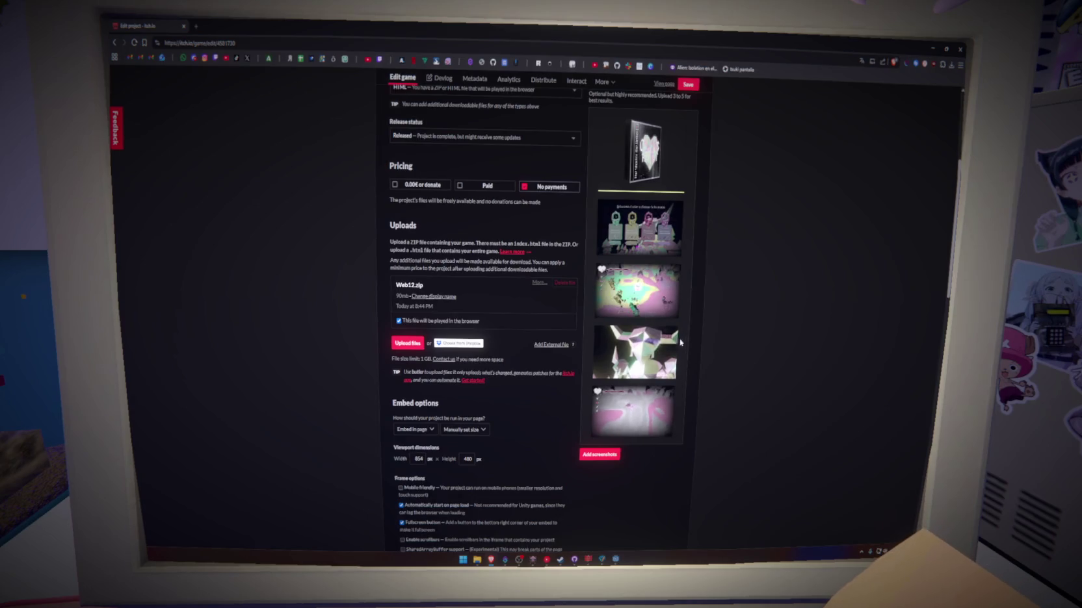
left_click(661, 282)
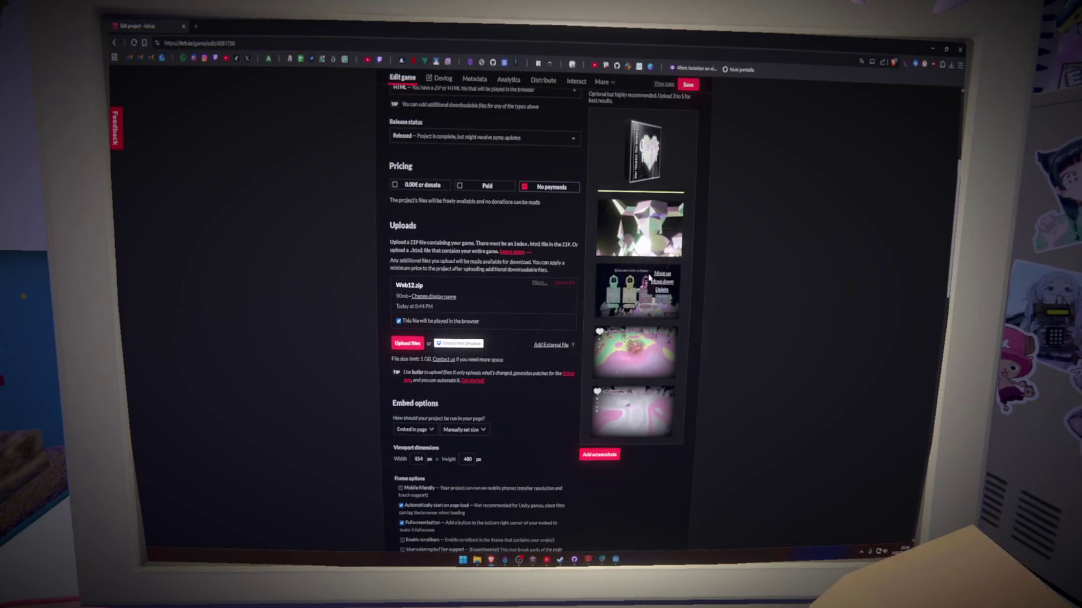
left_click(670, 85)
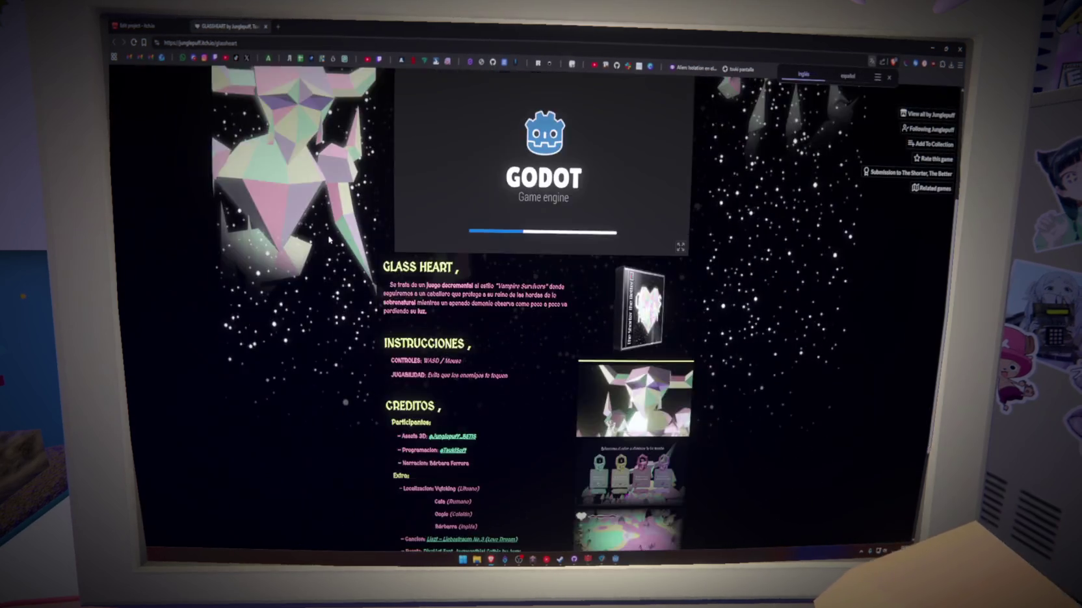
Open GLASSHEART's submission page in The Shorter, The Better jam from the sidebar
scroll(329, 240, "down", 3)
scroll(273, 130, "up", 10)
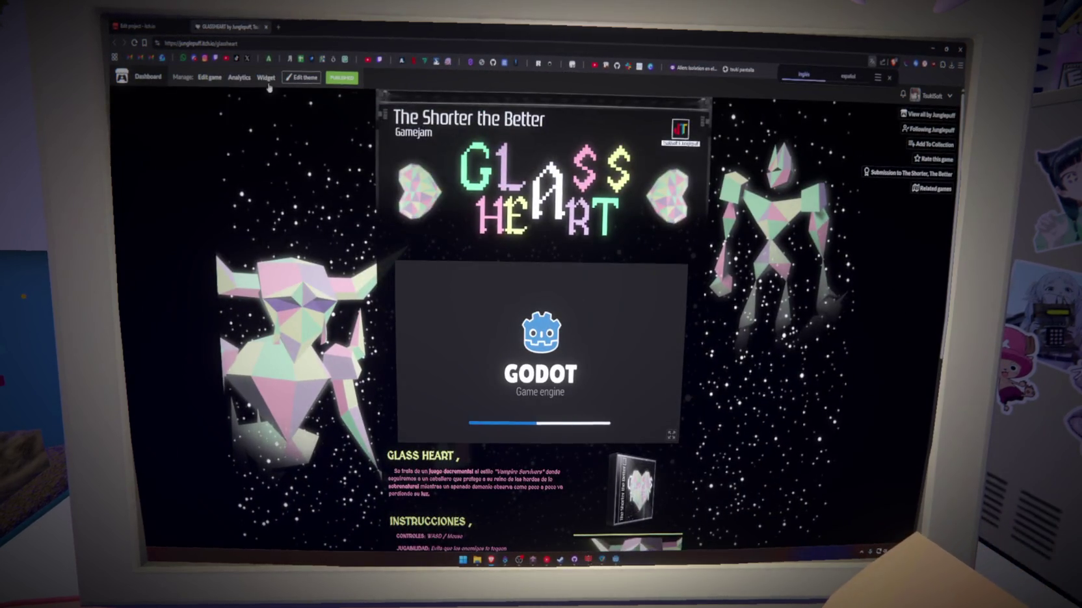
left_click(893, 174)
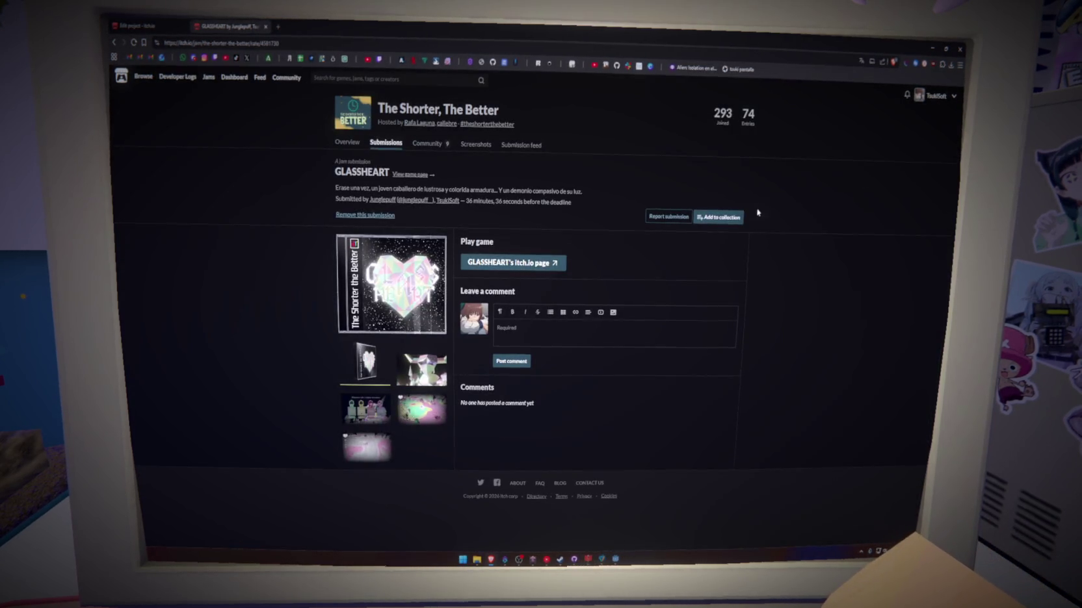
left_click(403, 143)
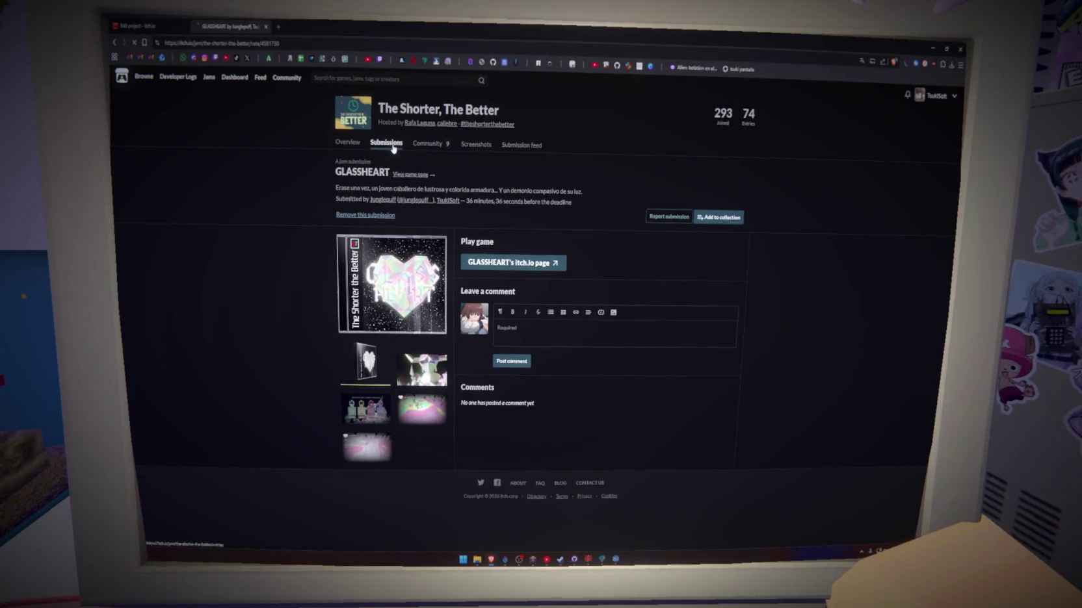
Browse the jam's entries grid and open the Relatos Cortos de Montenegro entry
scroll(296, 213, "down", 3)
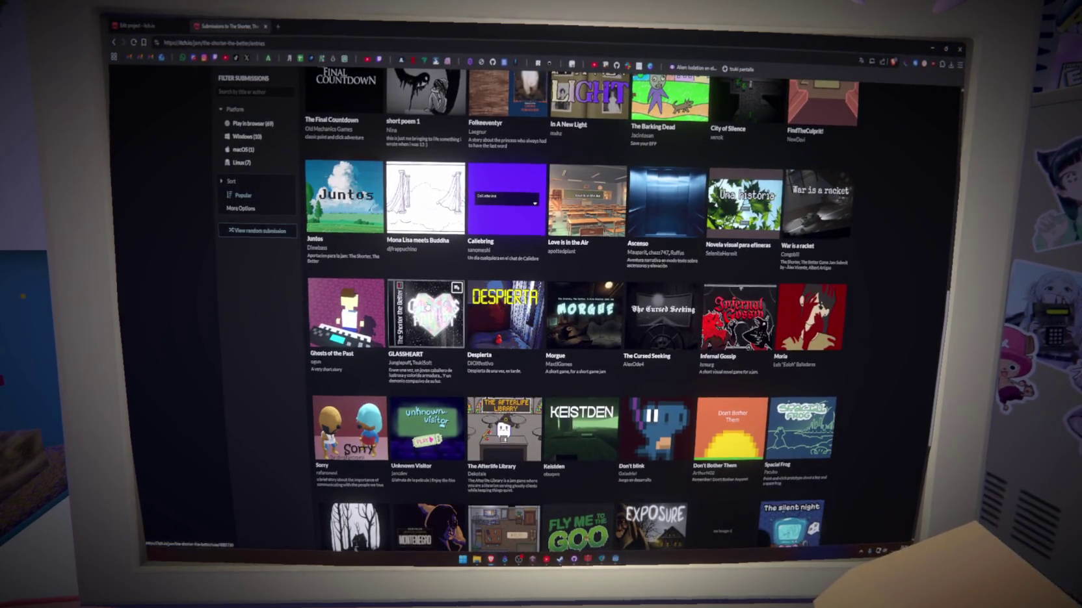
mouse_move(427, 306)
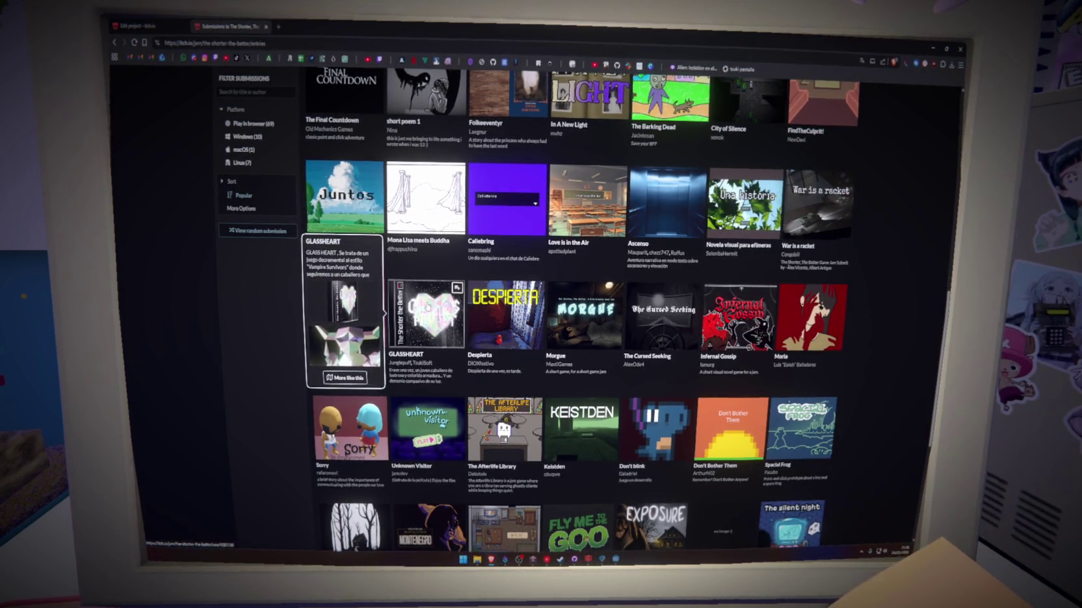
scroll(427, 305, "down", 5)
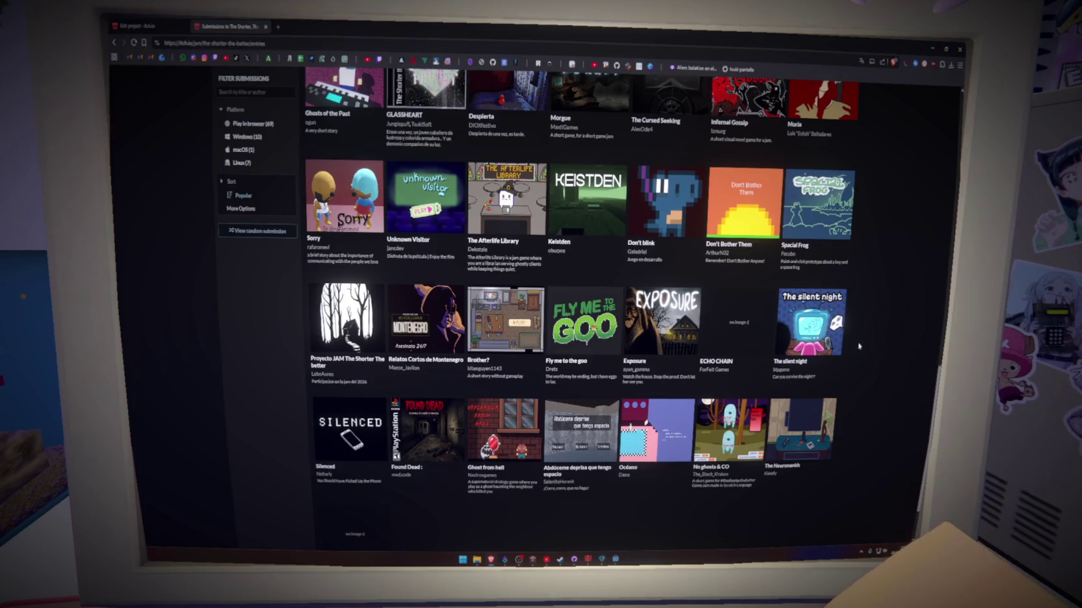
scroll(859, 347, "up", 10)
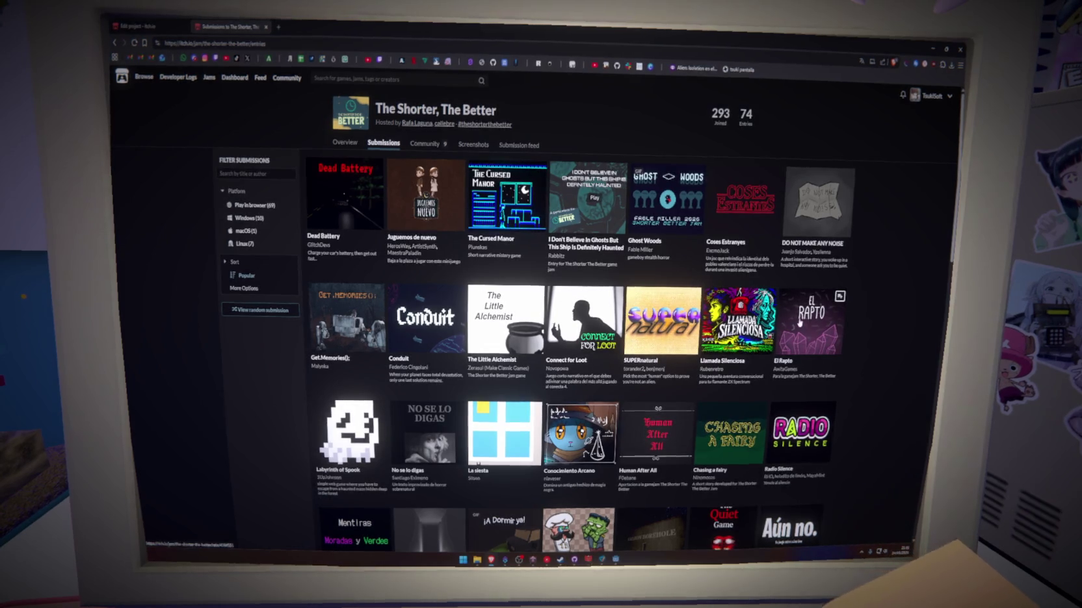
scroll(813, 195, "down", 3)
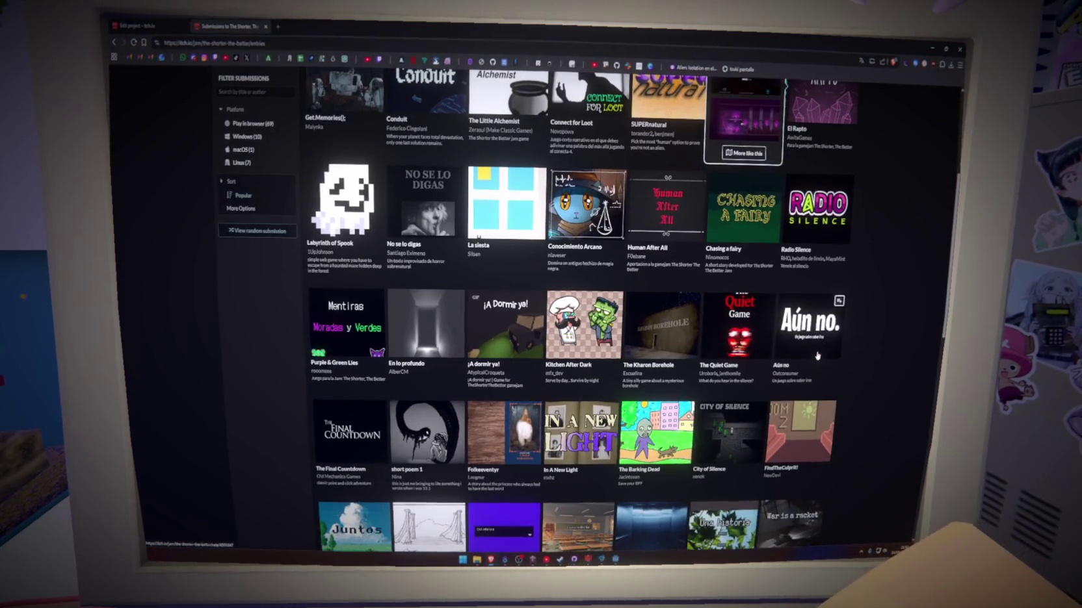
scroll(820, 353, "down", 2)
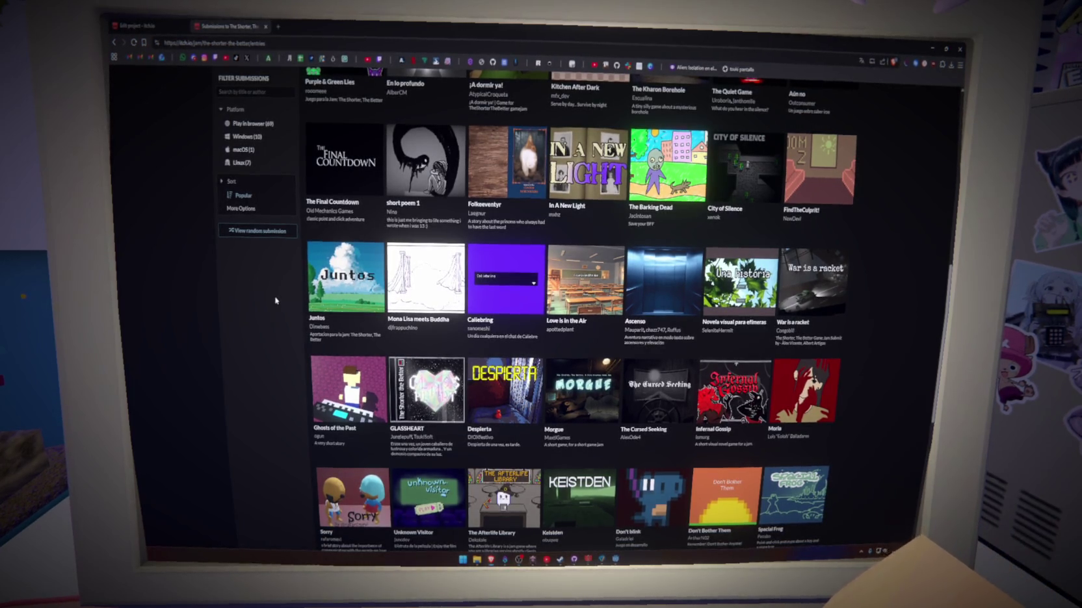
scroll(268, 315, "down", 5)
scroll(269, 314, "down", 1)
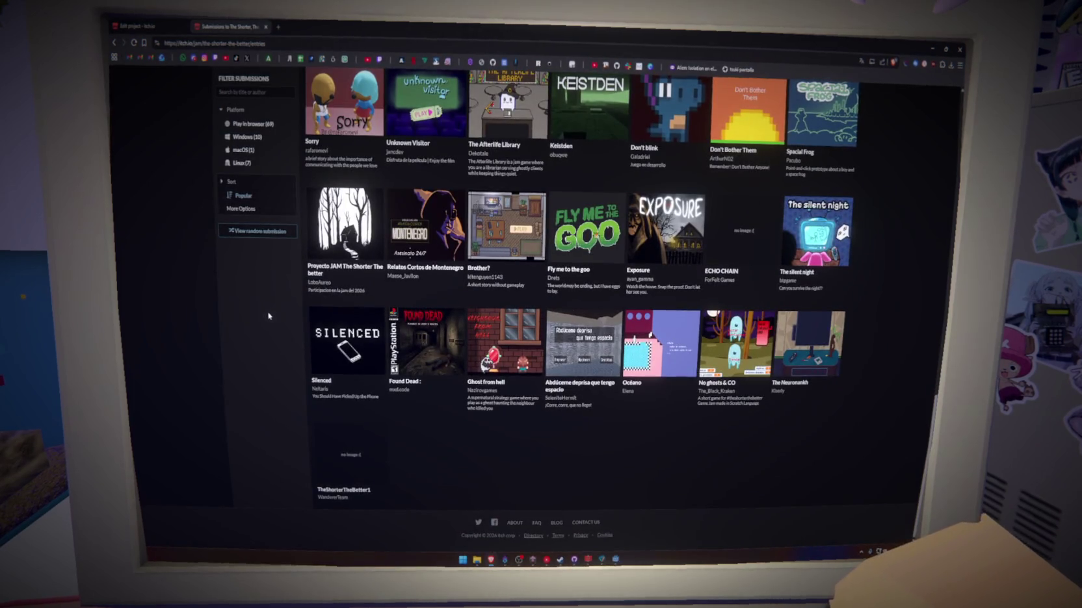
scroll(272, 325, "up", 1)
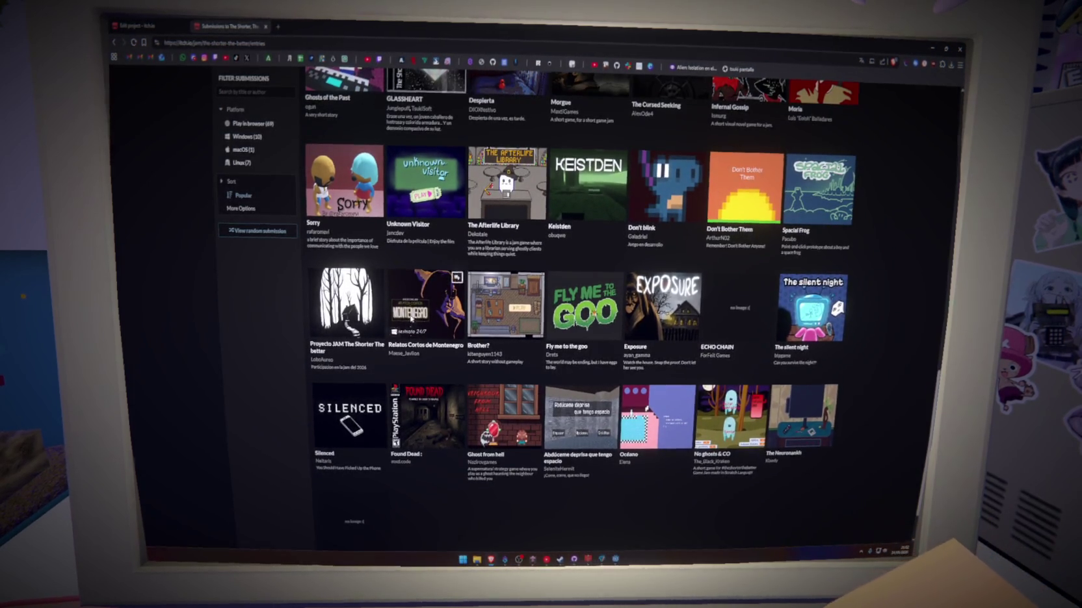
left_click(426, 304)
left_click(528, 233)
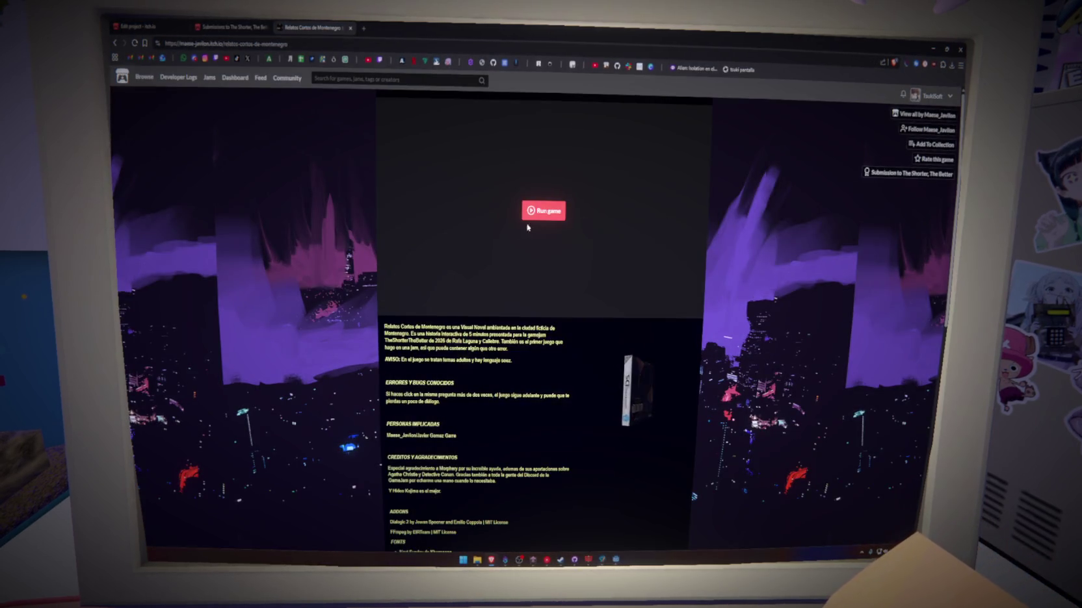
Run Relatos Cortos de Montenegro, nudge its master volume up, and advance past the 'Asesinato 24/7' cover
left_click(532, 212)
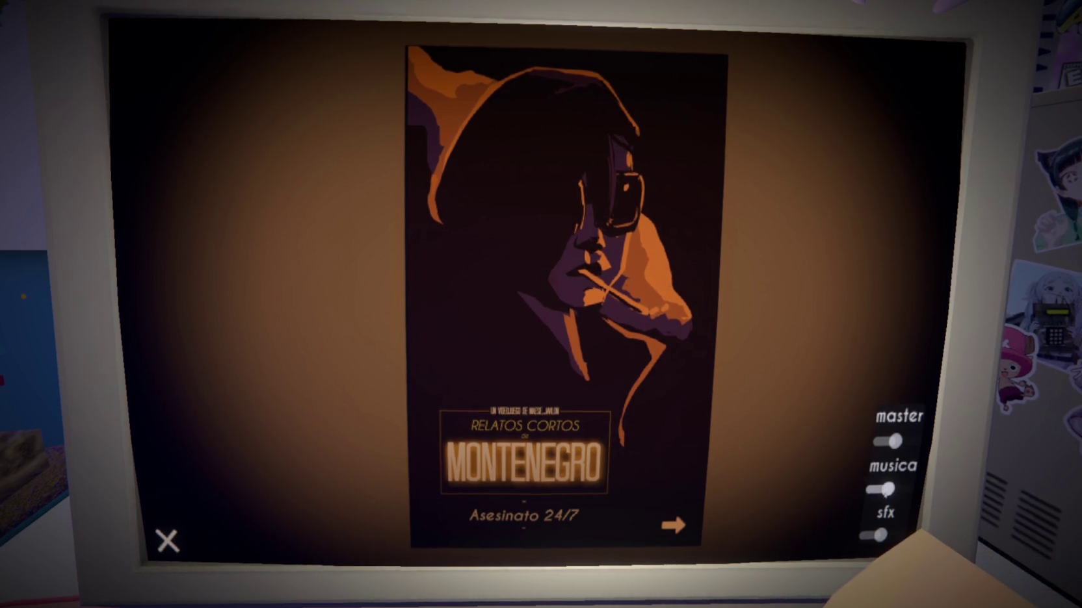
mouse_move(896, 442)
left_mouse_down()
mouse_move(912, 442)
mouse_move(900, 448)
left_mouse_up()
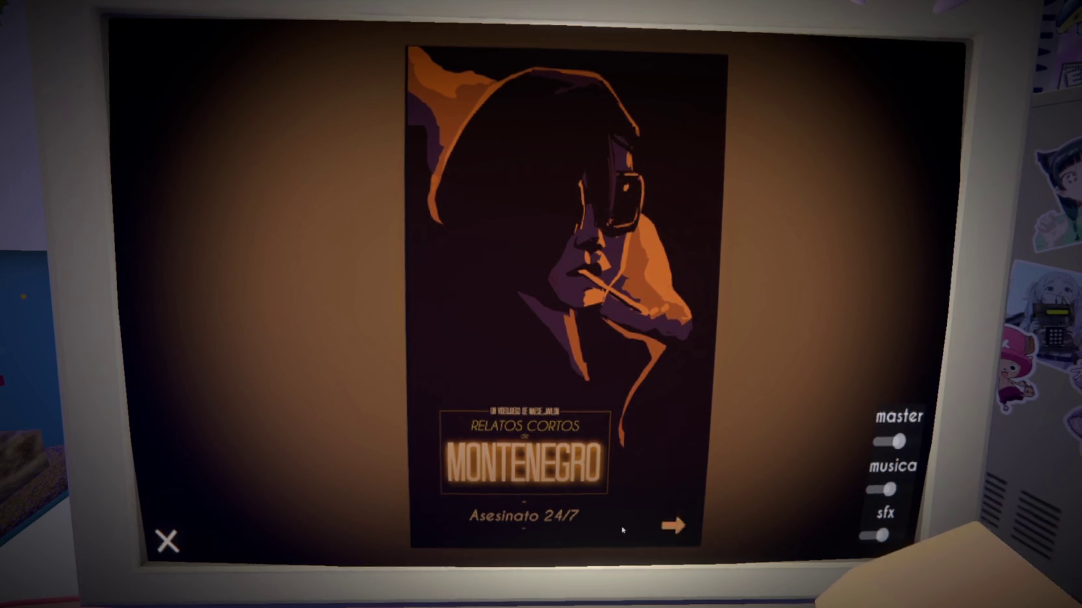
left_click(674, 529)
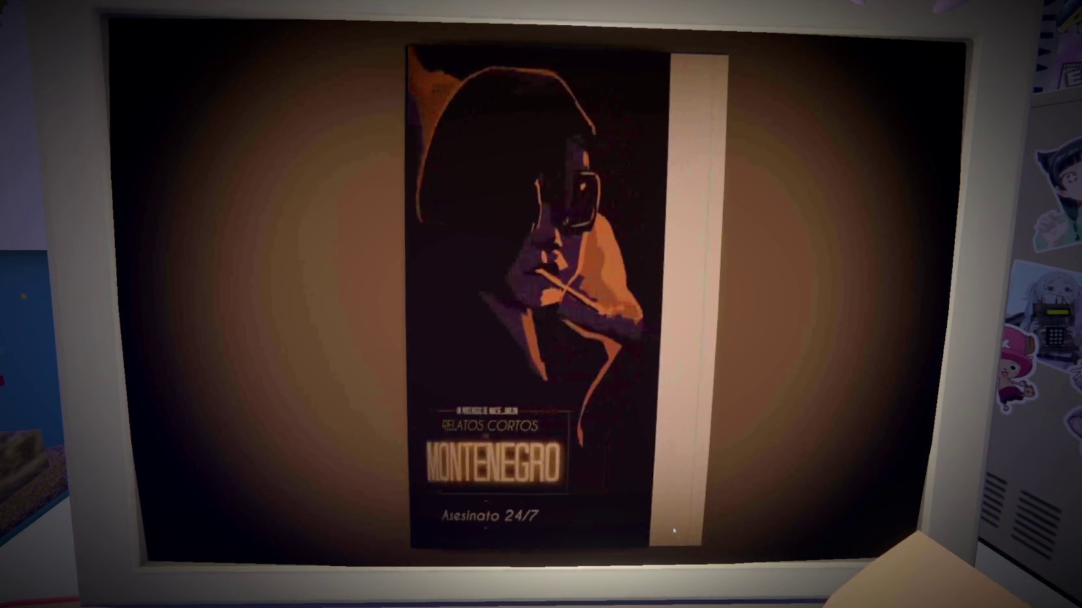
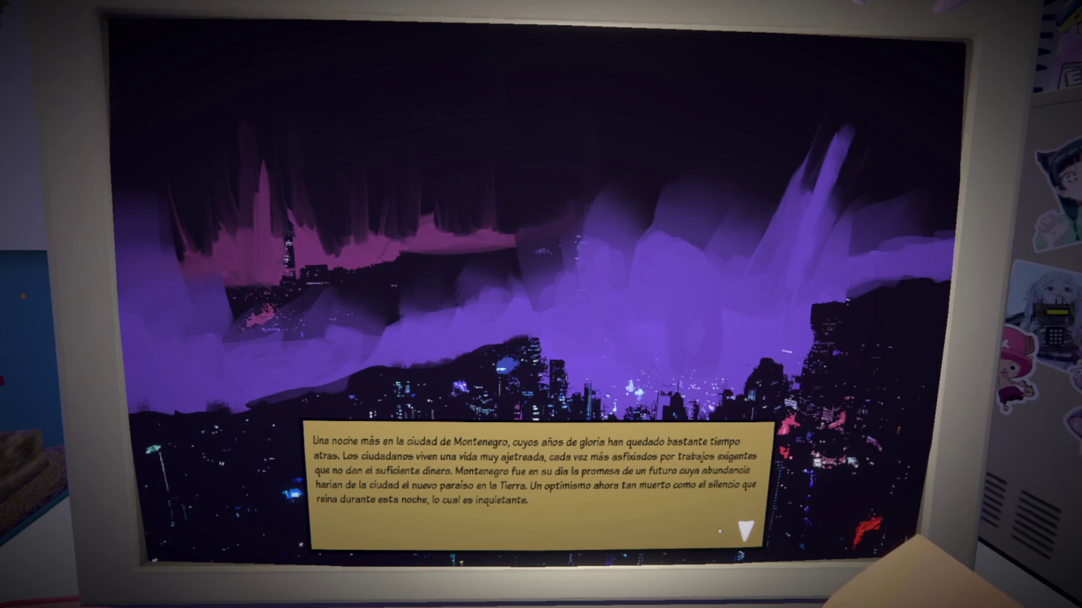
Advance past the night-city introduction to the neon street scene mentioning a scream
left_click(730, 536)
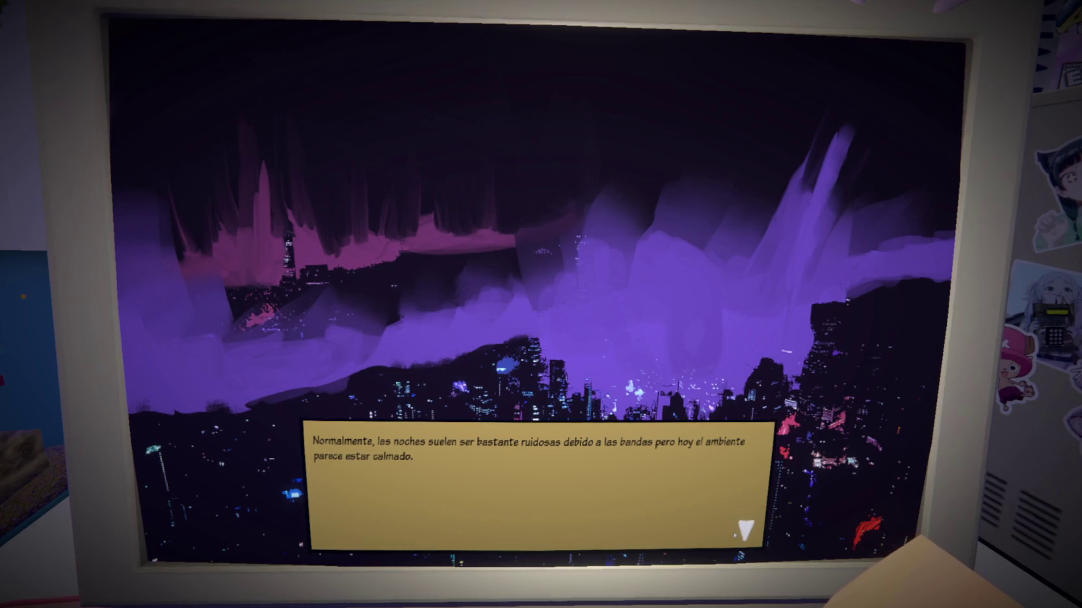
key("space")
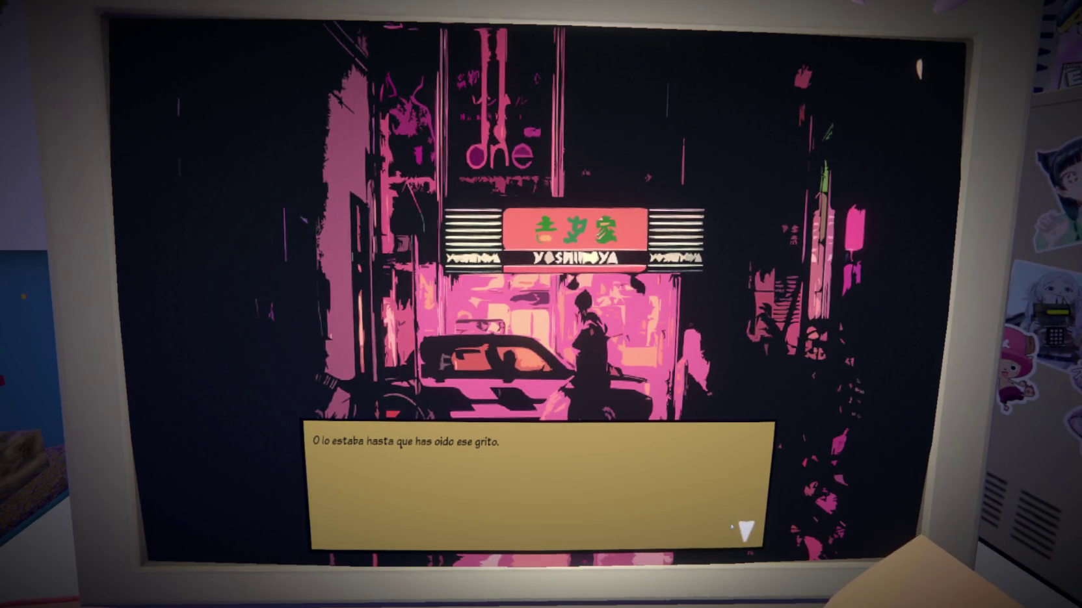
Continue the scream narration and follow the detective into the 24/7 store aisle
left_click(747, 531)
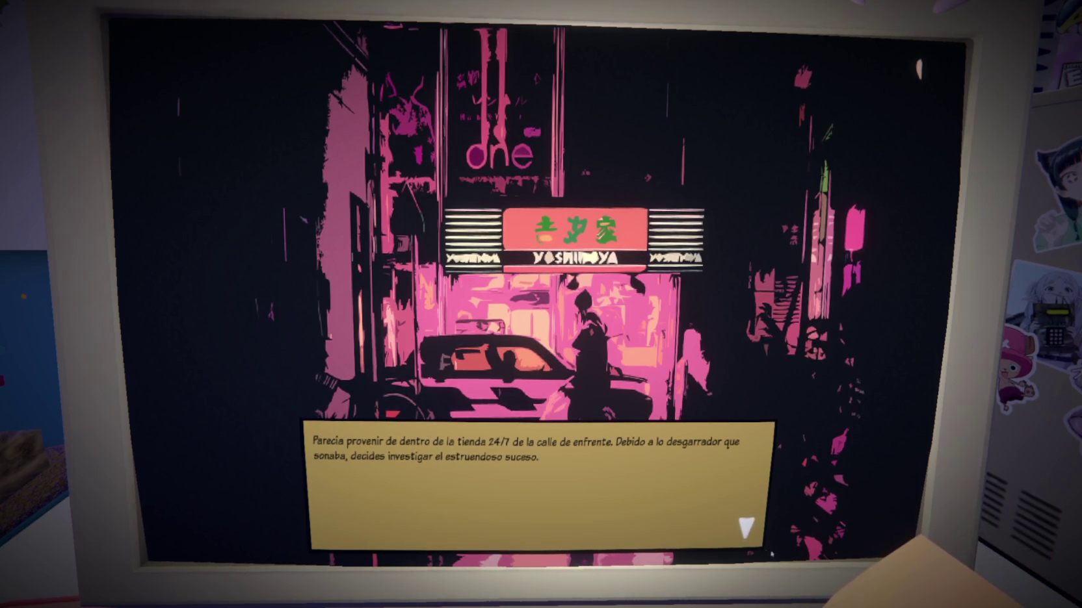
left_click(745, 530)
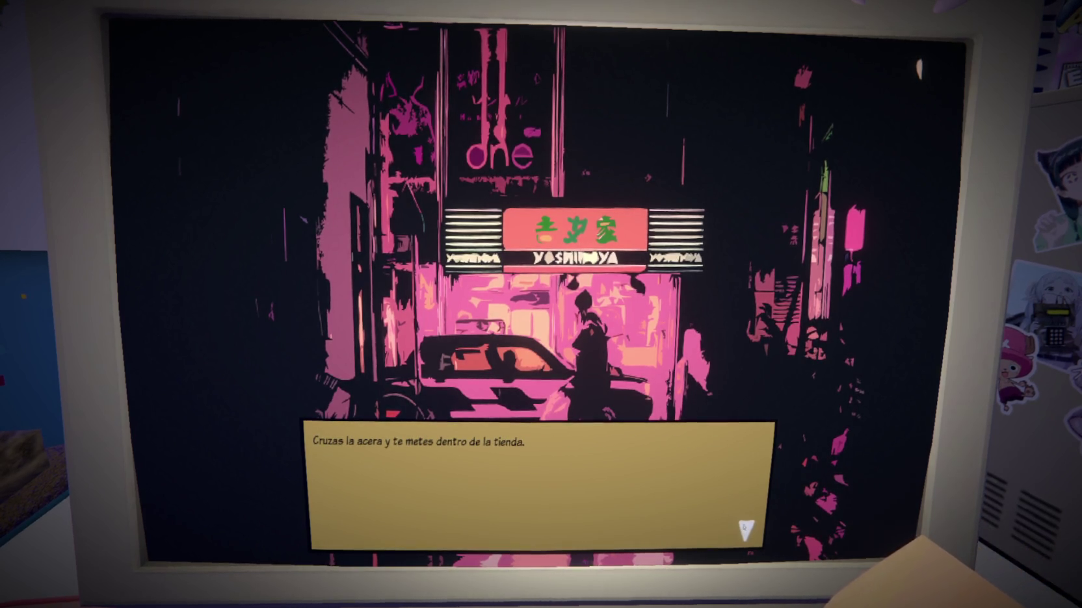
left_click(745, 529)
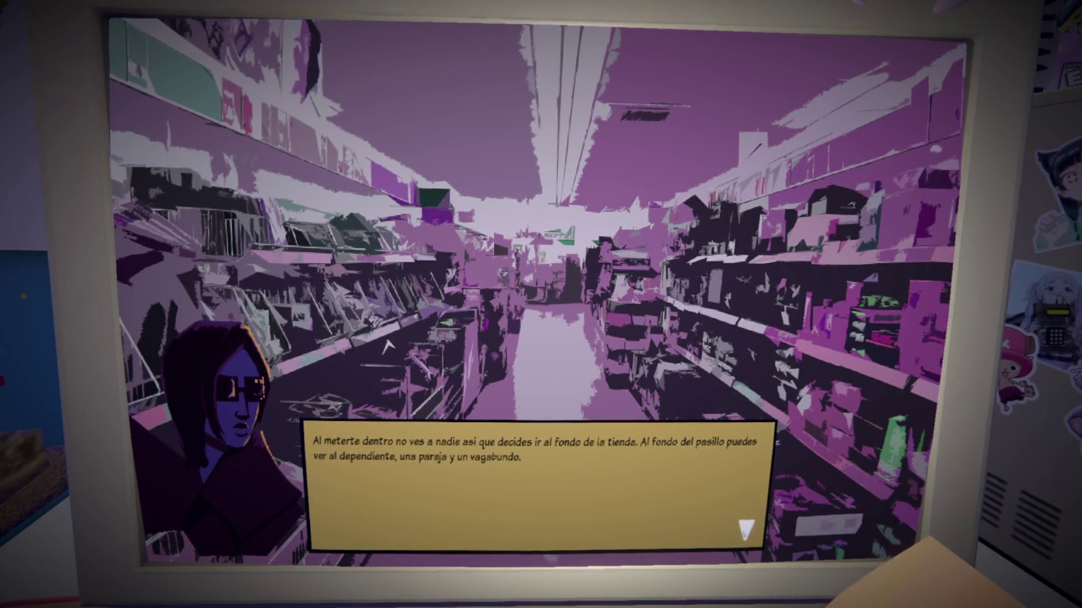
left_click(745, 530)
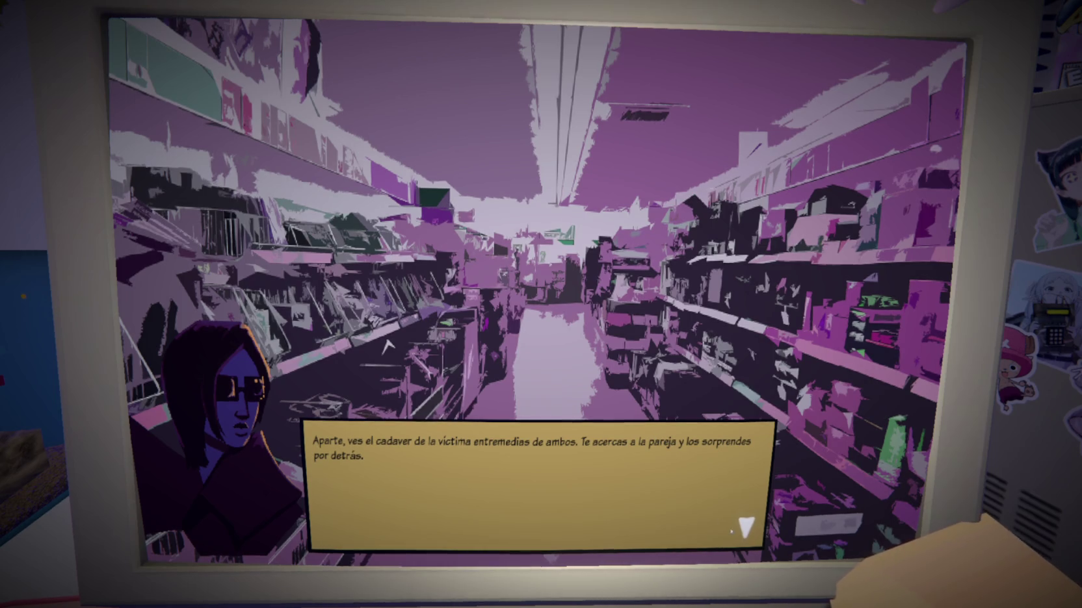
Meet the couple after the detective's introduction and ask why they came to the store
left_click(740, 534)
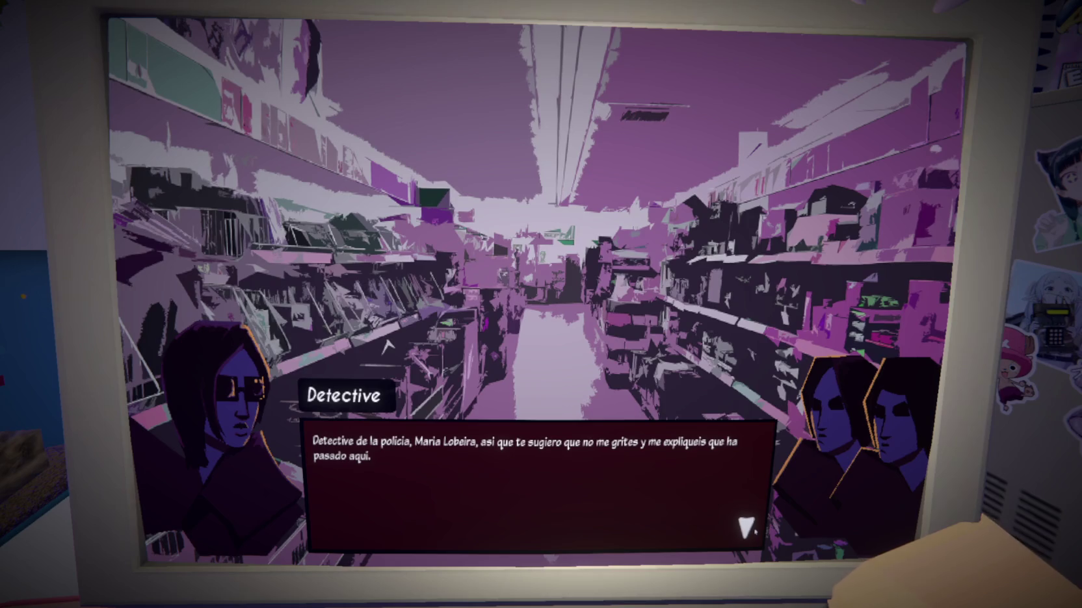
left_click(750, 530)
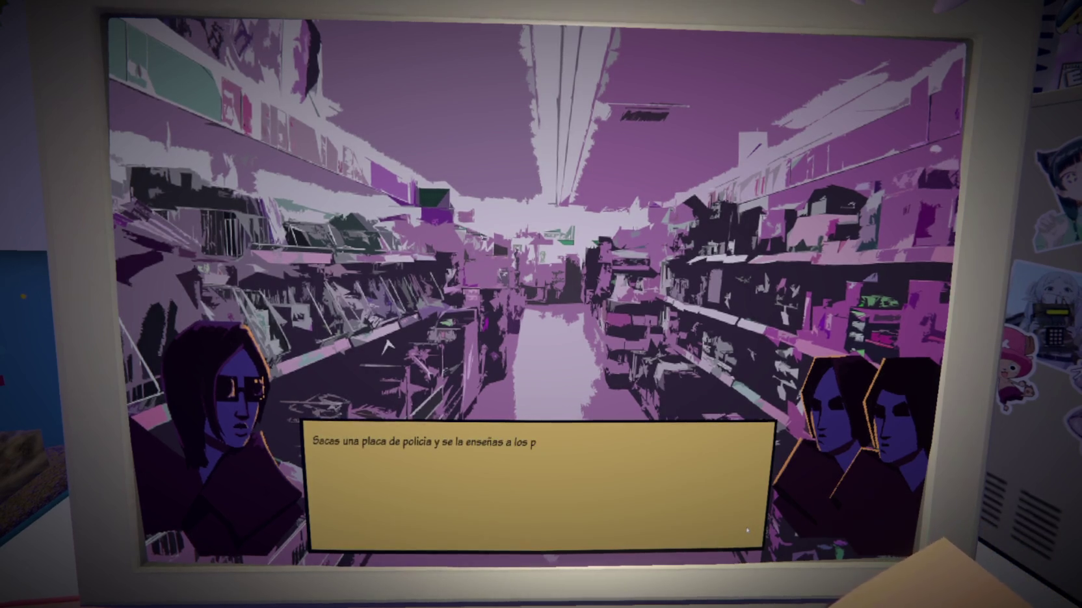
left_click(748, 531)
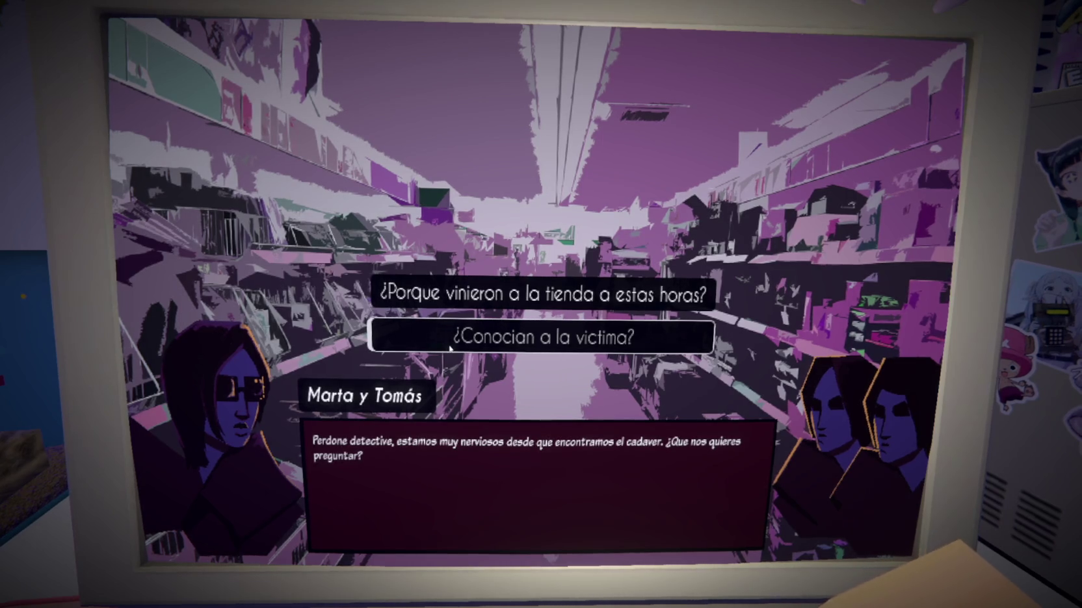
left_click(481, 337)
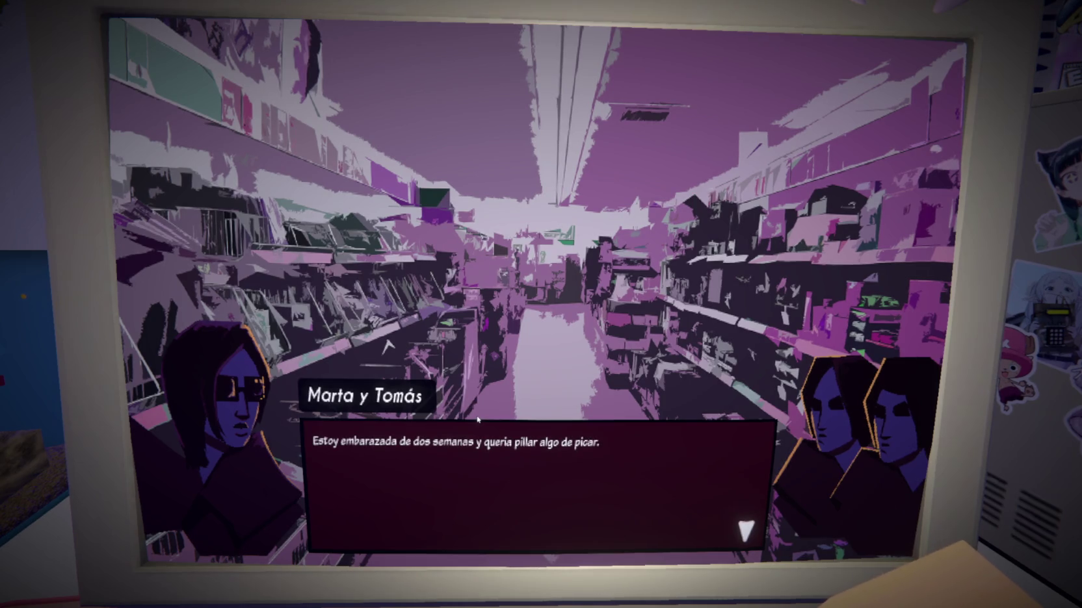
Ask the couple whether they knew the victim, then hear the clerk's answer
left_click(560, 464)
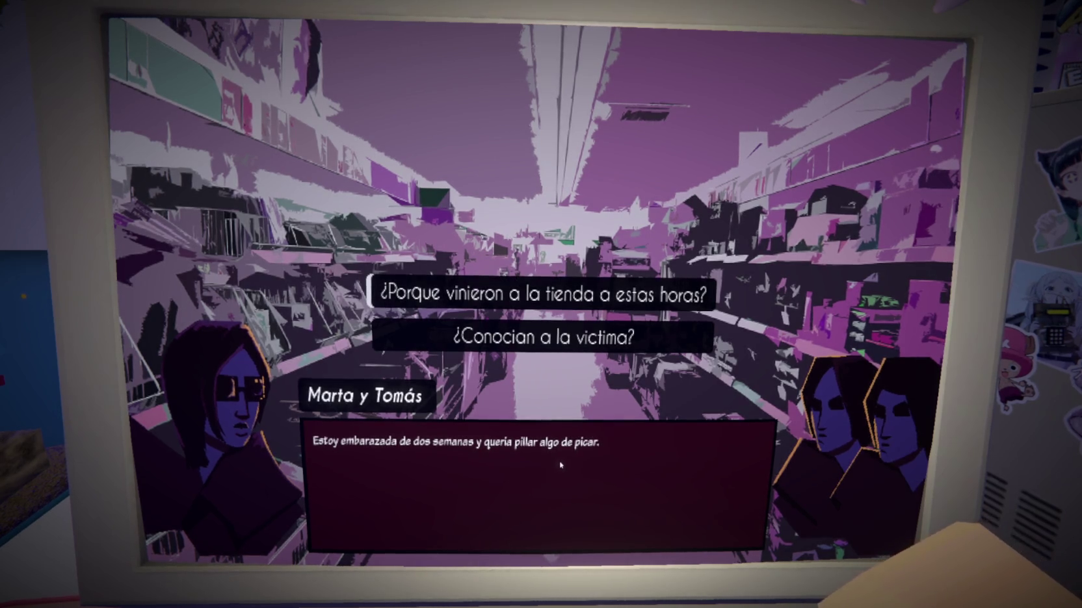
left_click(460, 343)
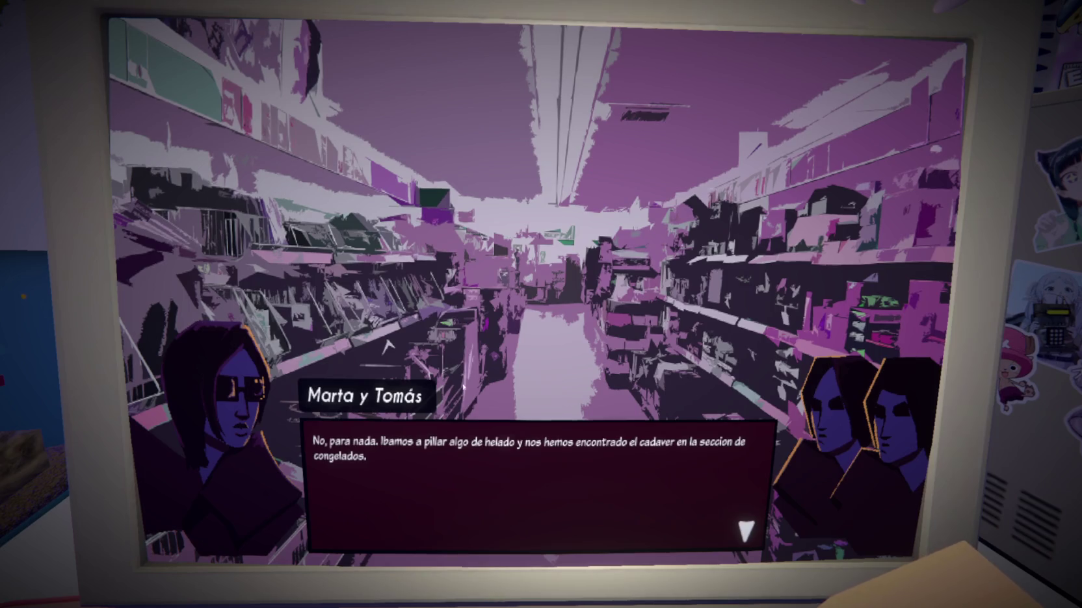
left_click(647, 497)
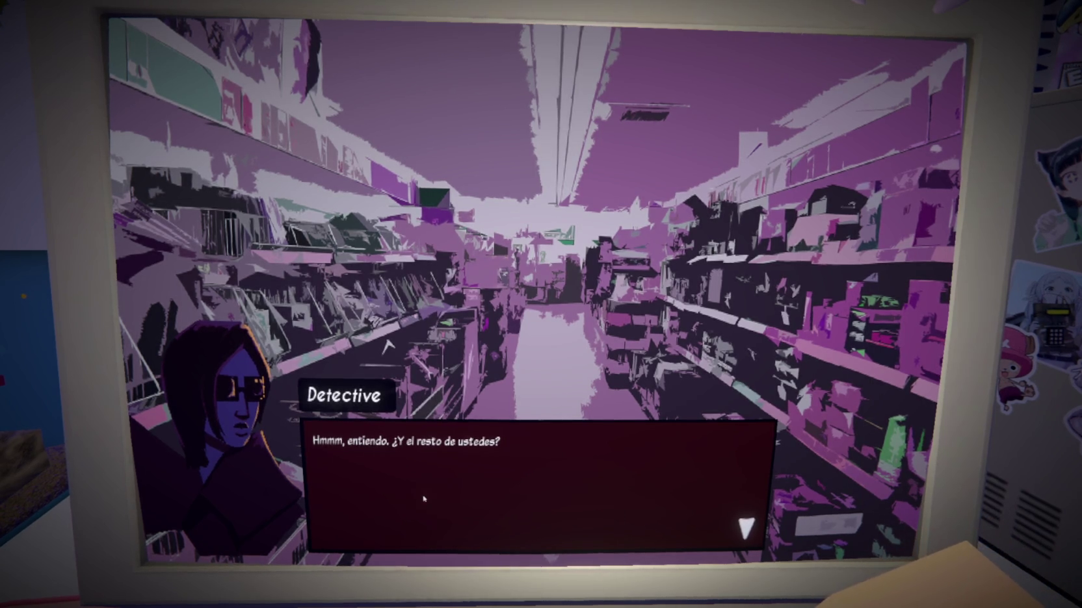
left_click(528, 502)
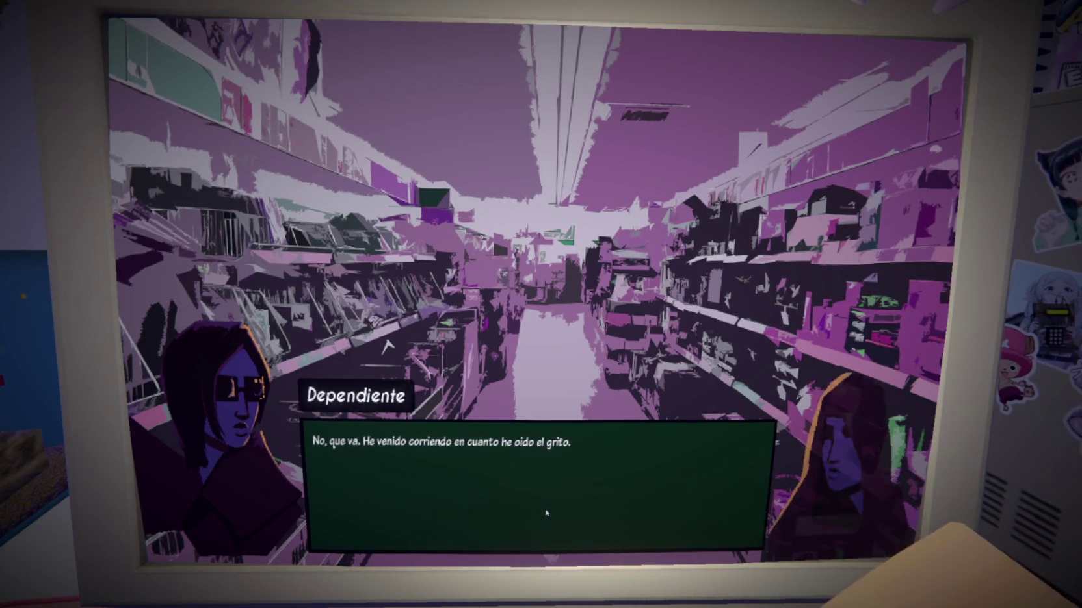
Hear the vagrant's stuttered reply, then examine the body, finding an Aspyr prescription and photo
left_click(548, 512)
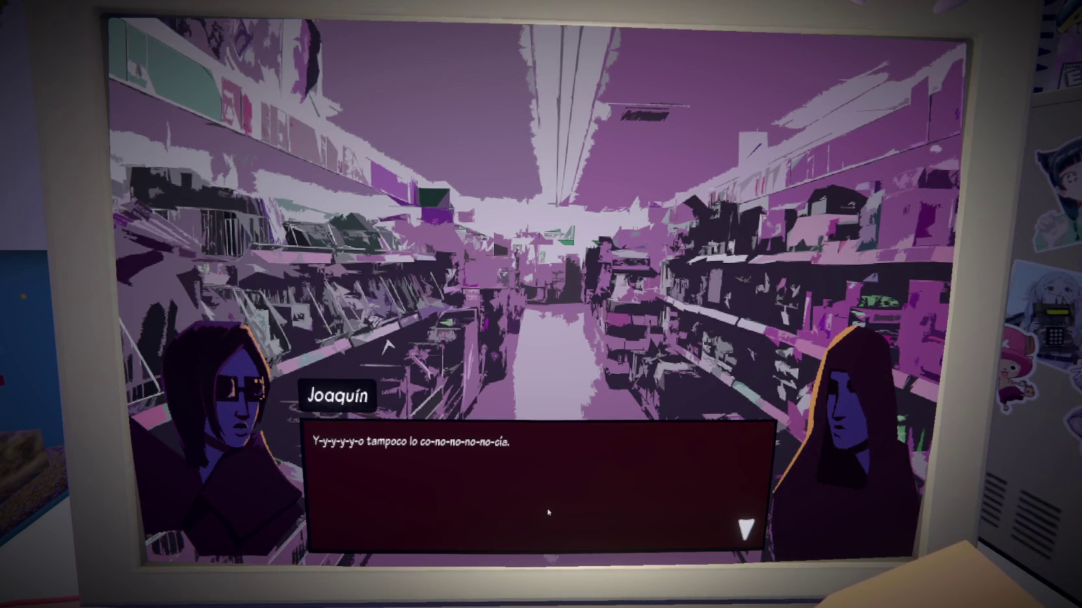
left_click(582, 514)
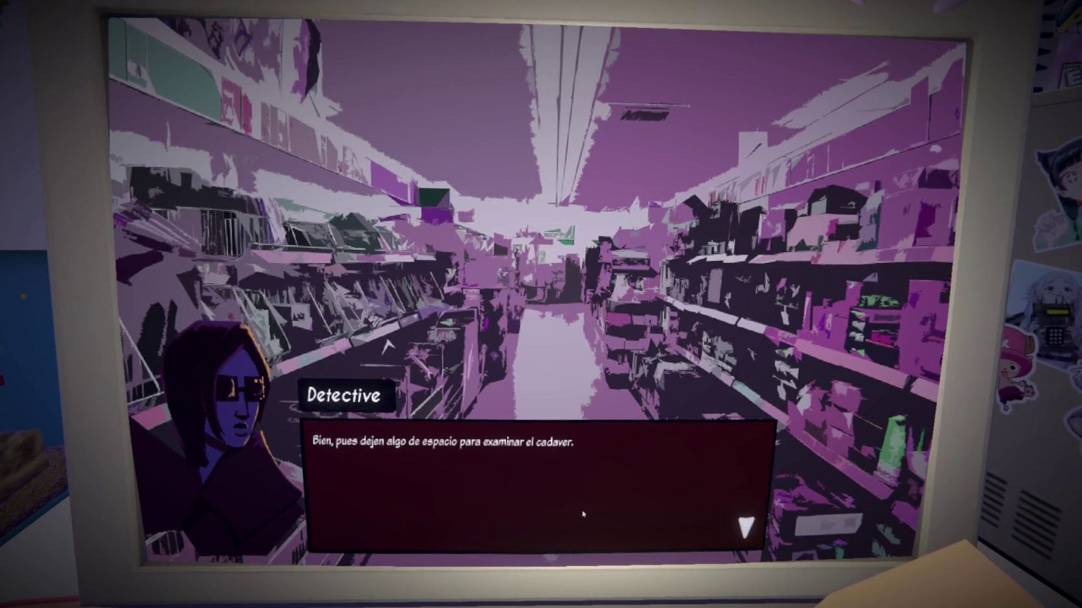
left_click(582, 514)
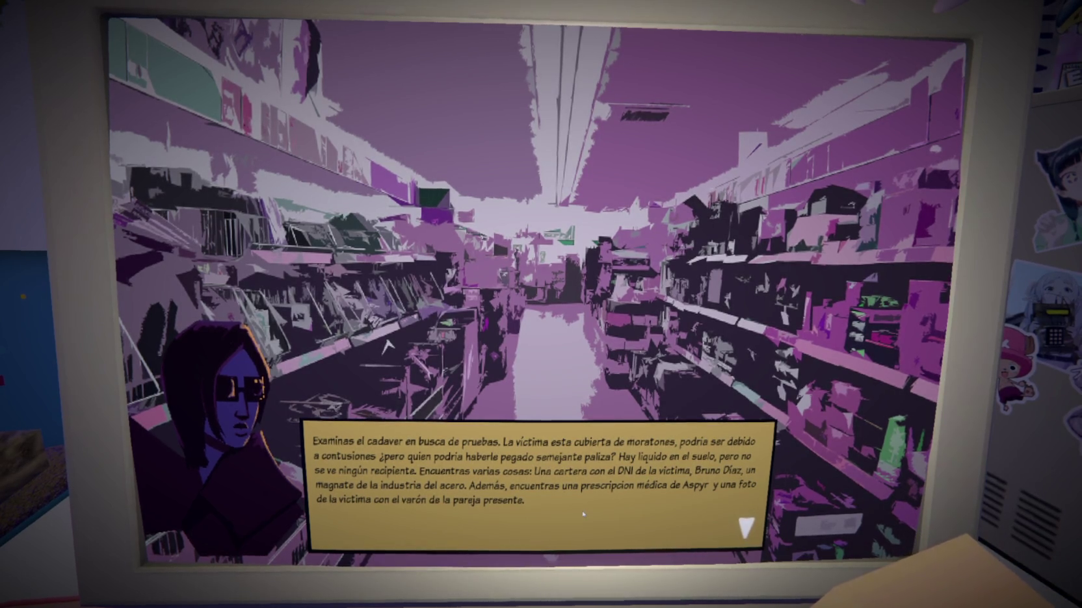
left_click(583, 514)
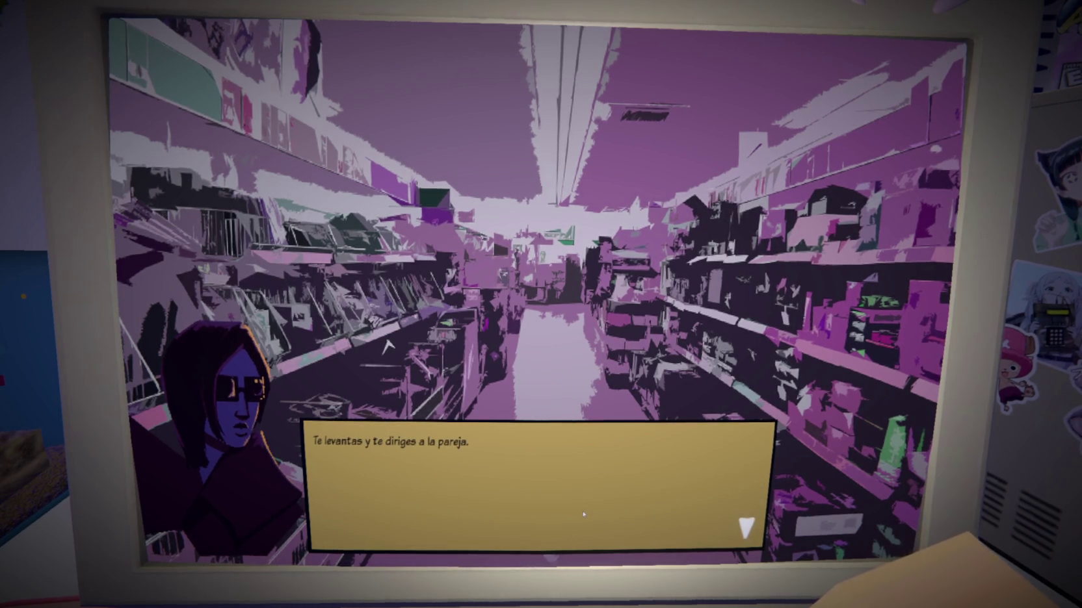
Get the couple's names and the husband's explanation, and ask about his job
left_click(583, 514)
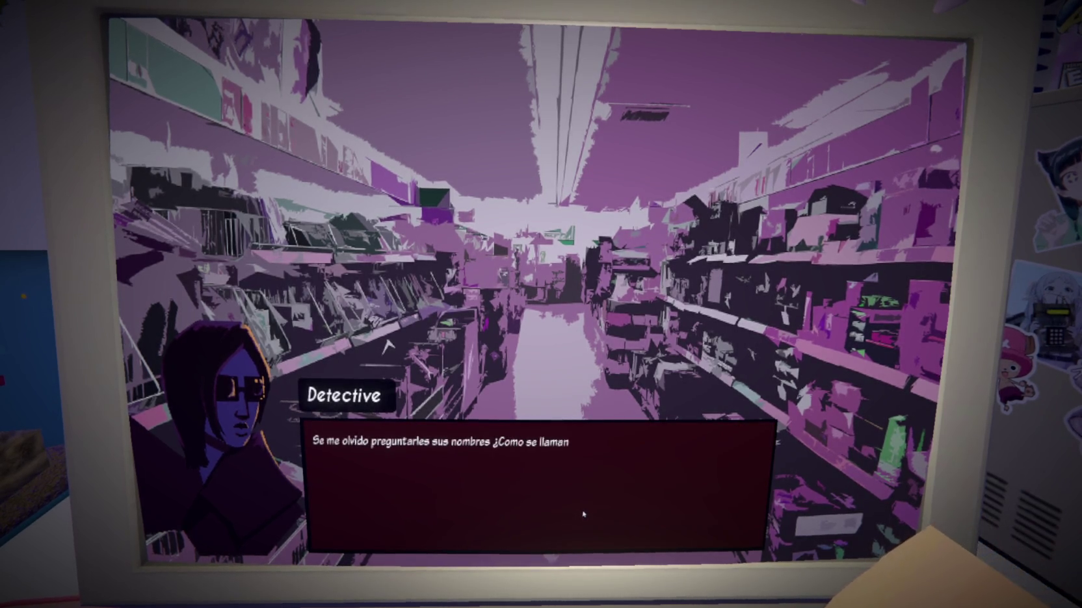
left_click(618, 520)
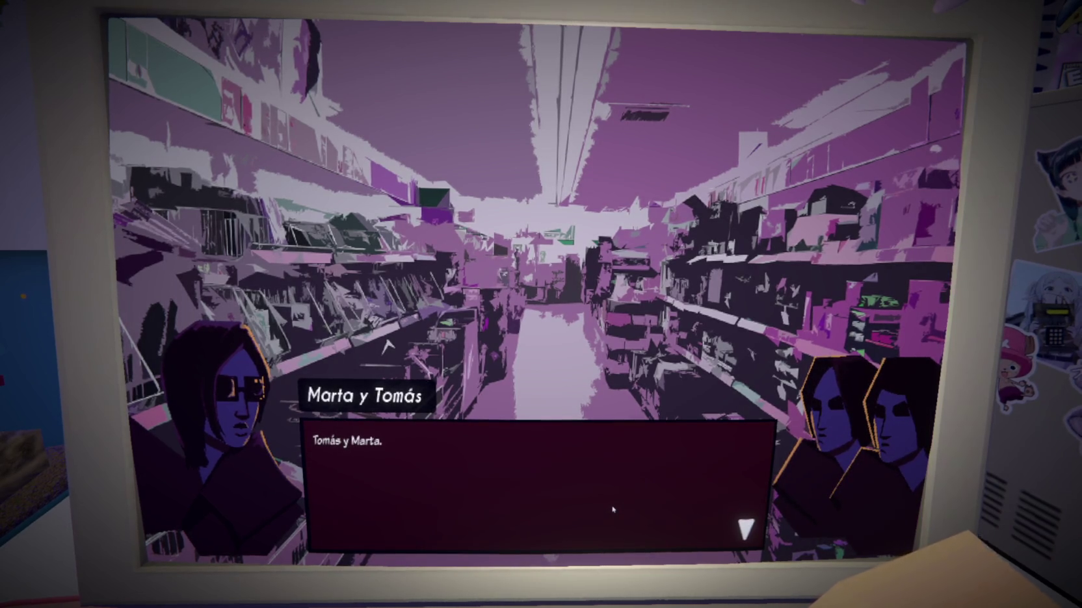
left_click(613, 511)
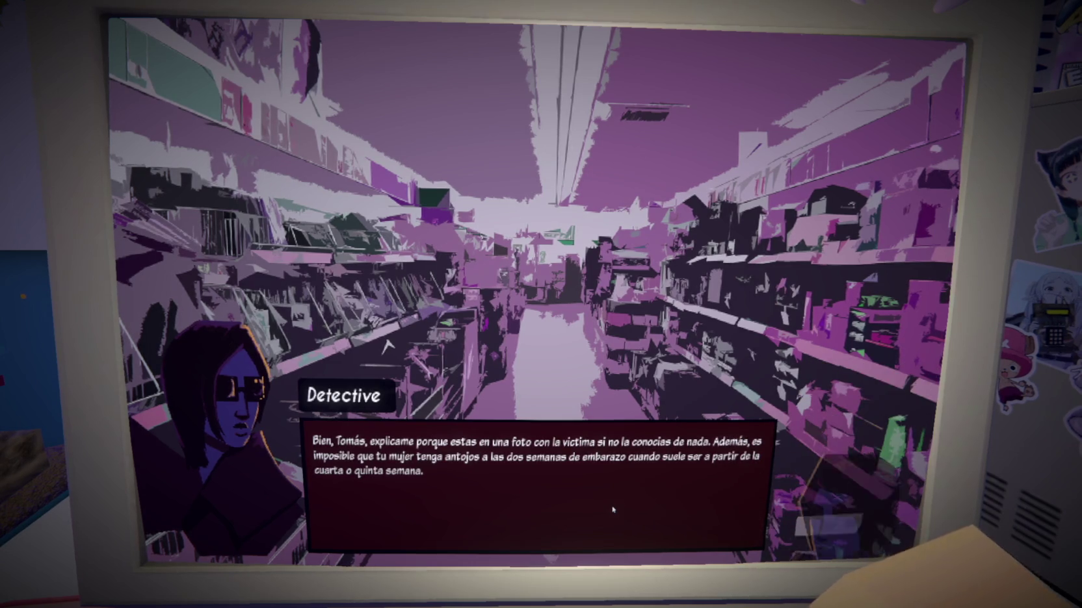
left_click(612, 510)
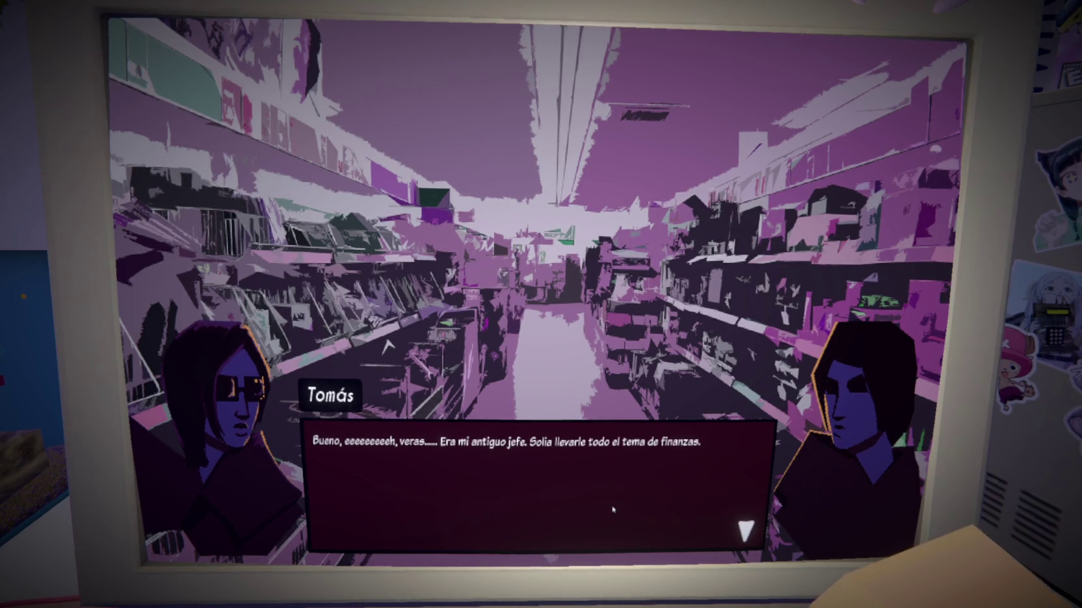
left_click(647, 535)
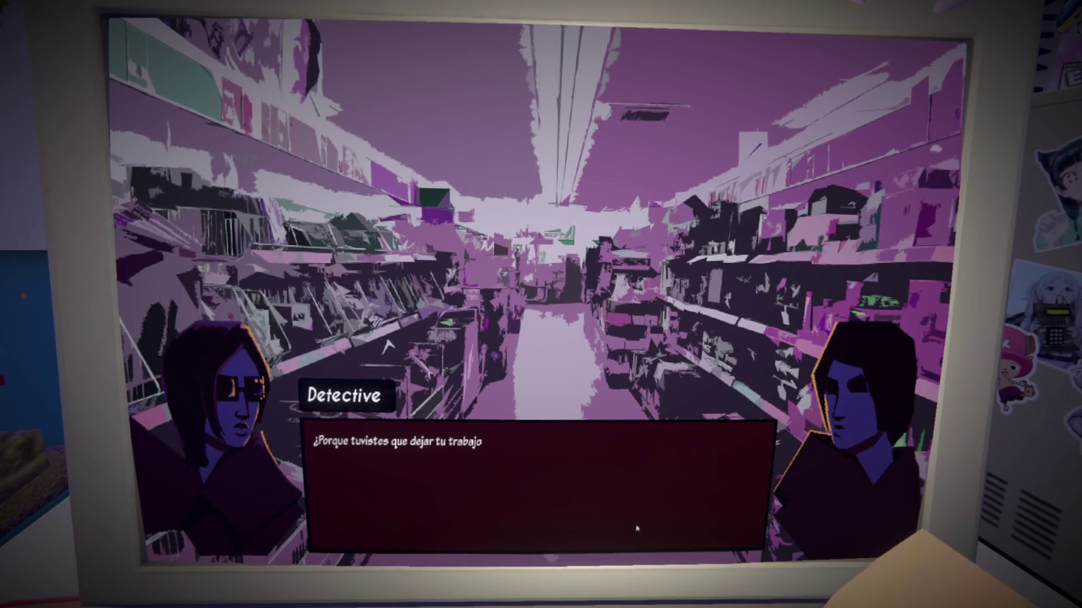
left_click(637, 528)
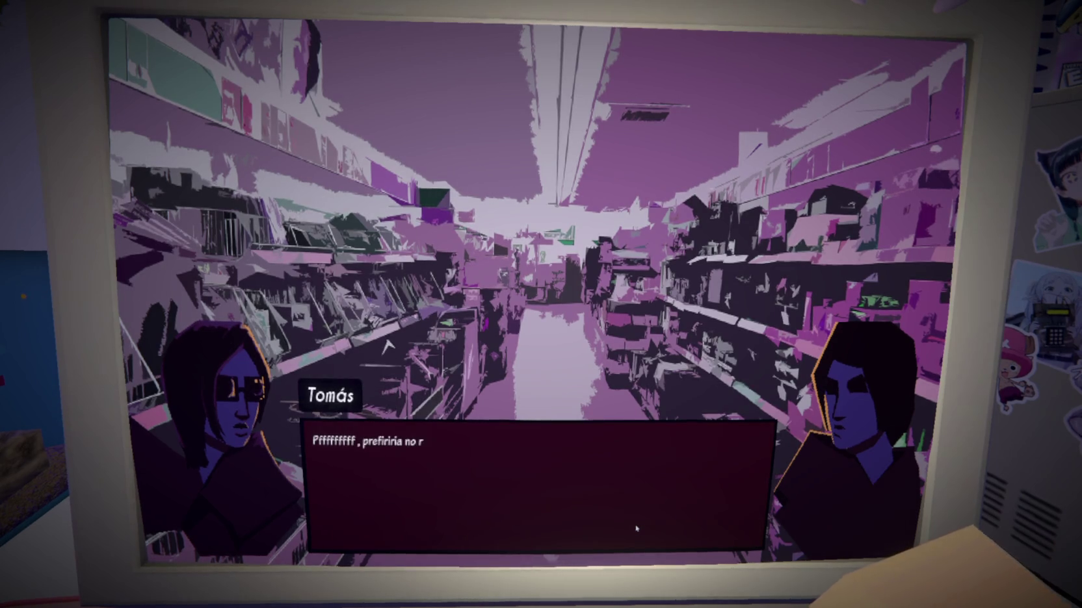
Hear the wife's confession and the husband's reply, then turn to greeting Joaquín
left_click(636, 528)
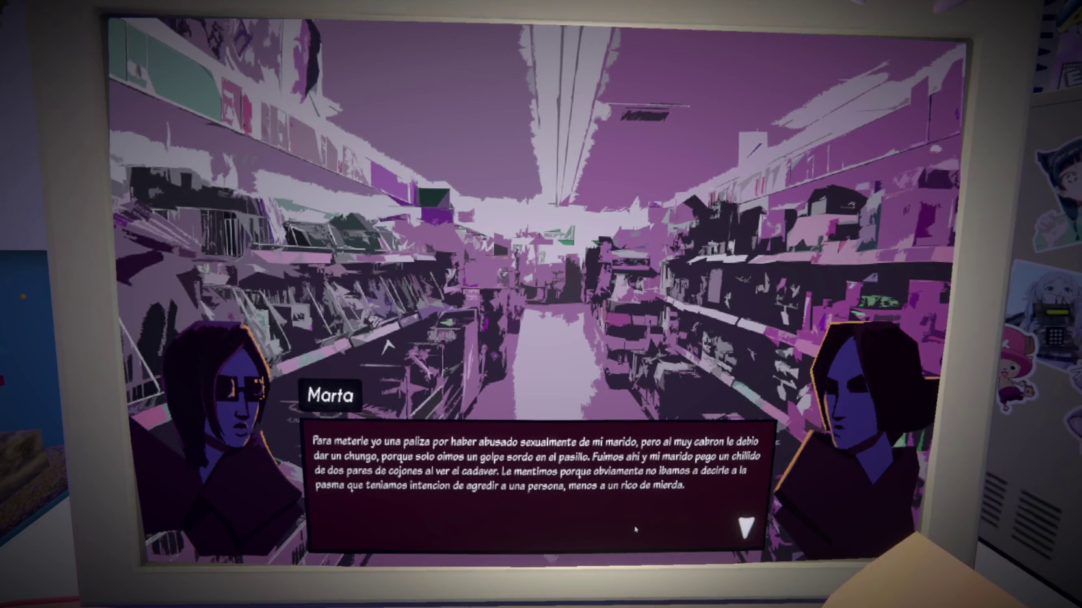
left_click(652, 522)
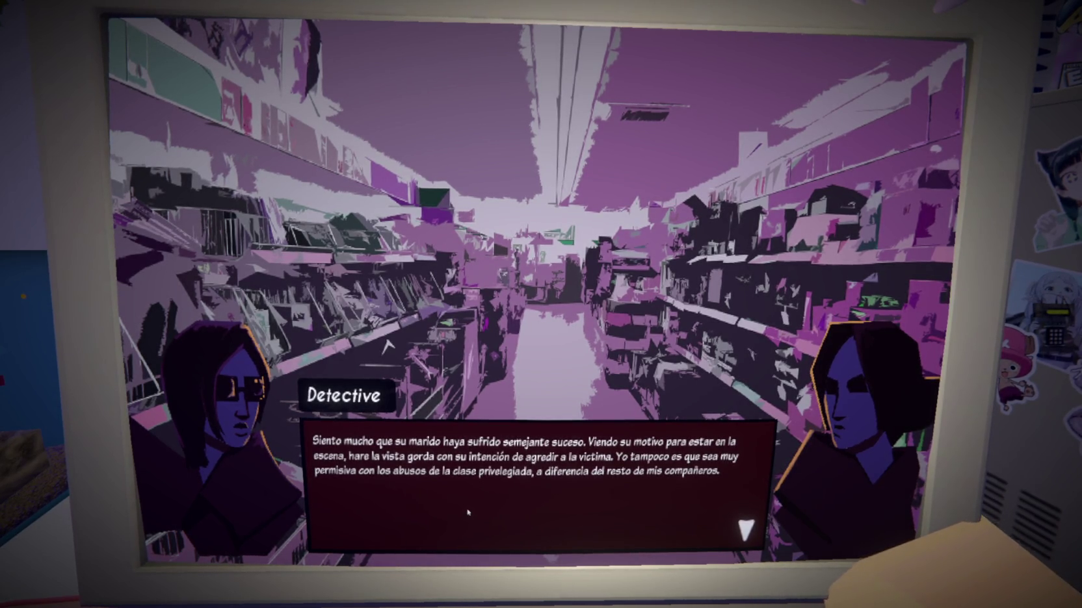
left_click(602, 511)
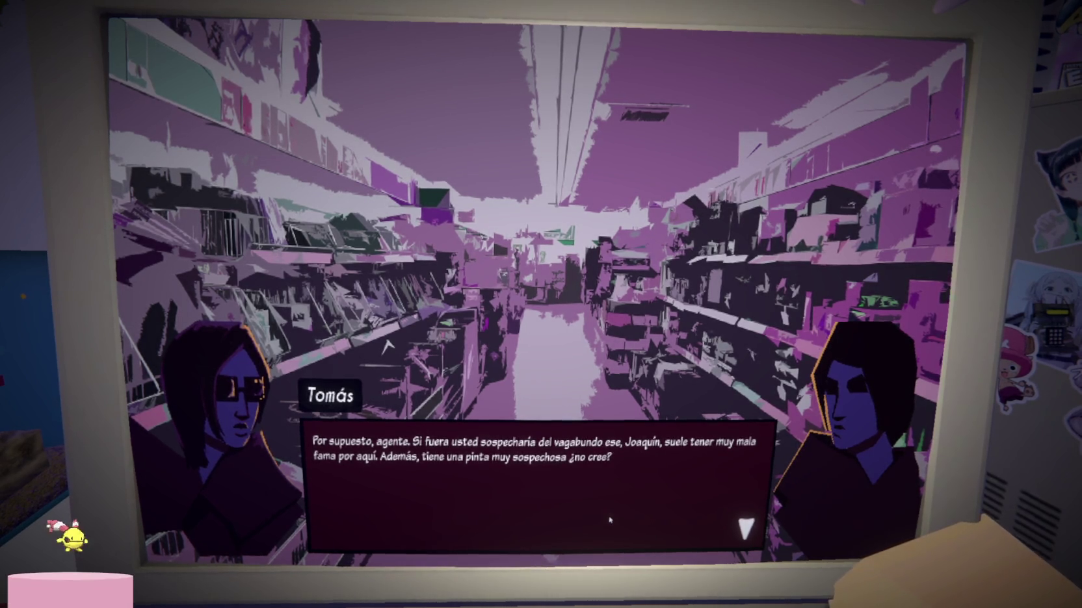
left_click(609, 520)
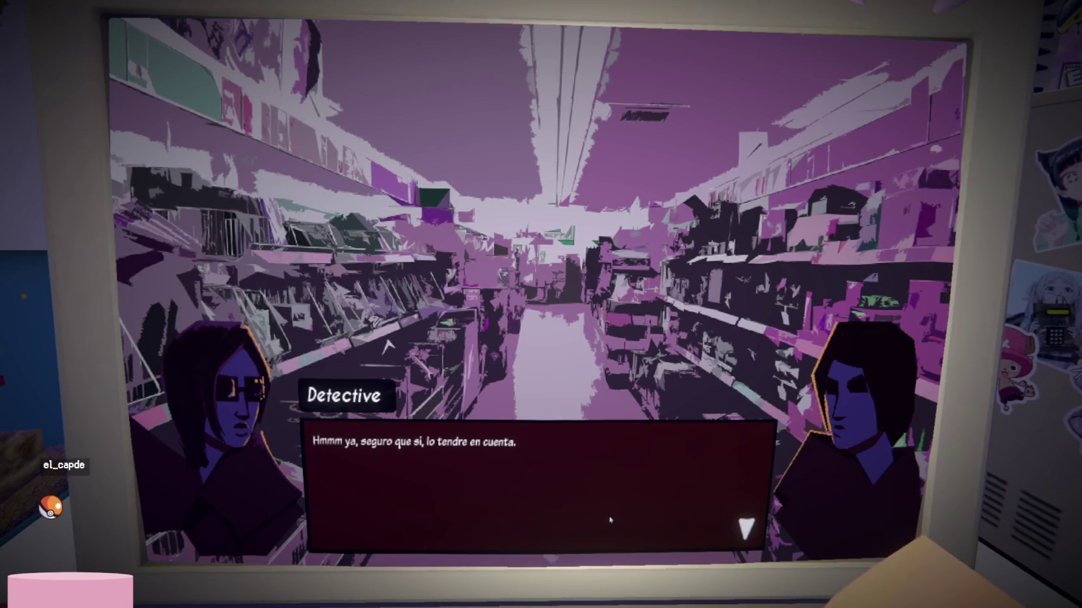
left_click(610, 520)
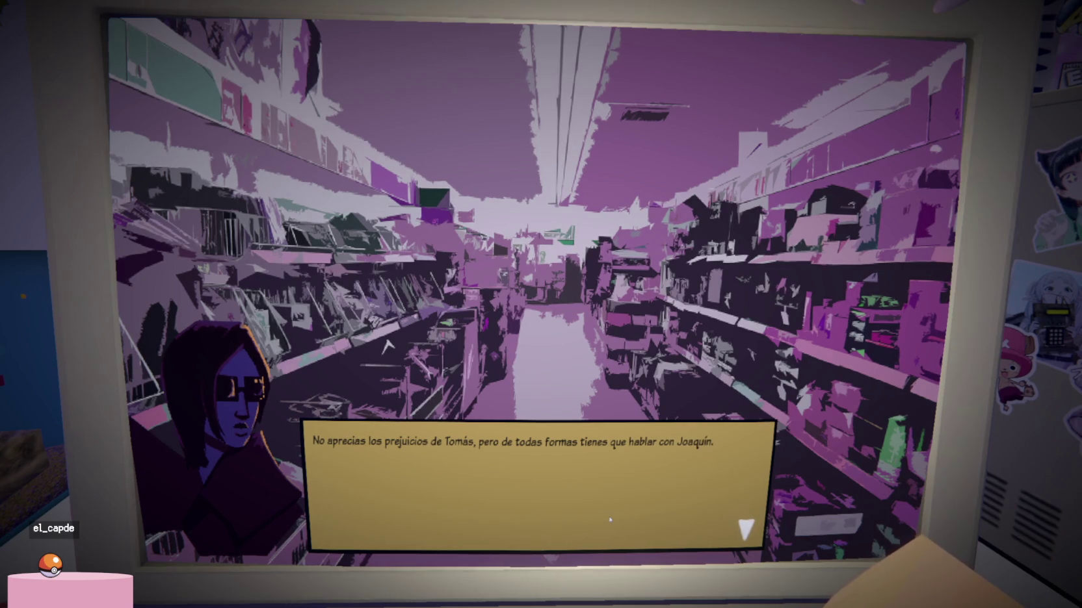
left_click(610, 520)
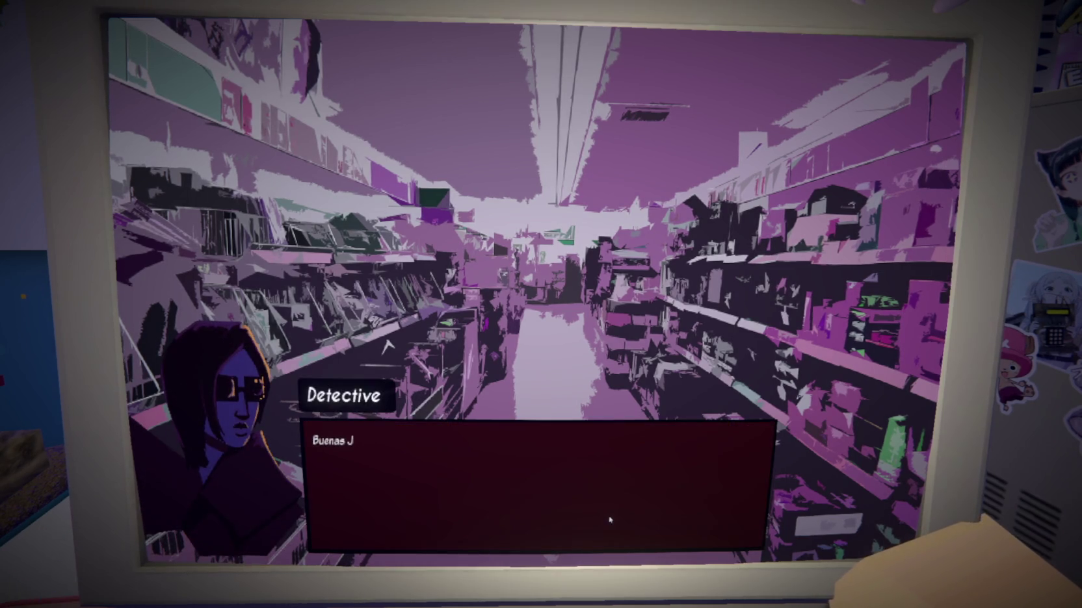
Ask Joaquín about his bad reputation and whether he saw anything suspicious
left_click(611, 521)
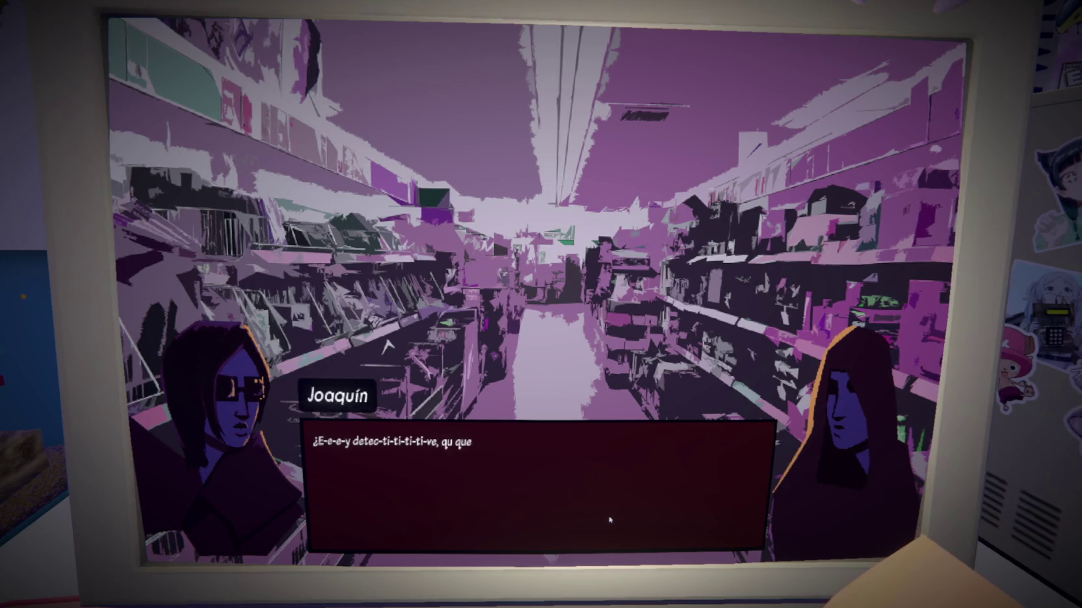
left_click(610, 520)
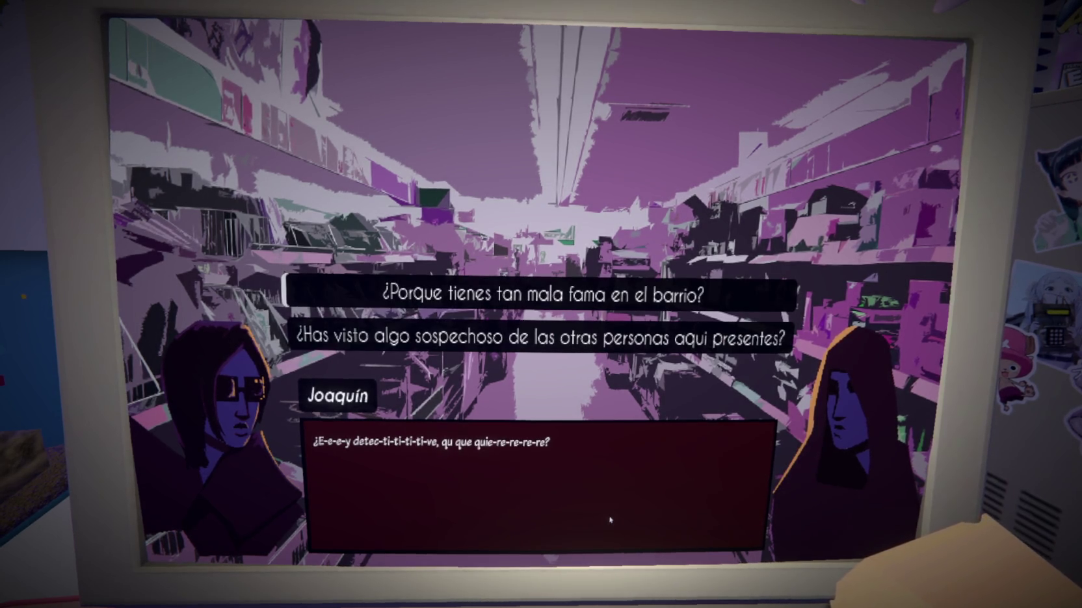
left_click(385, 339)
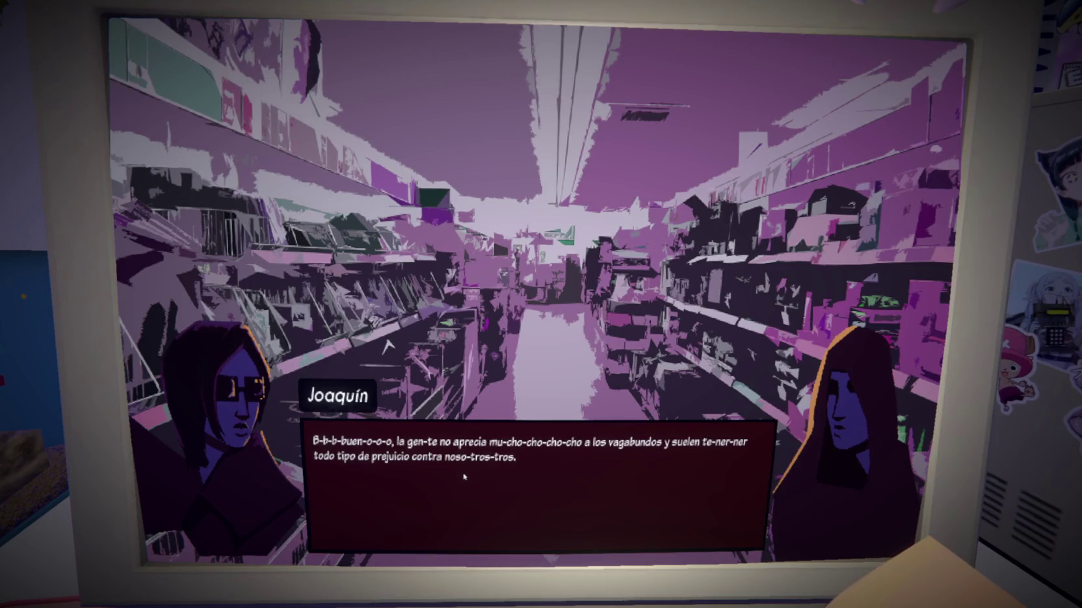
left_click(389, 348)
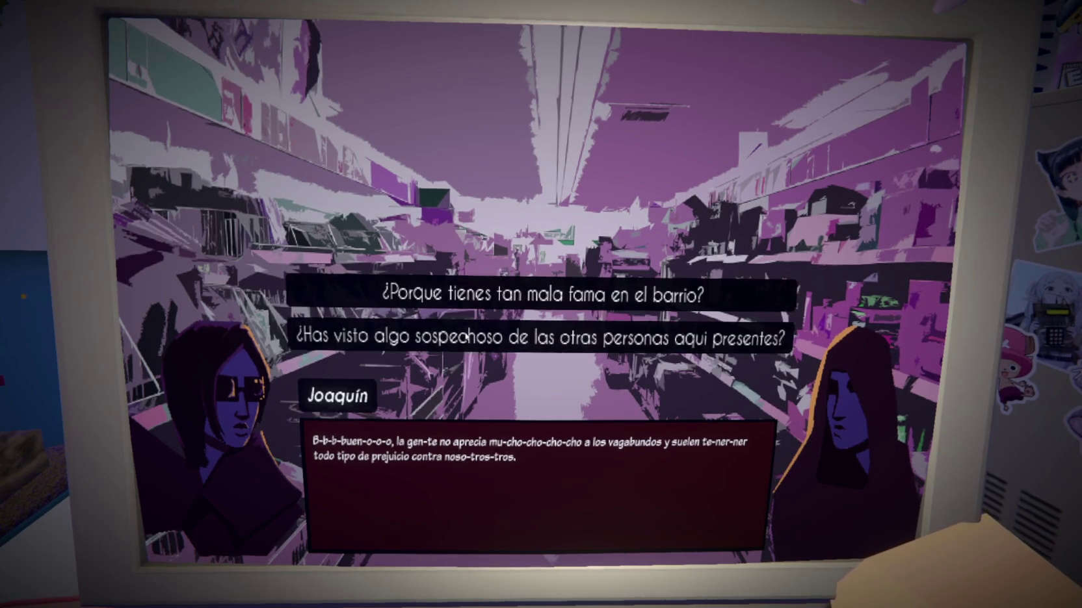
left_click(389, 348)
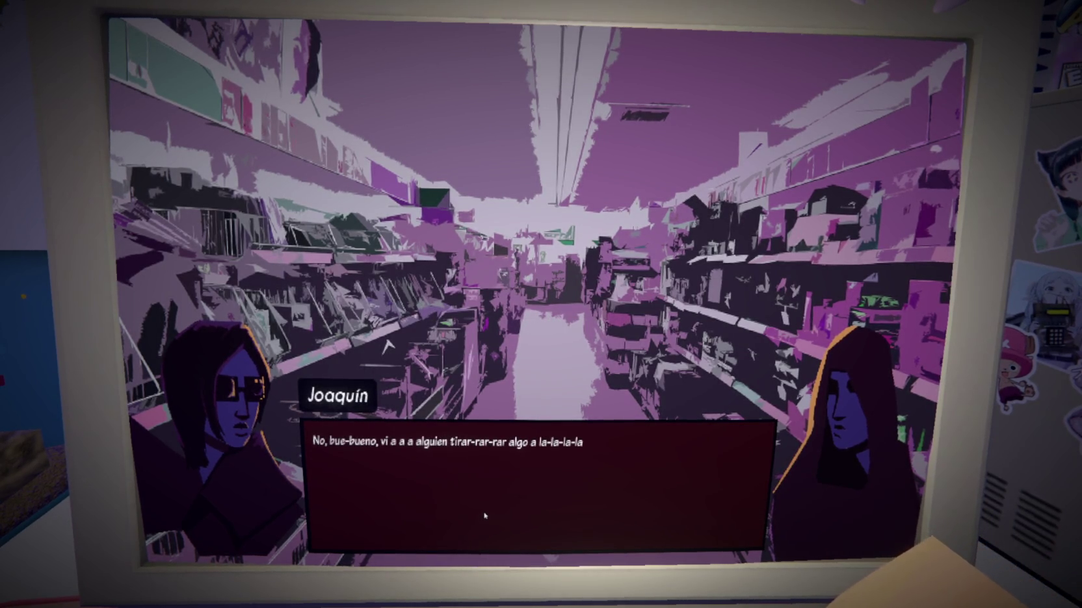
left_click(560, 512)
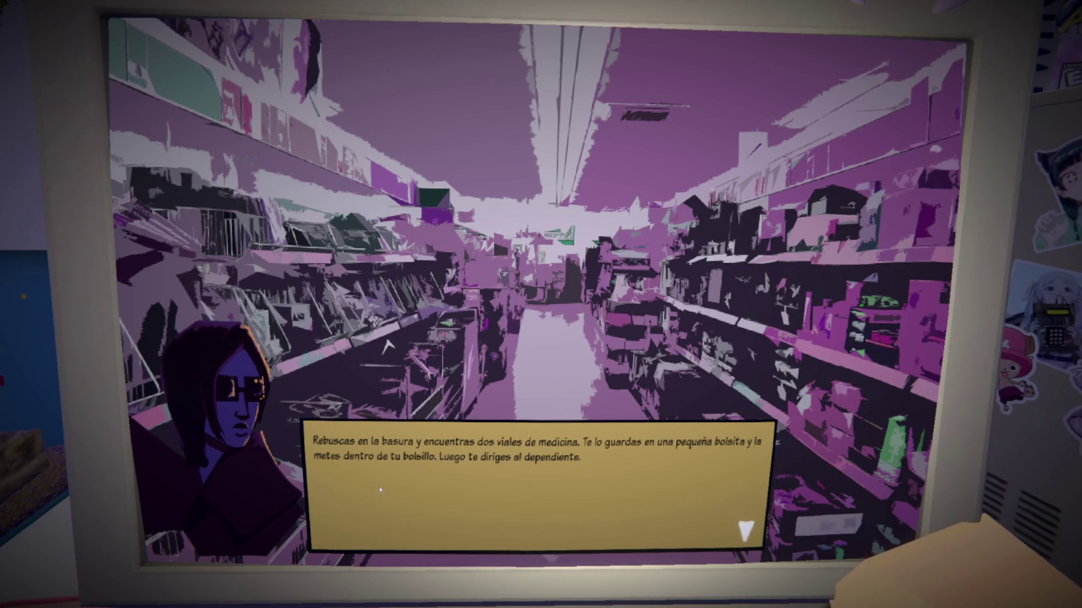
Ask the clerk to show the storeroom and follow him into the warehouse
left_click(510, 487)
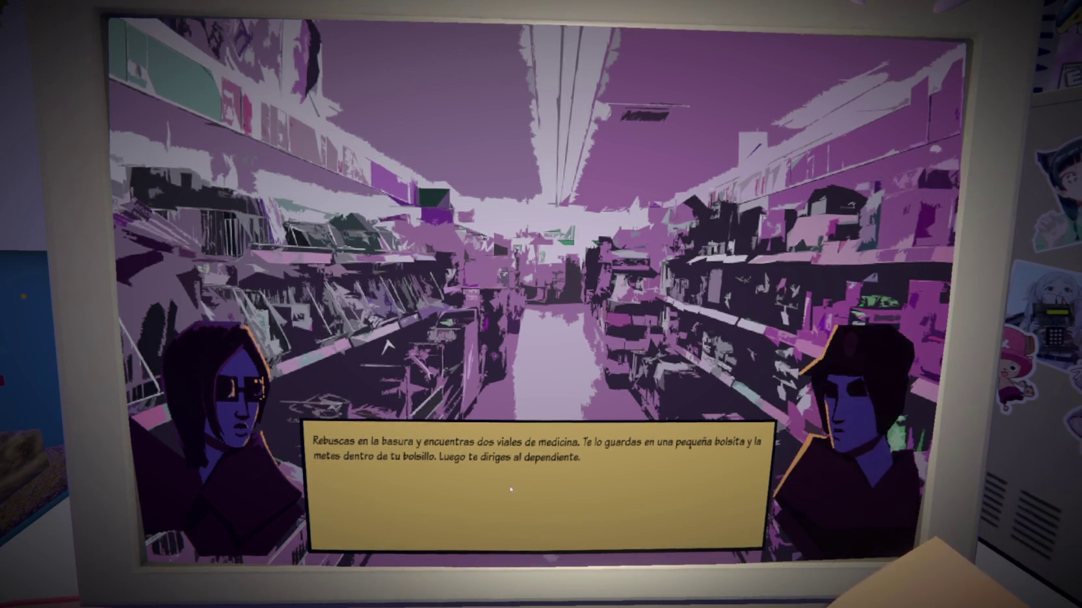
left_click(510, 489)
left_click(510, 489)
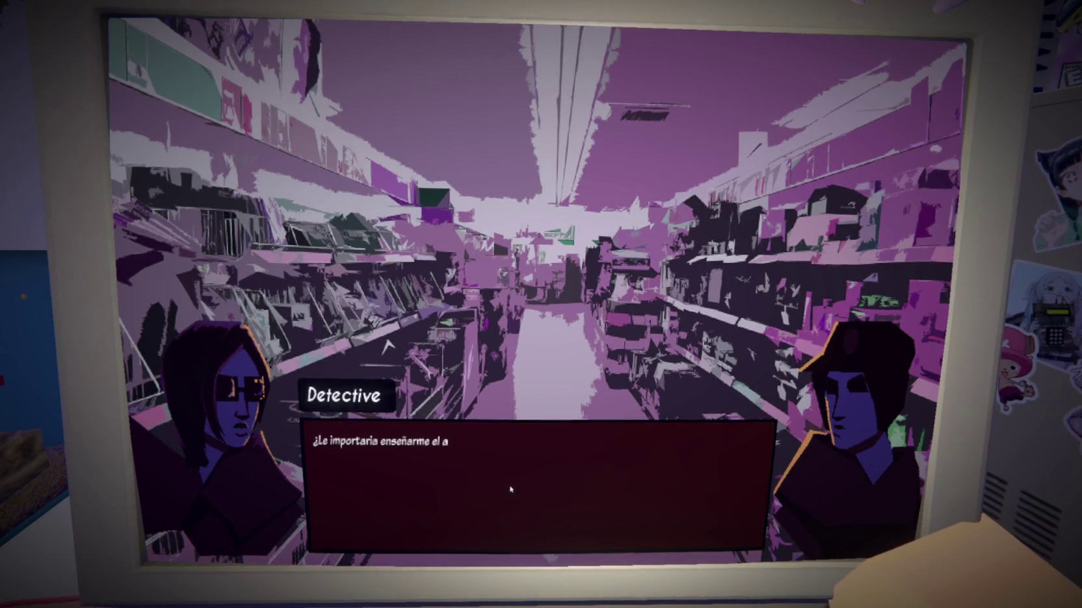
left_click(510, 489)
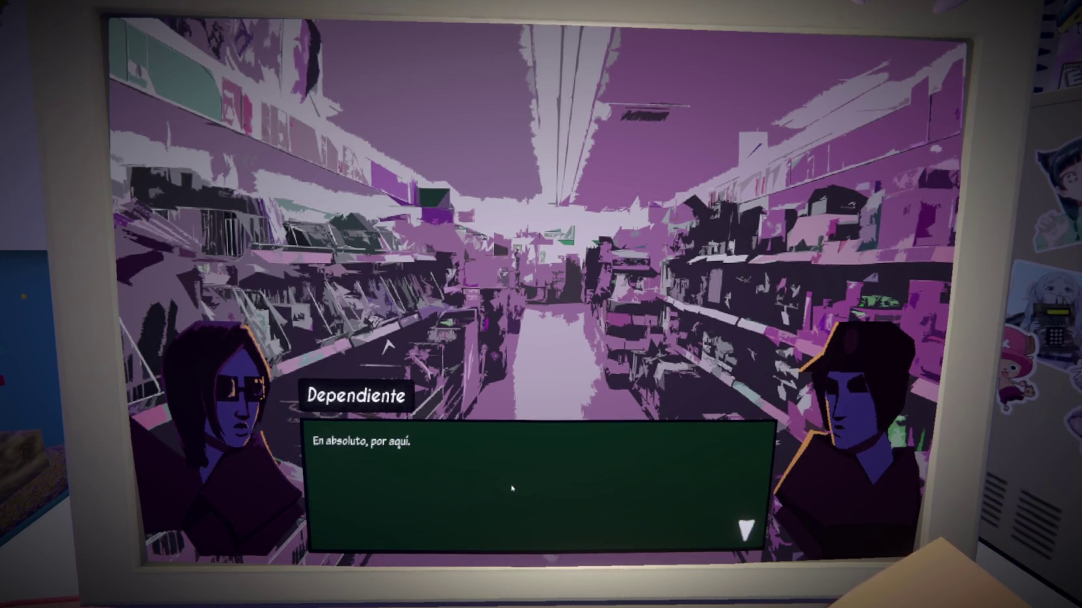
left_click(513, 487)
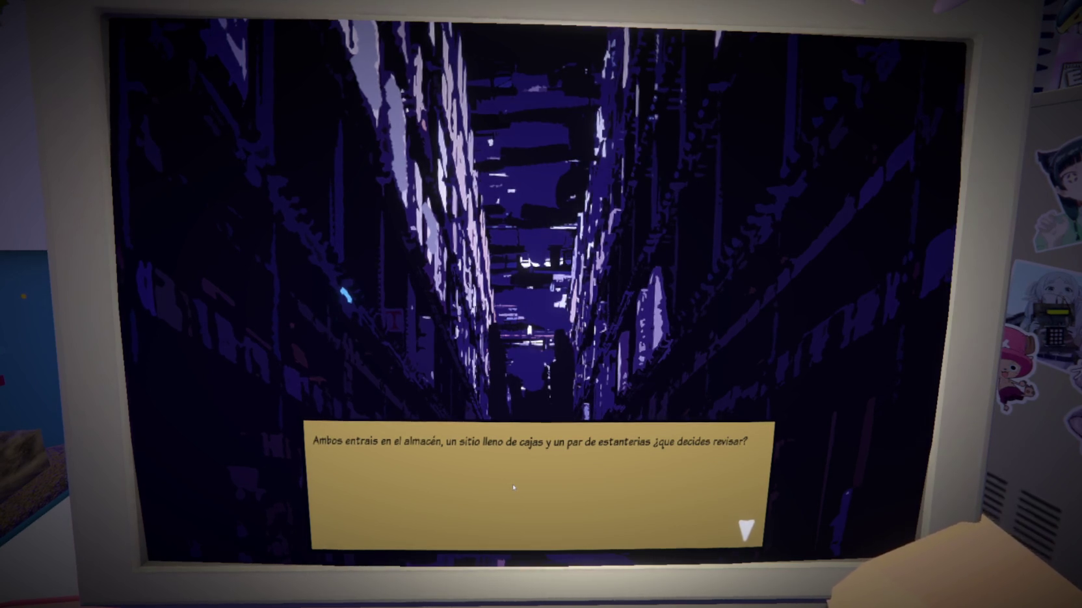
left_click(513, 486)
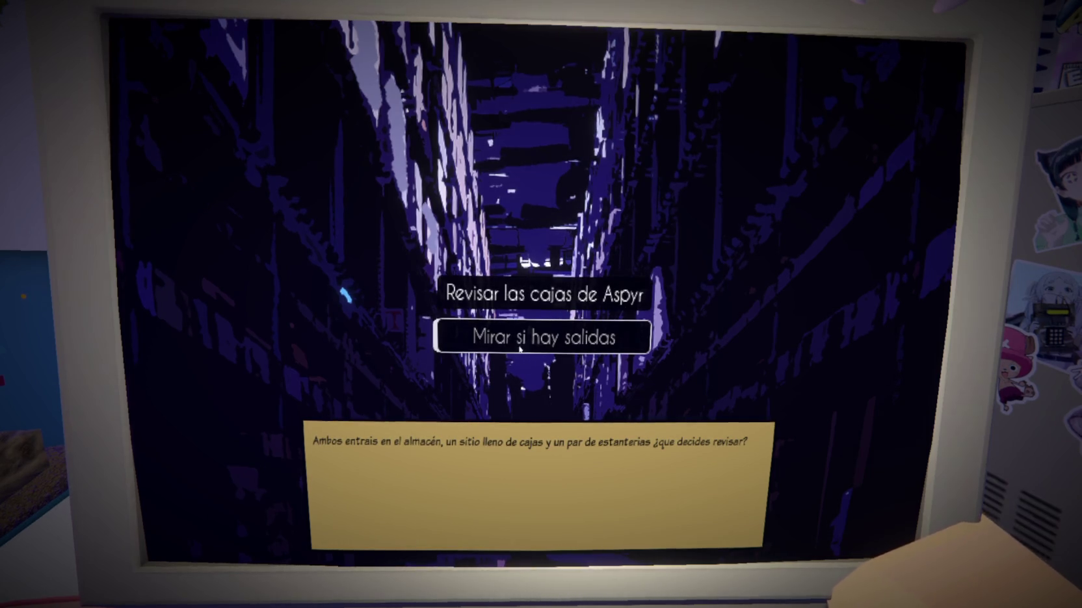
Choose 'Revisar las cajas de Aspyr', then 'Mirar si hay salidas', until the clerk draws a gun
left_click(523, 294)
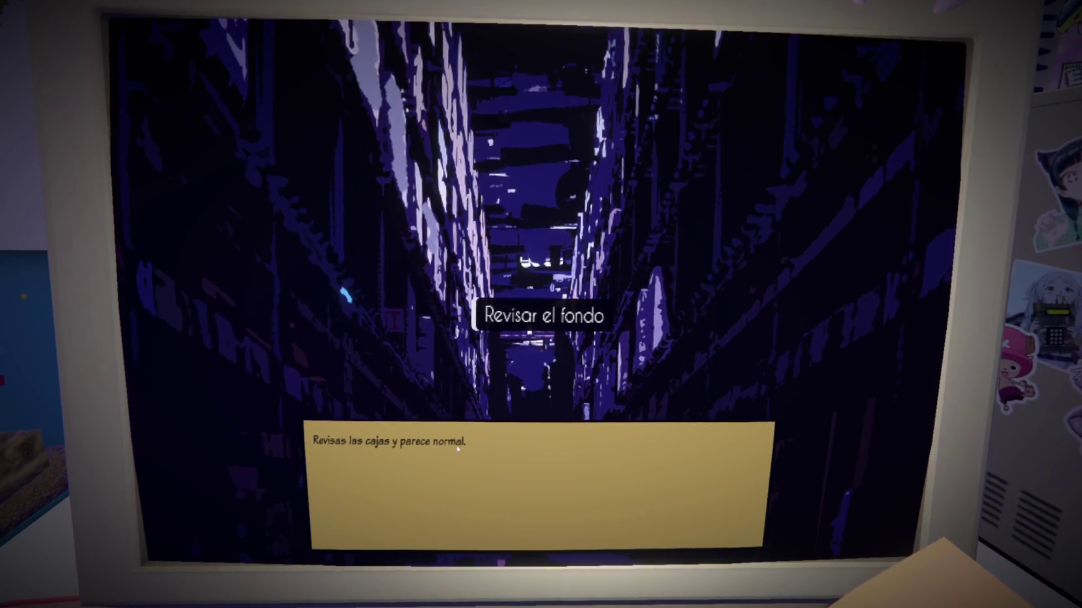
left_click(511, 321)
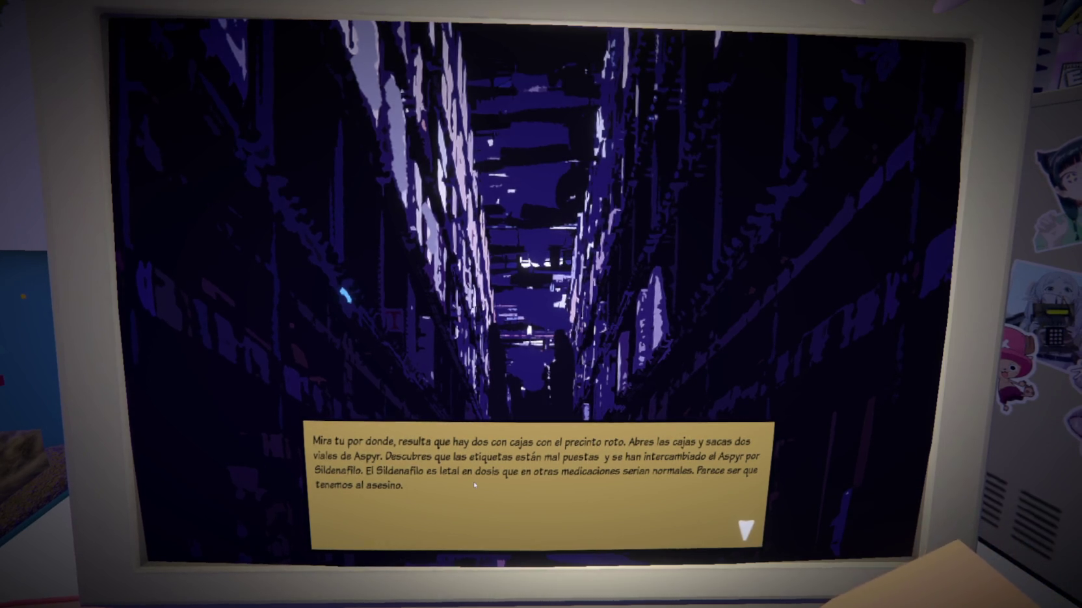
left_click(474, 485)
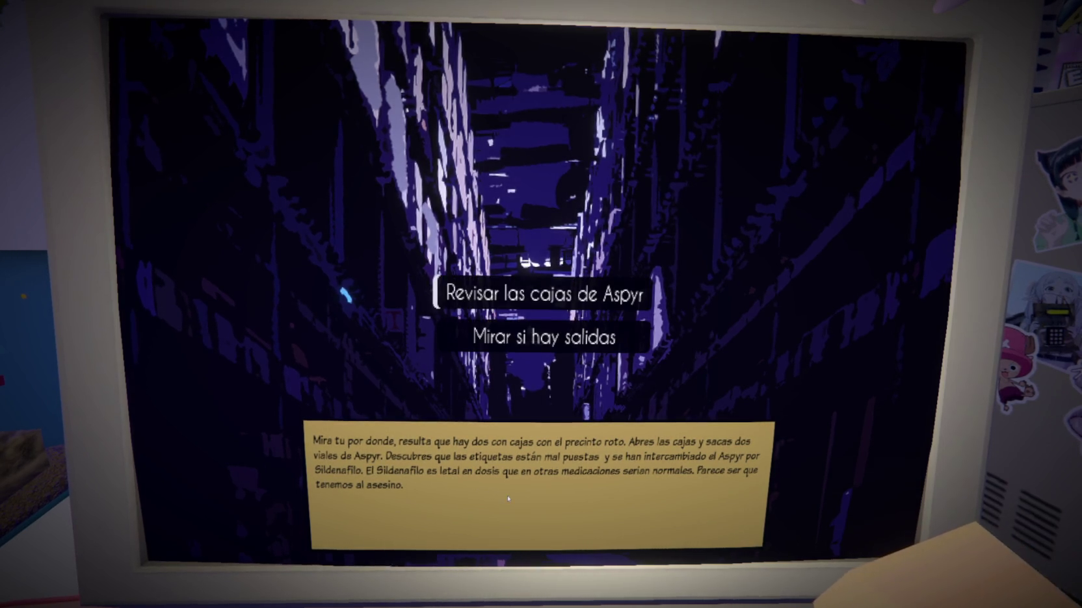
left_click(541, 338)
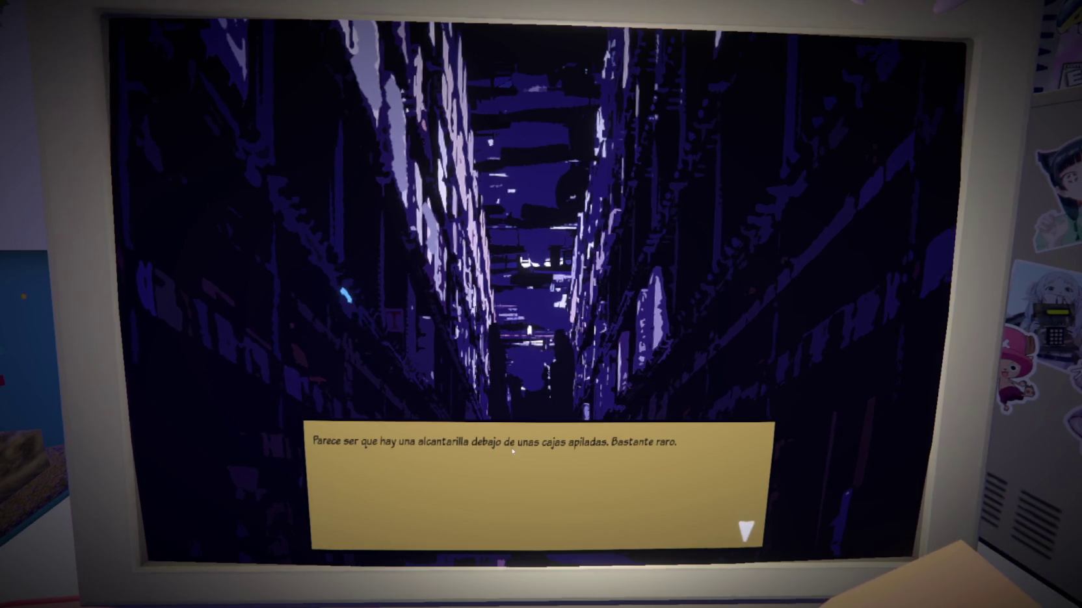
left_click(614, 462)
left_click(532, 469)
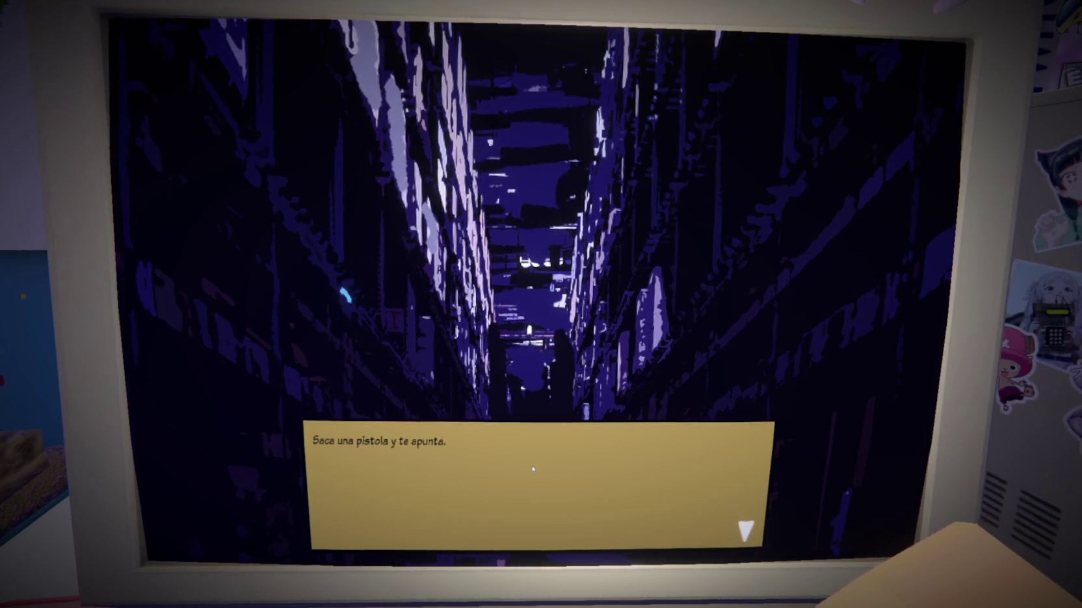
Read the clerk's confession and the detective's reply until the detective collapses and starts growing
left_click(532, 469)
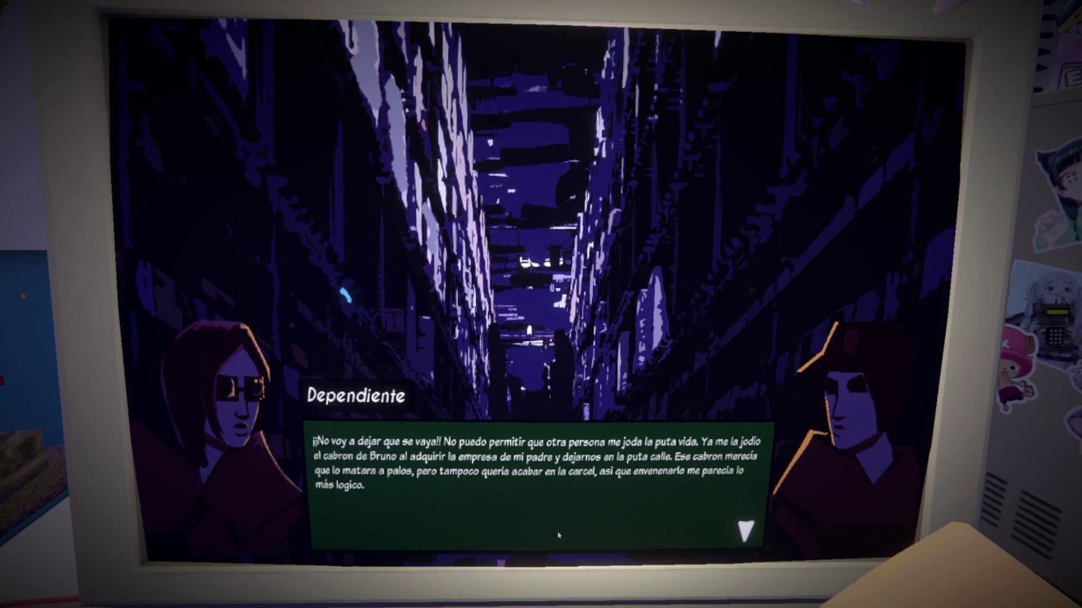
left_click(593, 532)
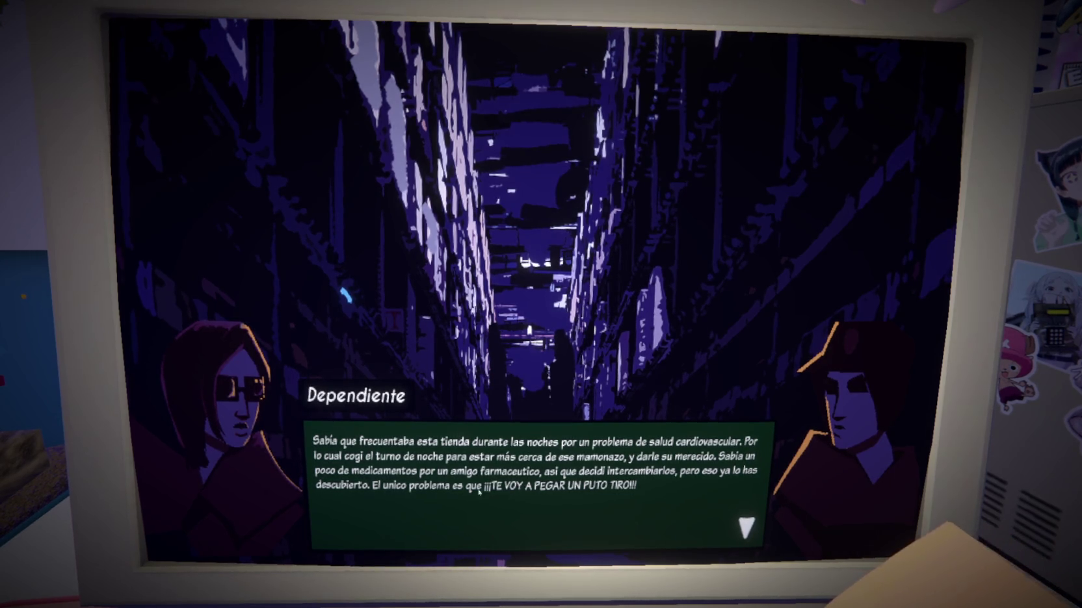
left_click(592, 495)
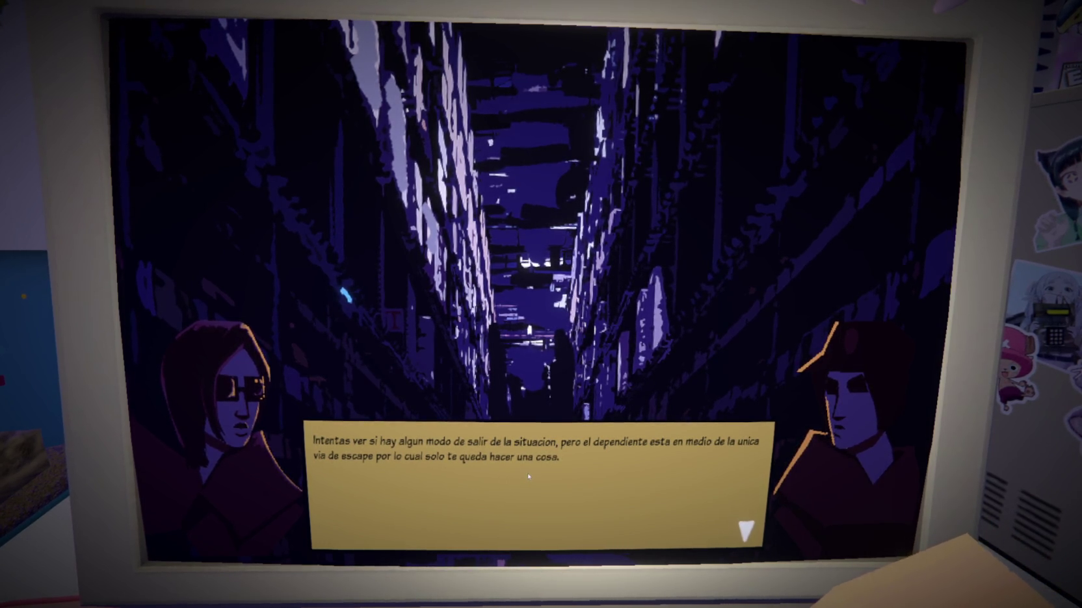
left_click(602, 470)
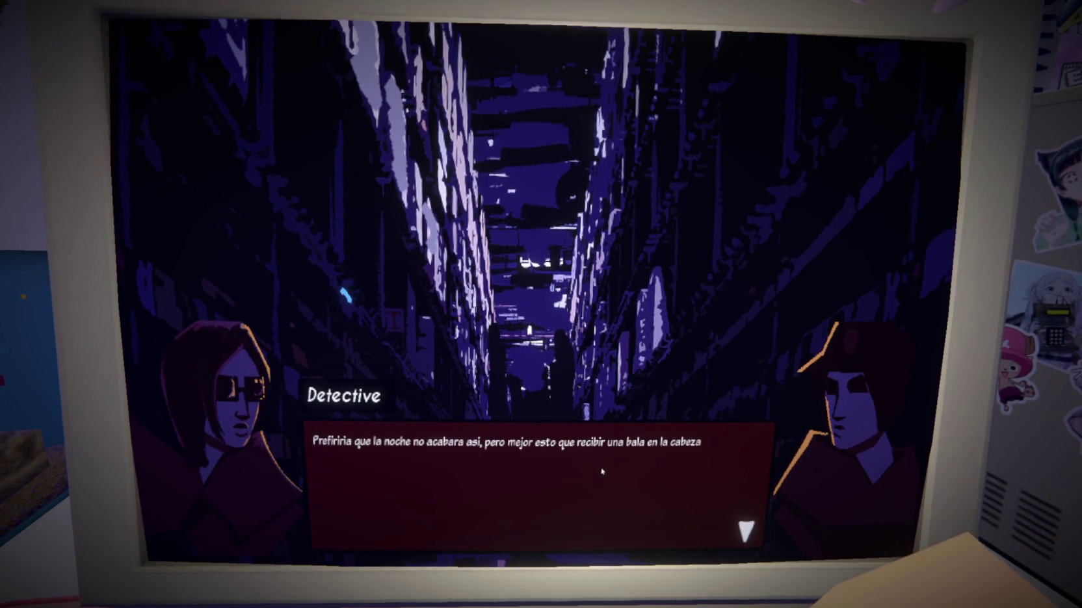
left_click(602, 471)
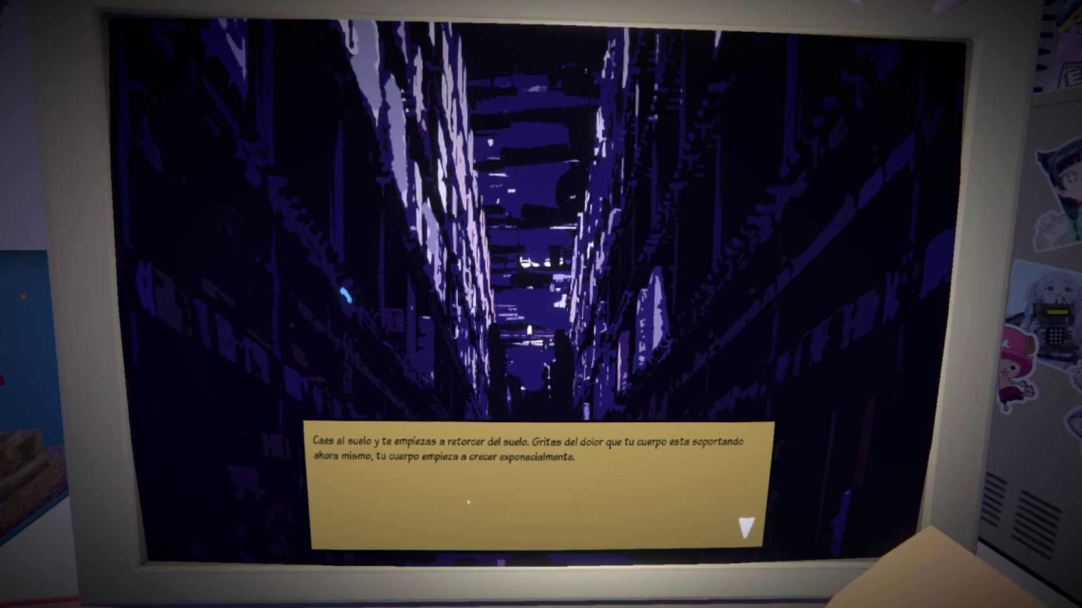
Continue through the clerk's reaction, La Bestia's roar and the clerk's plea
left_click(639, 503)
left_click(577, 503)
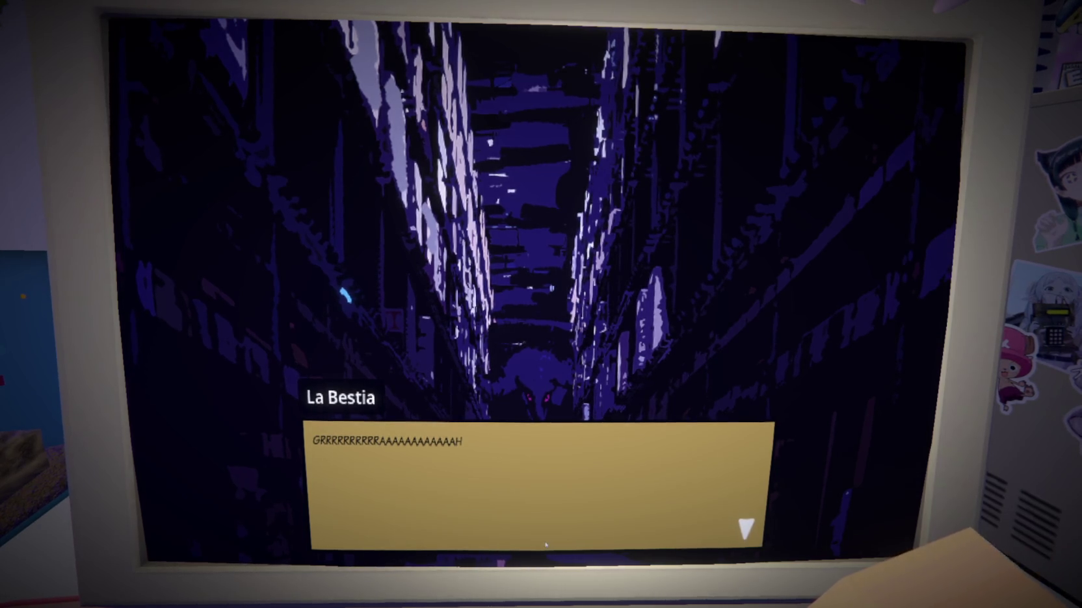
left_click(546, 461)
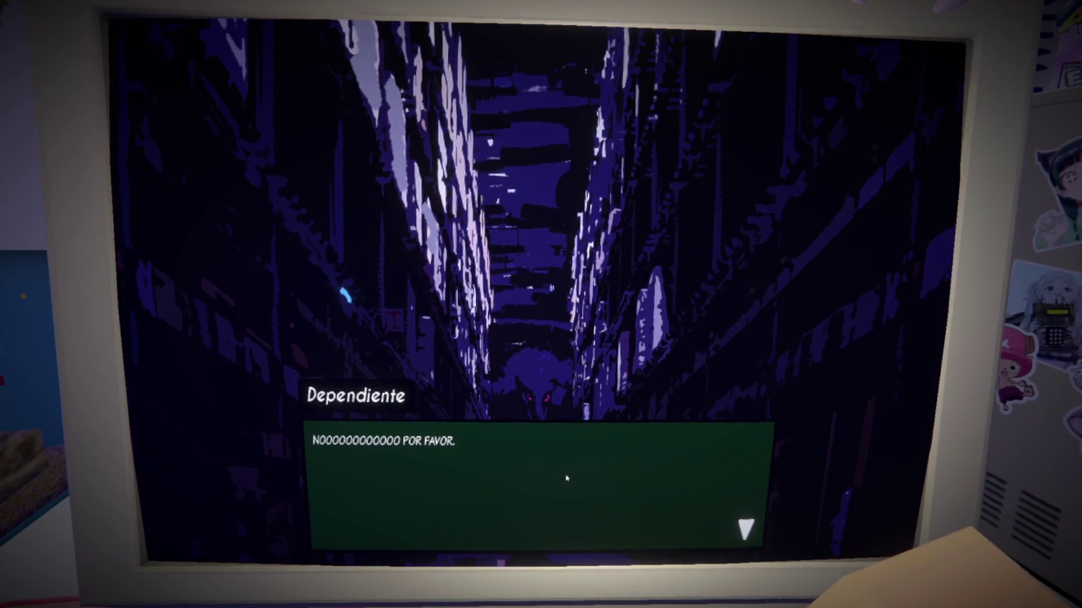
left_click(566, 479)
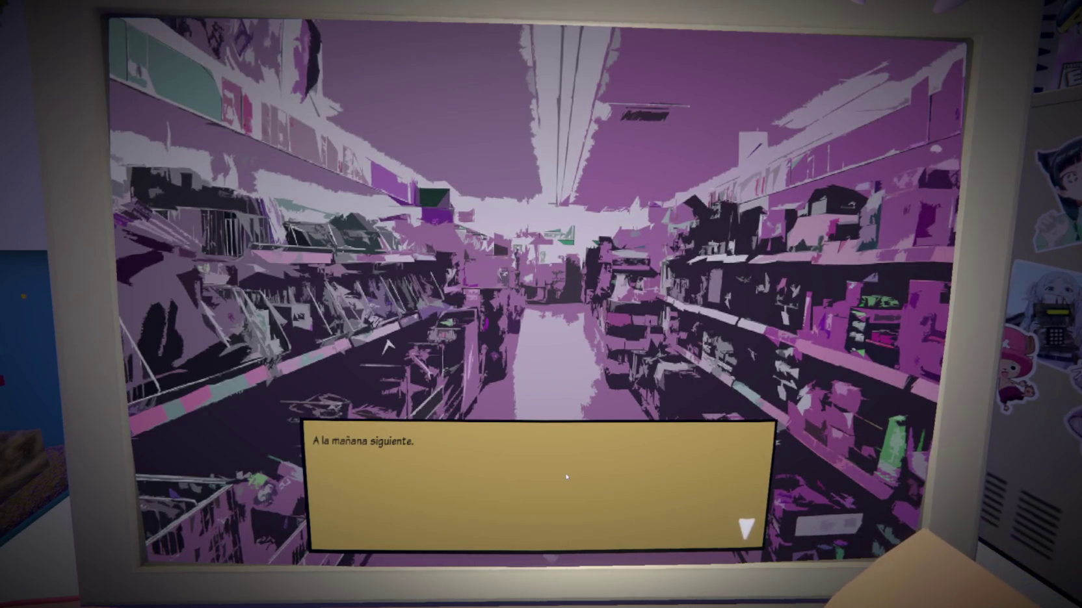
Play the next-morning scene with the police officer, Marta and Tomás through to THE END
left_click(567, 478)
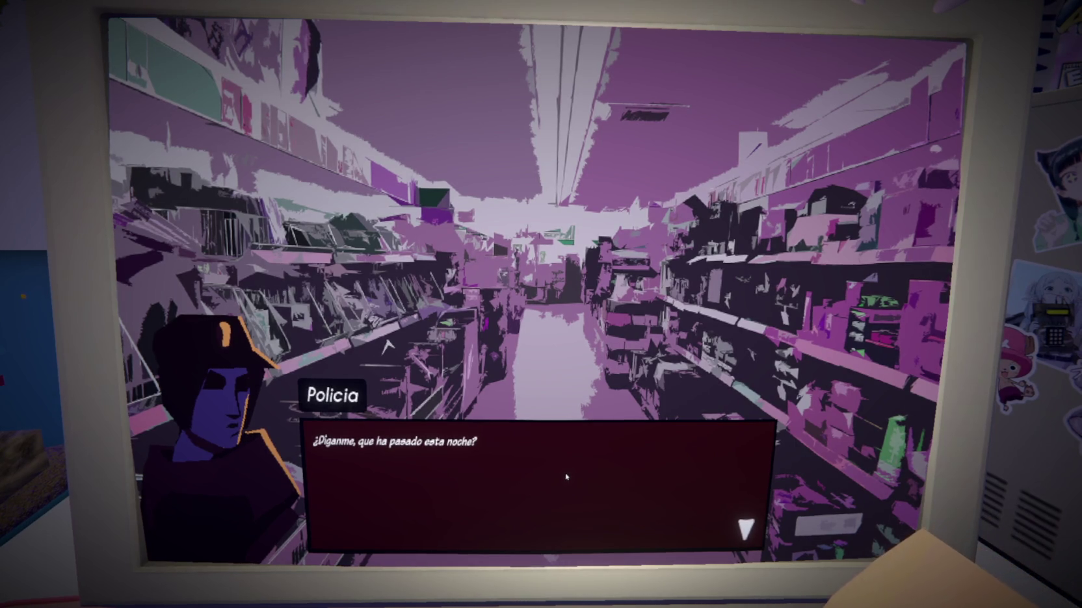
left_click(449, 470)
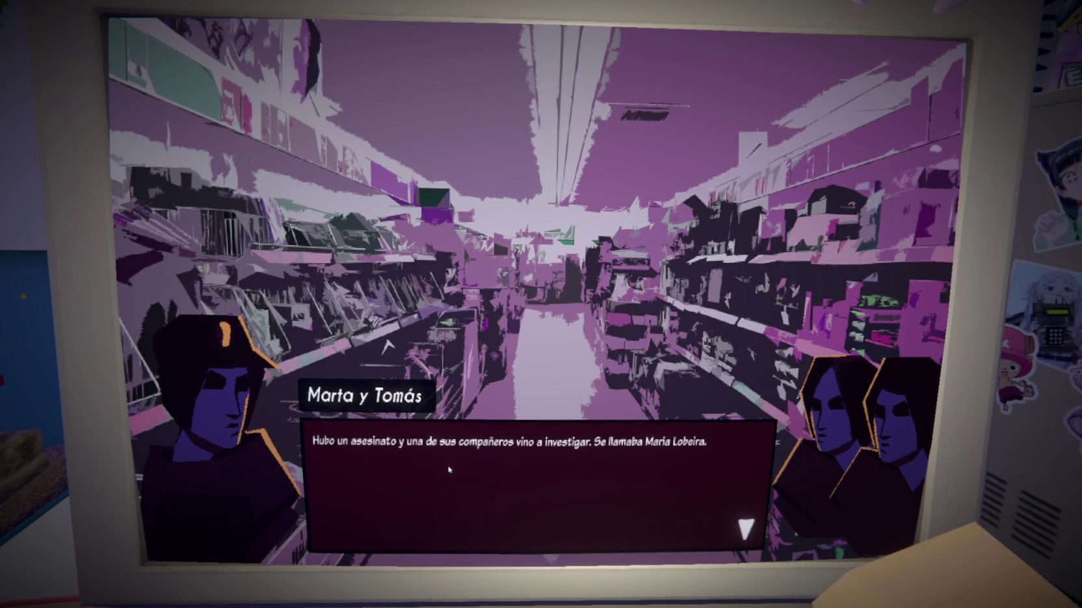
left_click(449, 469)
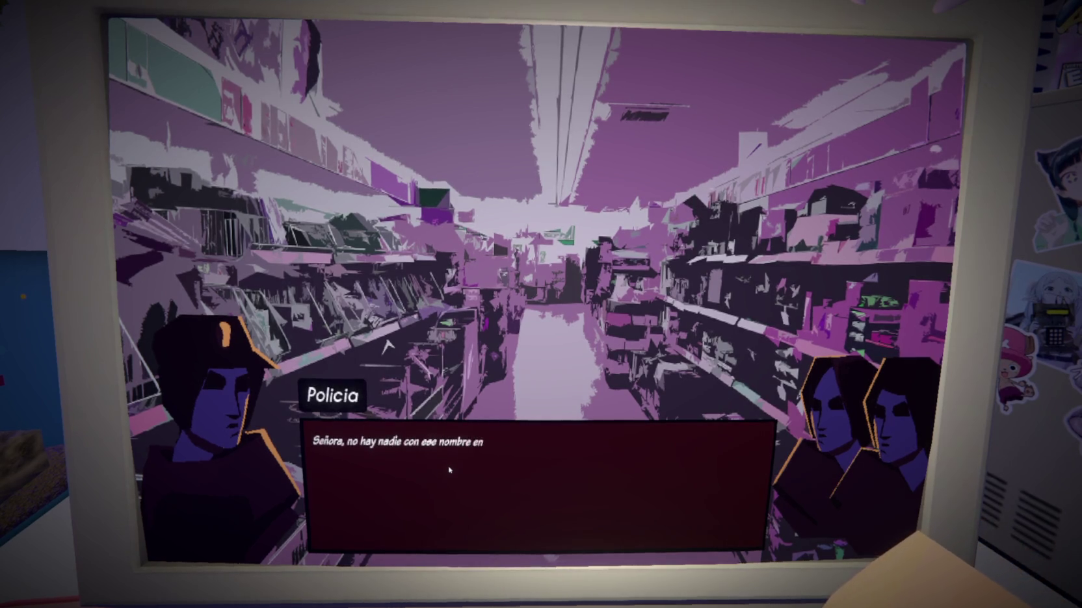
left_click(449, 469)
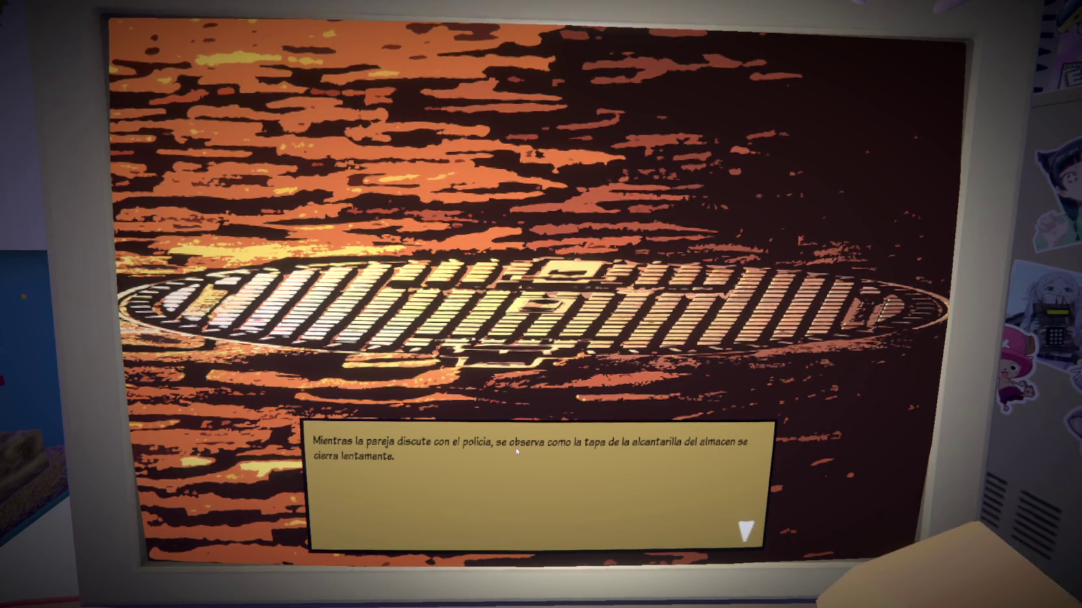
left_click(536, 479)
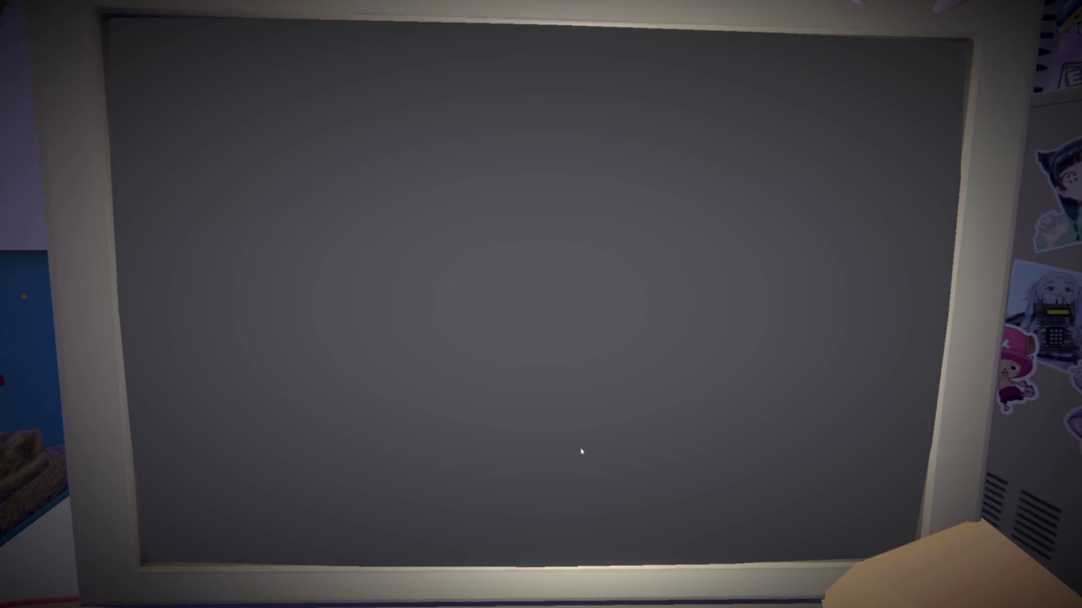
Exit fullscreen and highlight the known dialogue bug note and the PERSONAS IMPLICADAS credits
key("Escape")
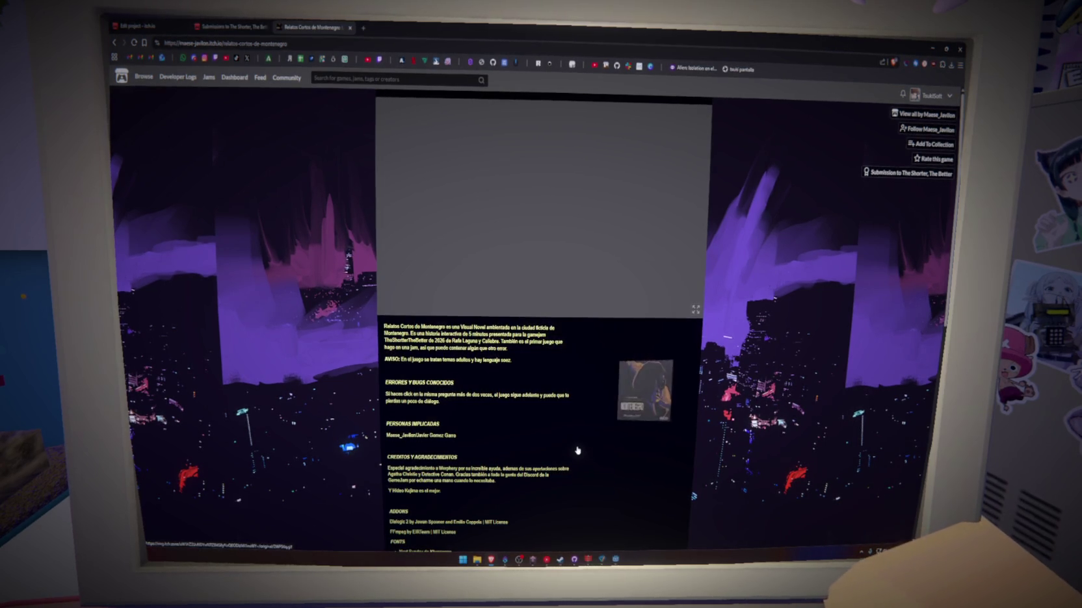
scroll(515, 394, "down", 1)
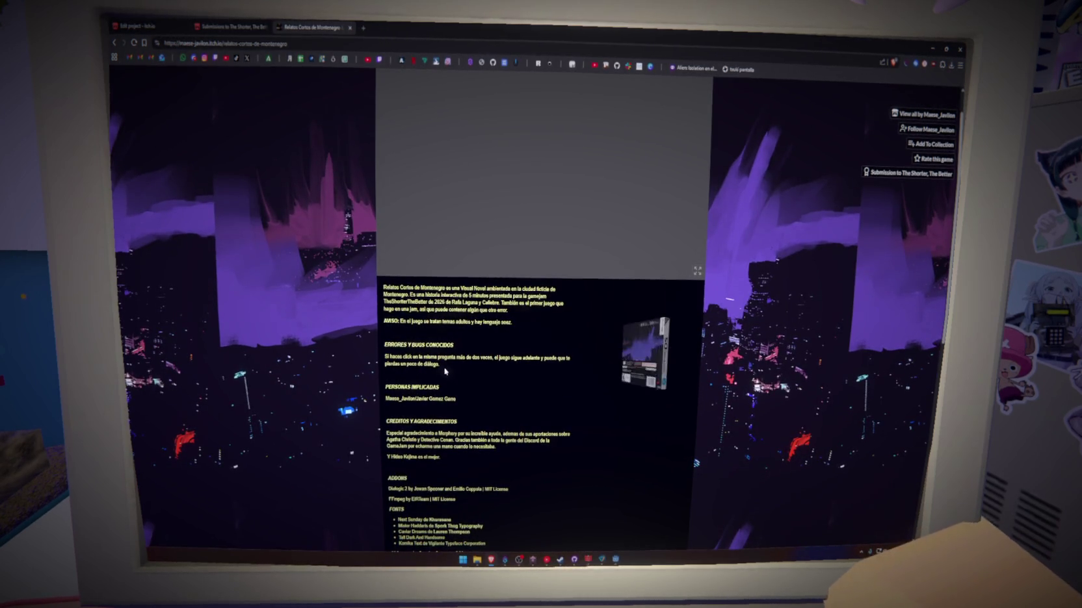
left_click_drag(392, 357, 440, 365)
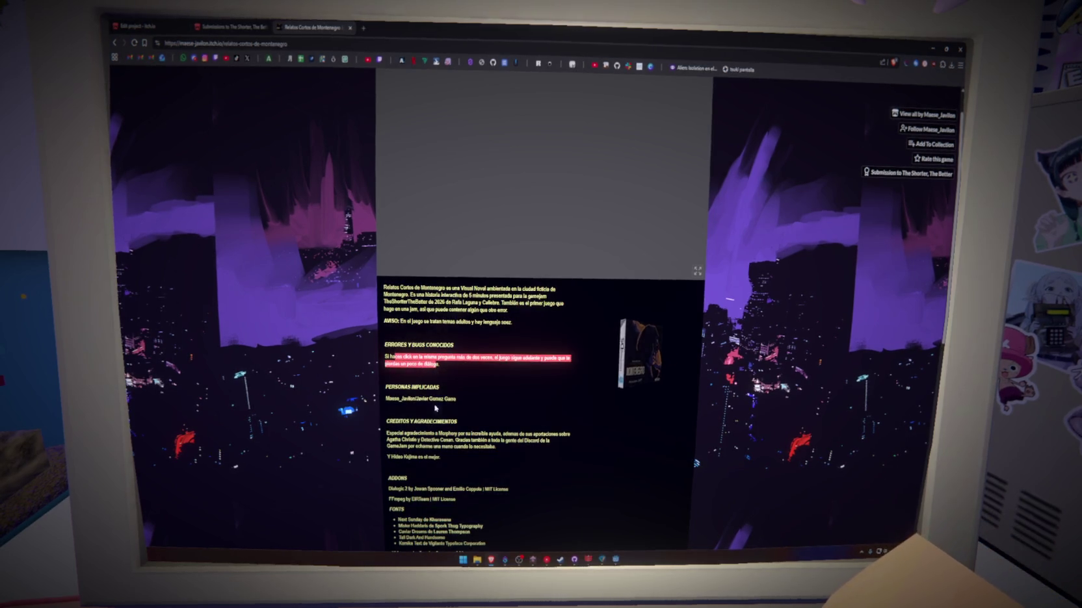
scroll(436, 399, "down", 3)
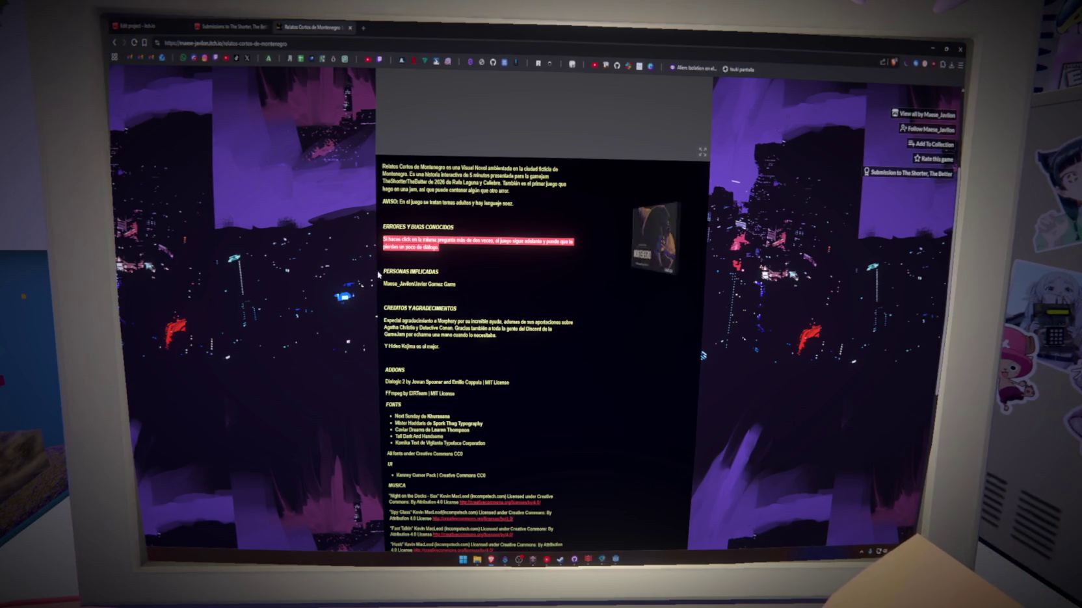
left_click_drag(374, 273, 448, 274)
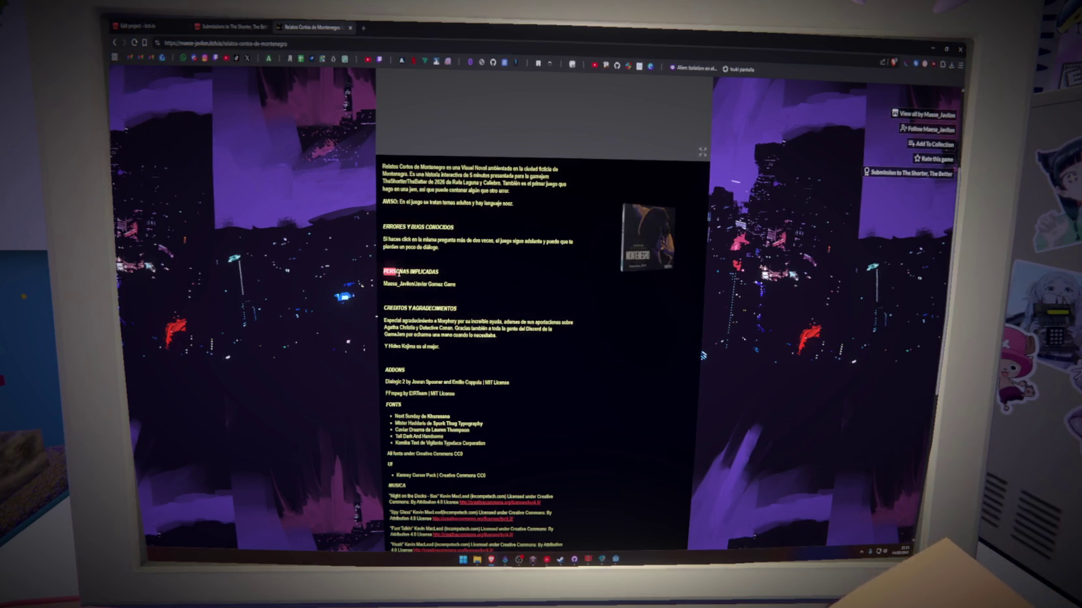
left_click(456, 286, "shift")
Highlight part of the acknowledgements paragraph, then scroll back up the game page
scroll(467, 299, "down", 2)
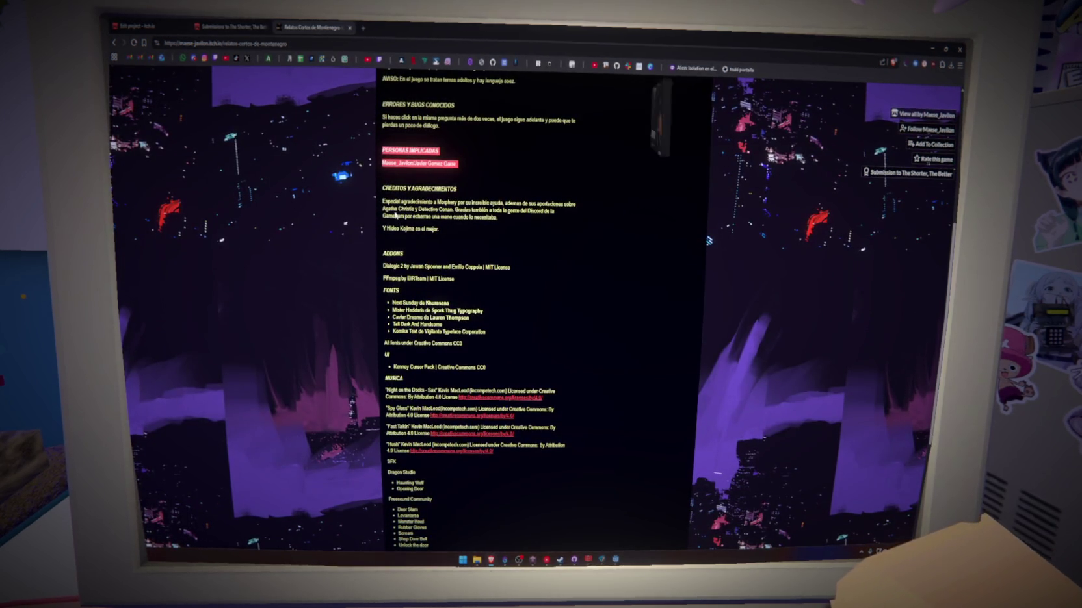
left_click(387, 204)
left_click_drag(431, 210, 461, 203)
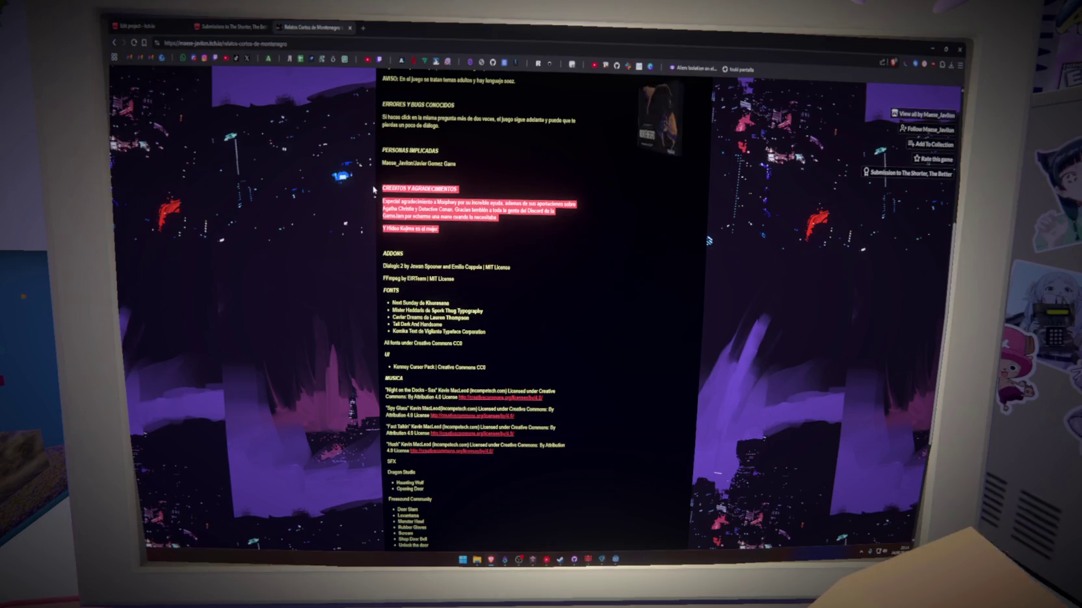
scroll(459, 321, "down", 1)
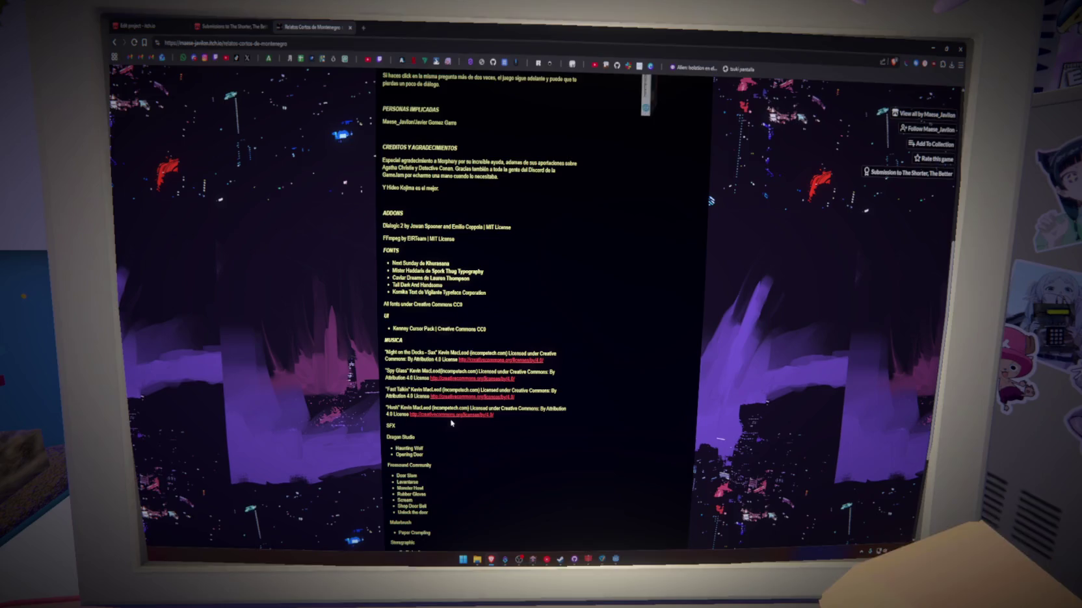
scroll(442, 431, "down", 5)
scroll(442, 431, "up", 4)
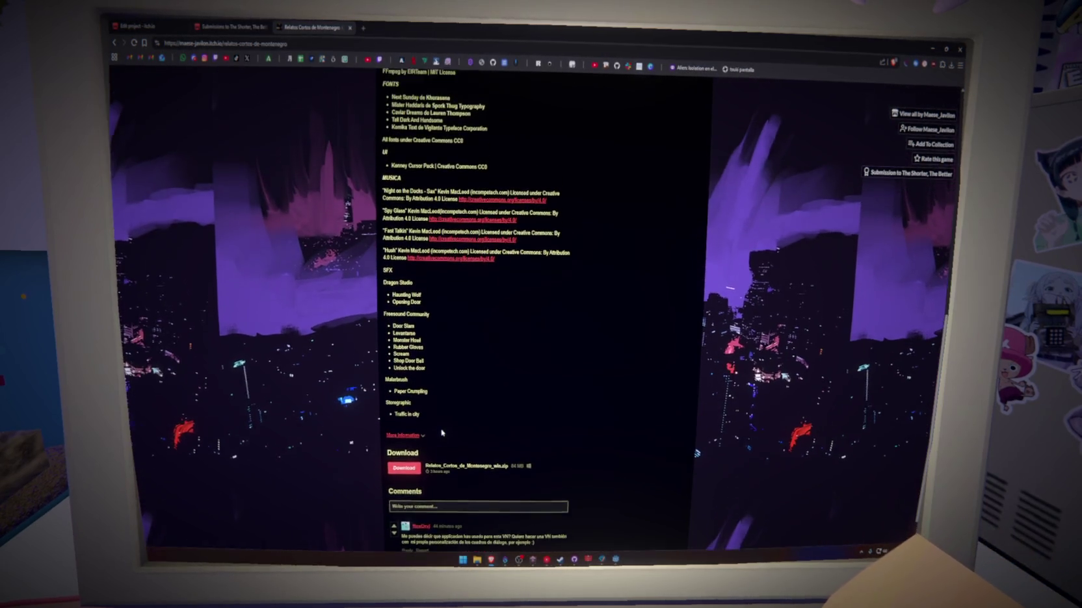
scroll(442, 433, "up", 6)
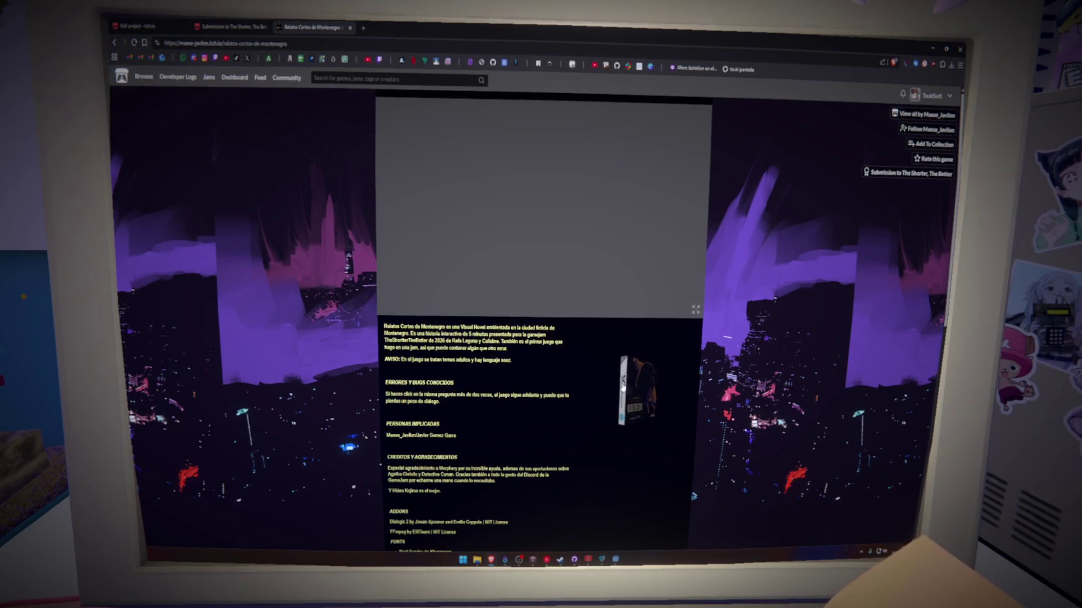
Close the game tab, scroll the jam submissions page and select its web address
key("ctrl+w")
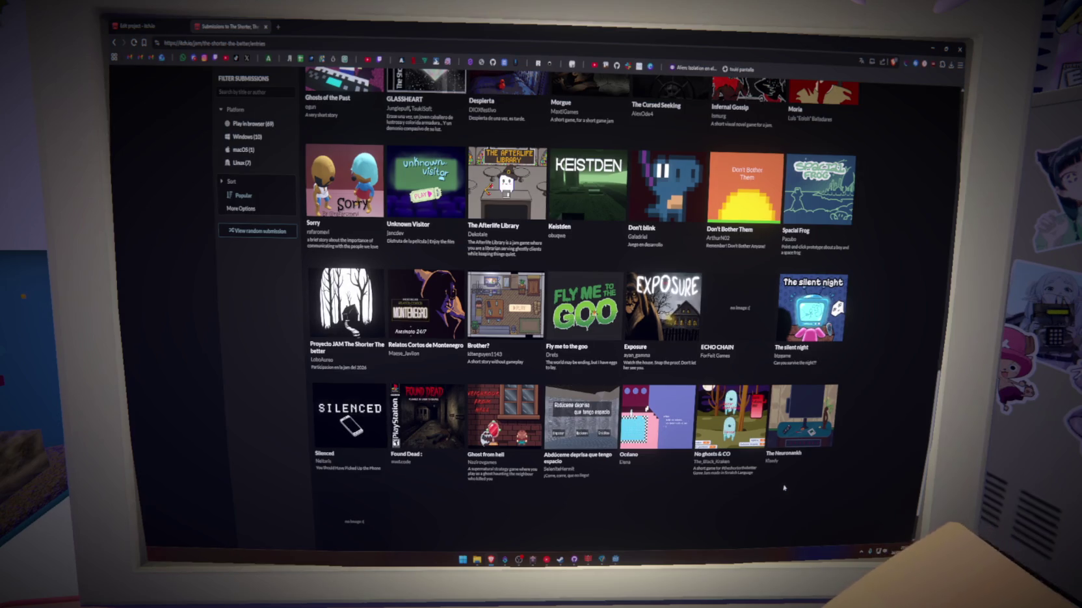
scroll(783, 488, "up", 8)
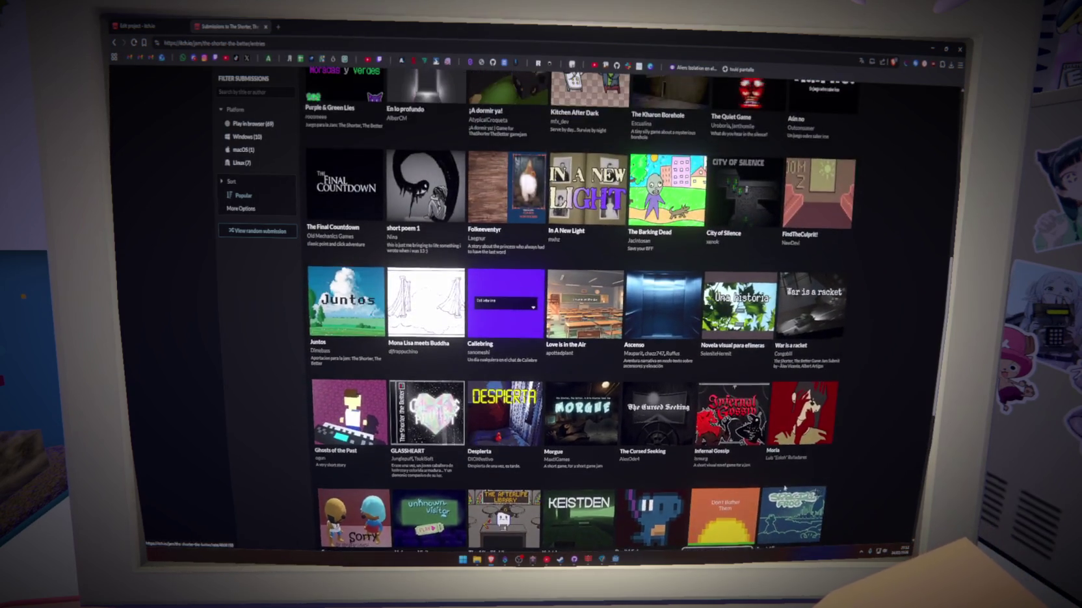
scroll(784, 488, "up", 3)
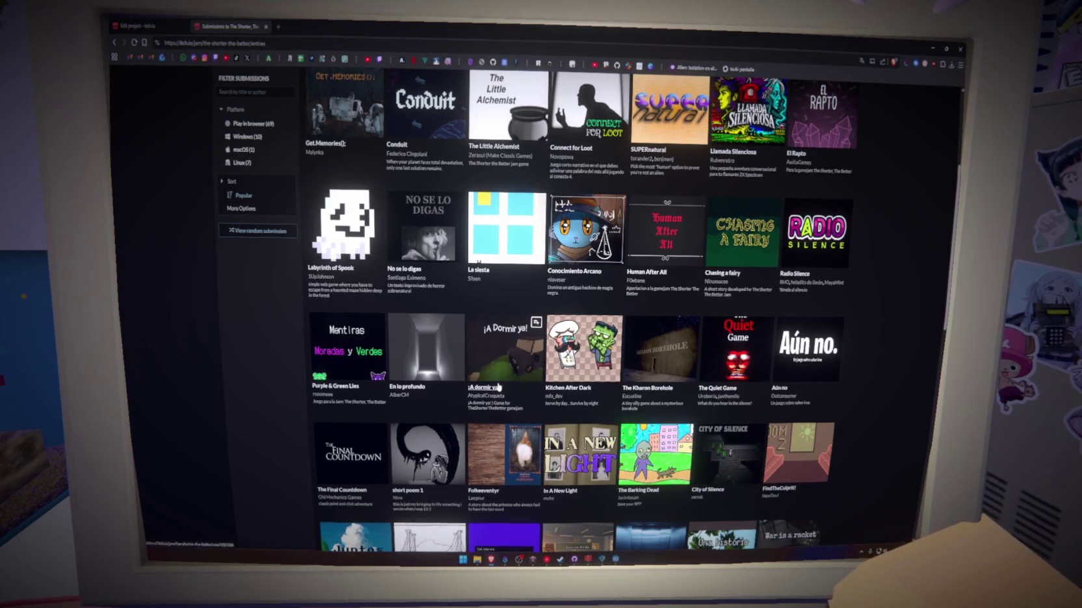
scroll(506, 423, "up", 5)
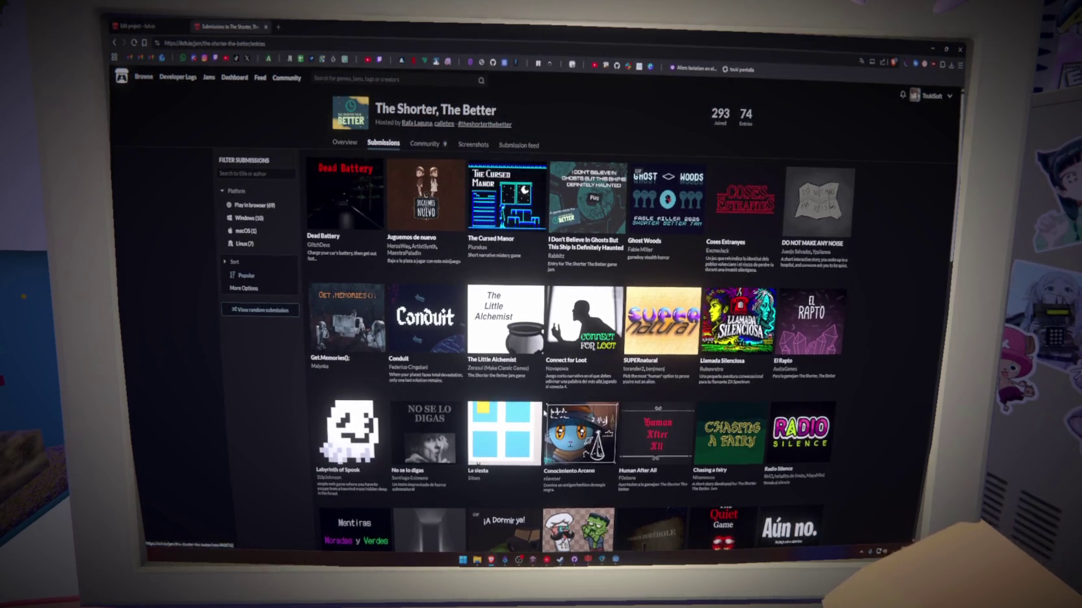
scroll(545, 414, "down", 5)
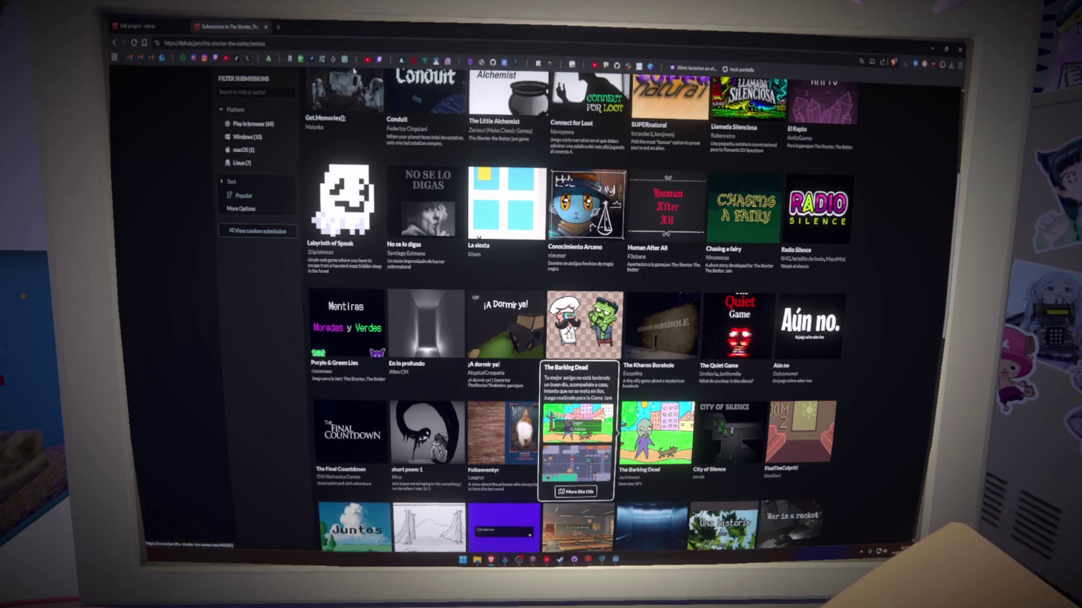
left_click(346, 47)
key("alt+Tab")
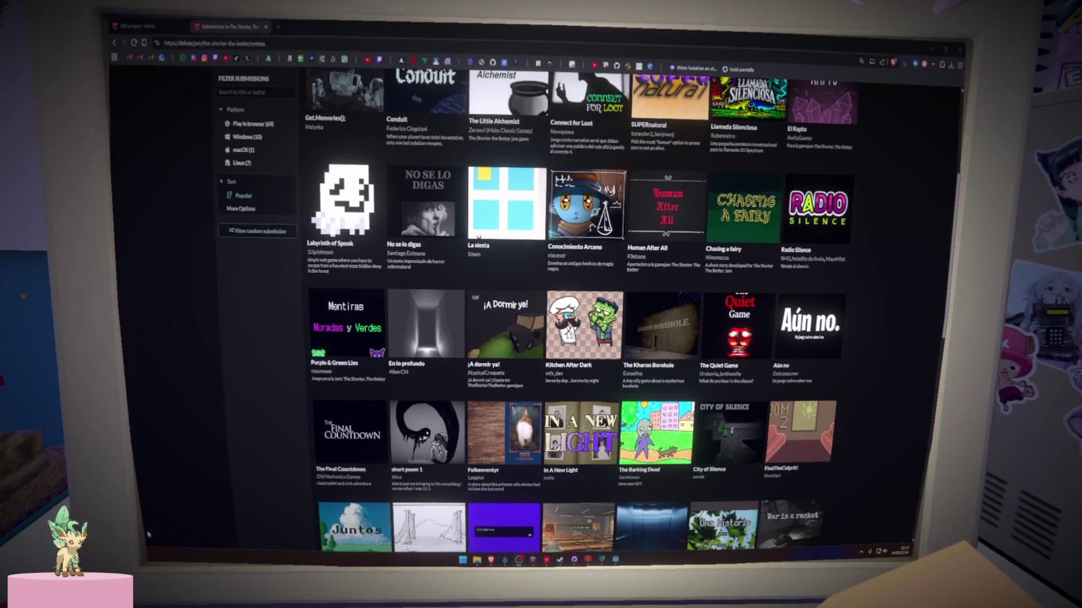
Scroll down through The Shorter, The Better's 74 entries and back to the top
scroll(265, 370, "down", 6)
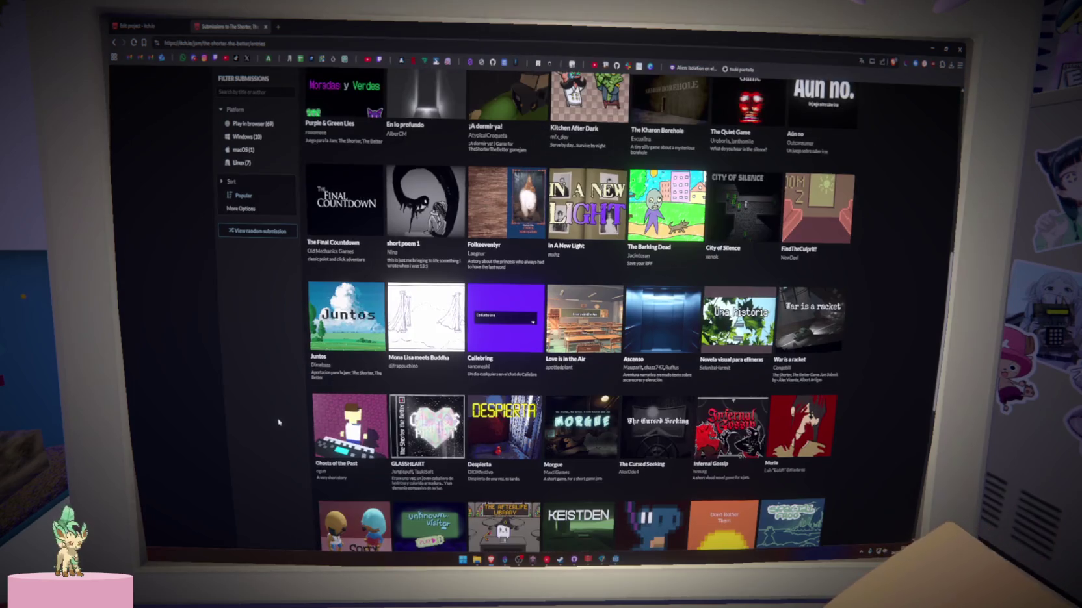
scroll(277, 423, "down", 1)
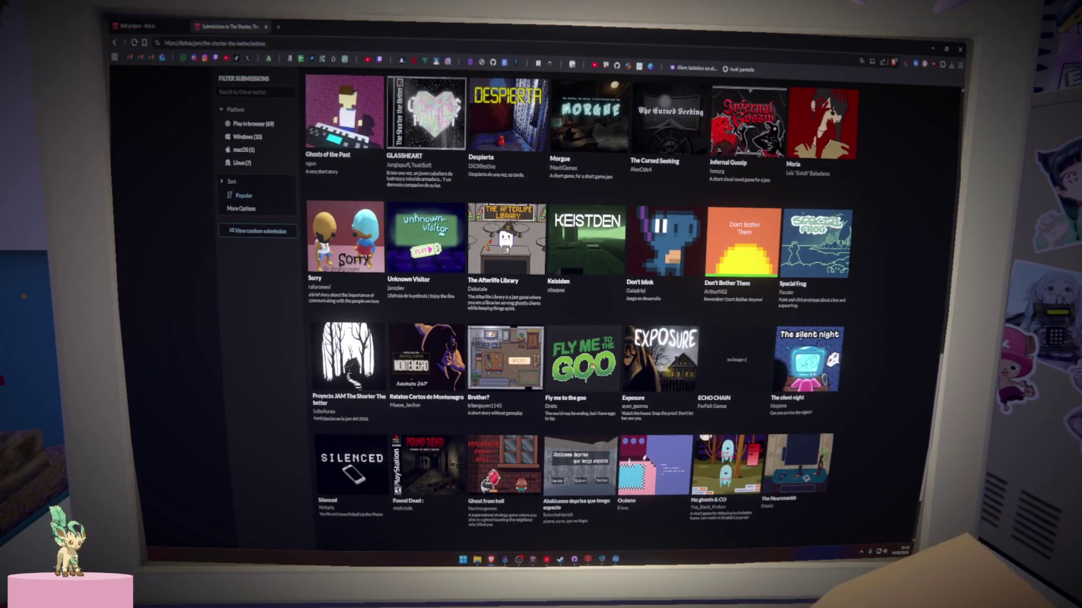
scroll(294, 457, "down", 2)
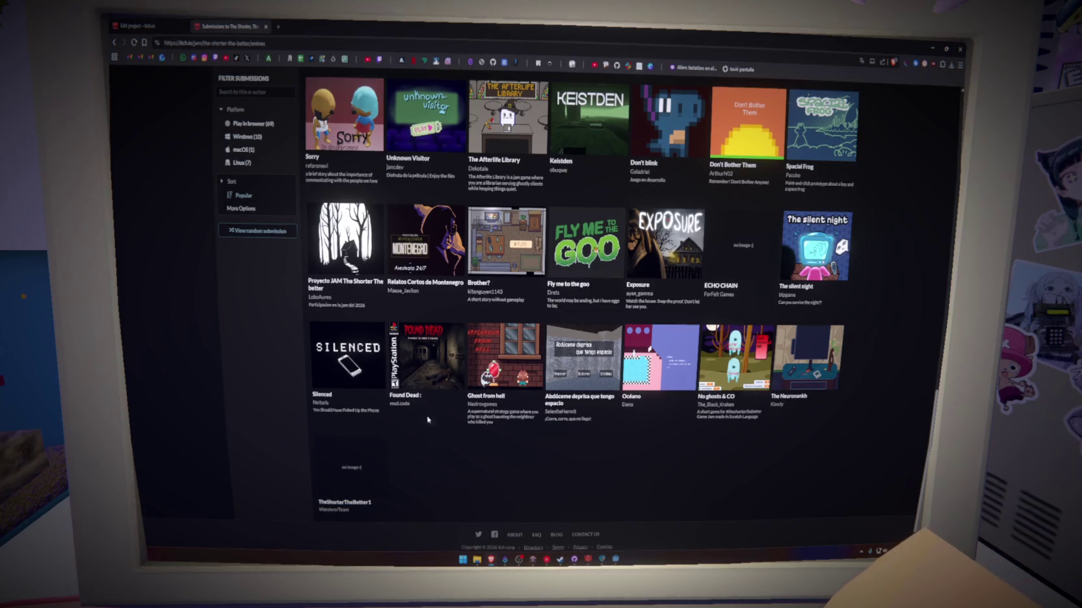
scroll(499, 410, "up", 1)
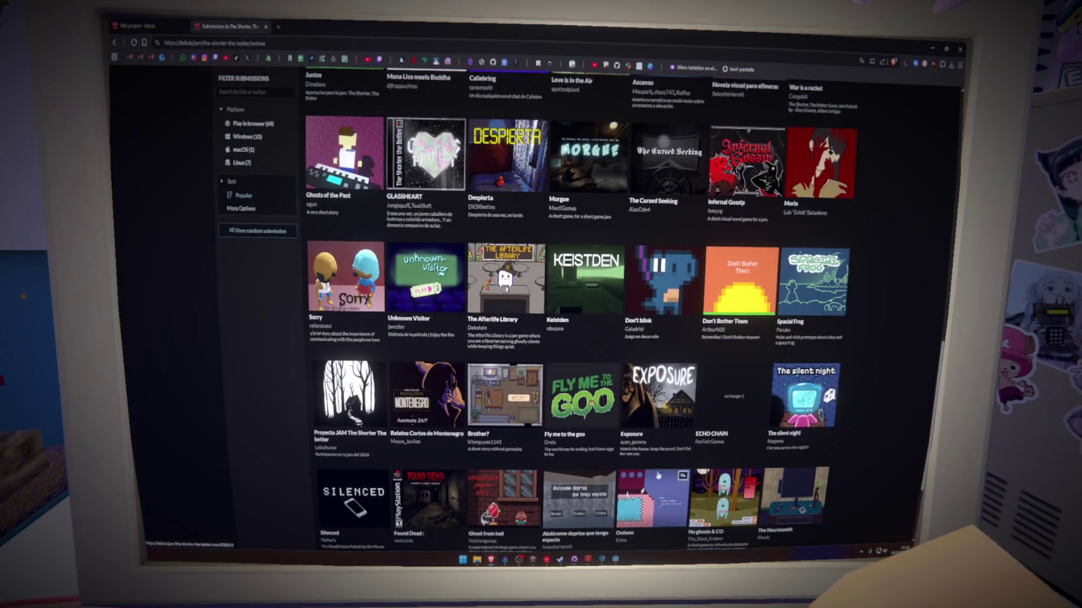
scroll(512, 407, "up", 6)
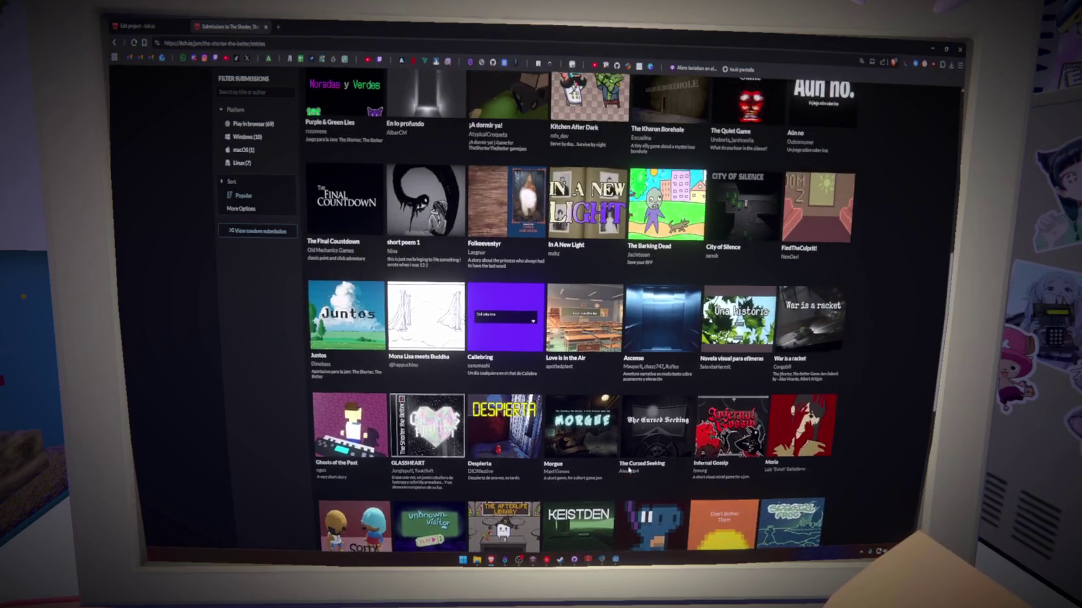
scroll(514, 399, "up", 3)
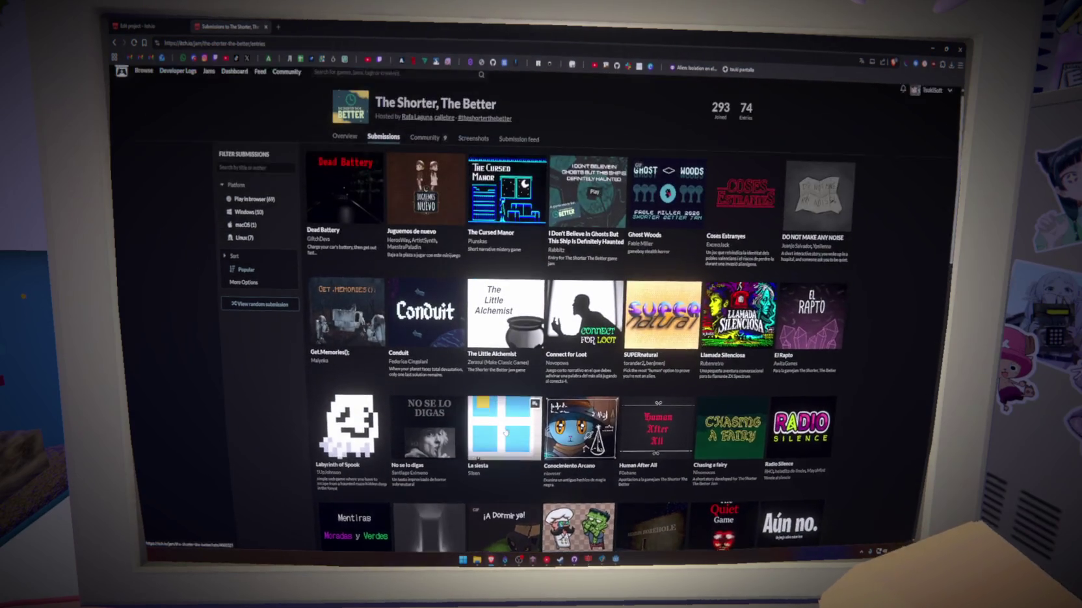